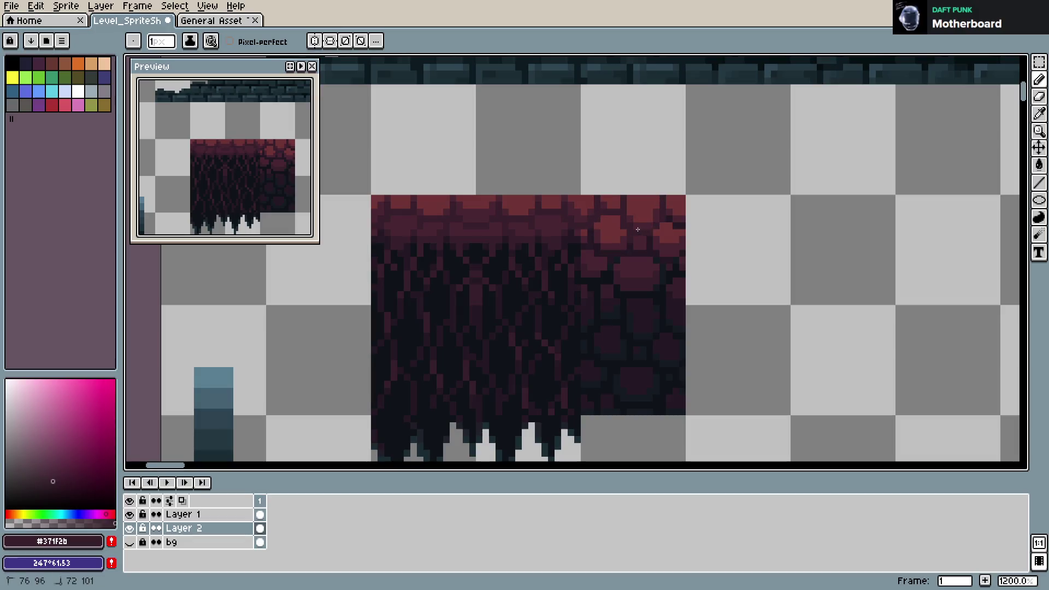
- Paint a dark plum pixel onto the red brick tile, sample blue-black, and save
{"action": "key", "text": "ctrl+s"}
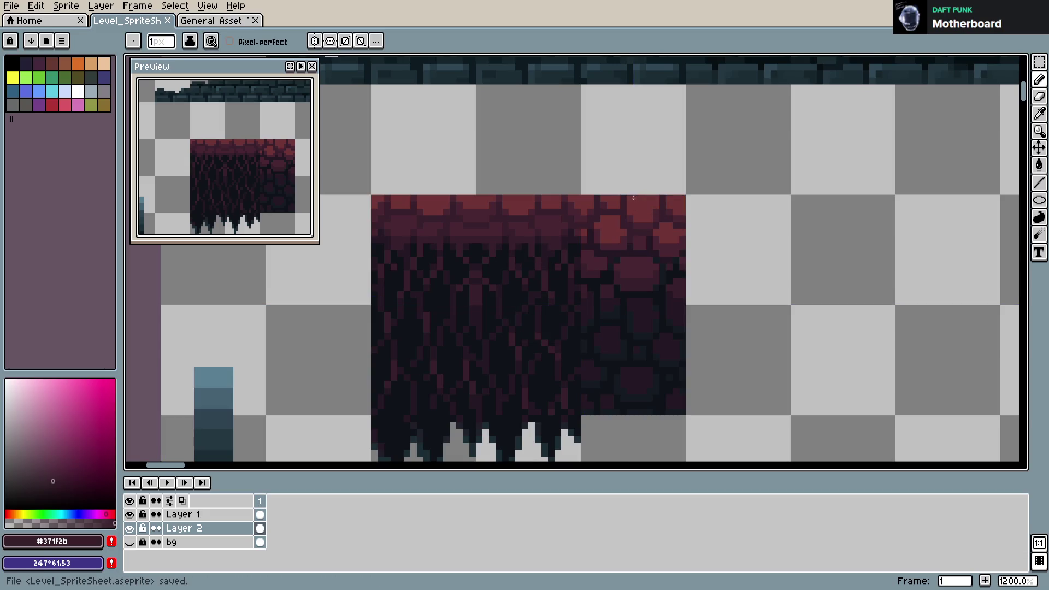
{"action": "left_click", "coordinate": [615, 258], "text": "alt"}
{"action": "left_click", "coordinate": [657, 262]}
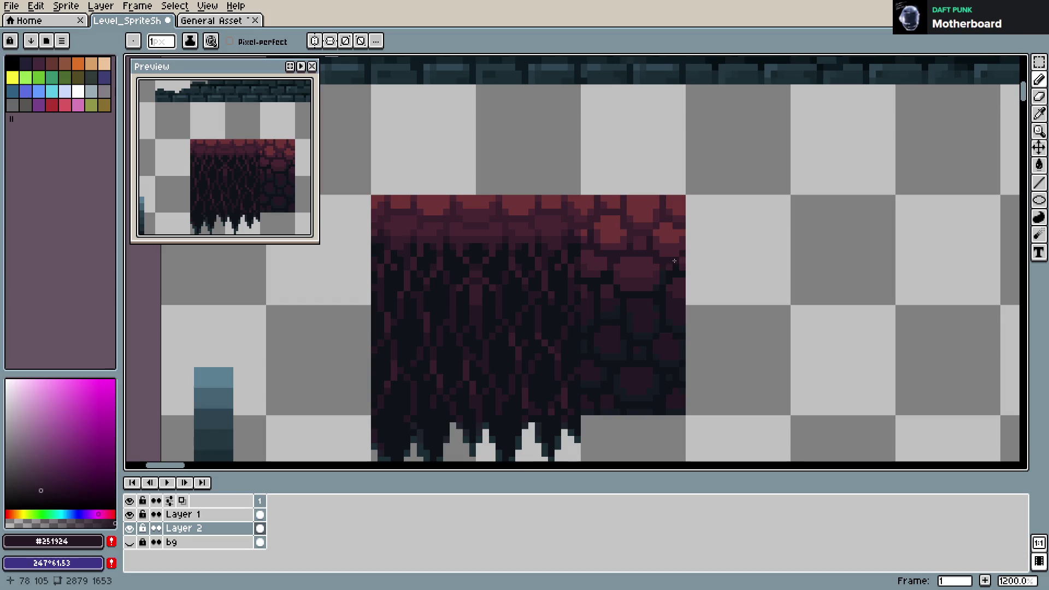
{"action": "left_click", "coordinate": [615, 284], "text": "alt"}
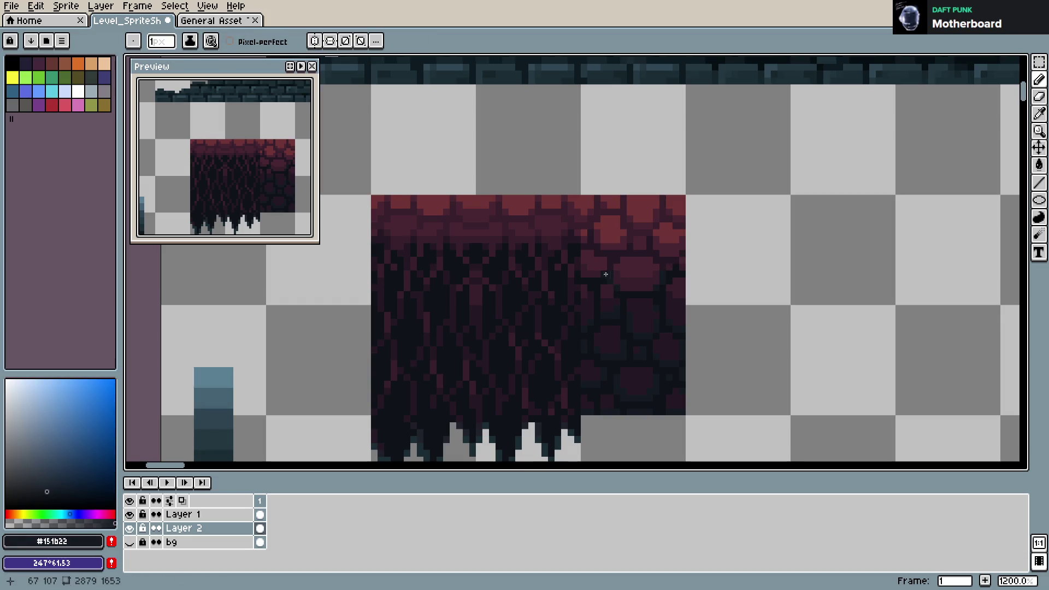
{"action": "key", "text": "ctrl+s"}
- Sample the dark plum colour from the tile again and resave the sprite sheet
{"action": "key", "text": "ctrl+q"}
{"action": "key", "text": "Escape"}
{"action": "key", "text": "ctrl"}
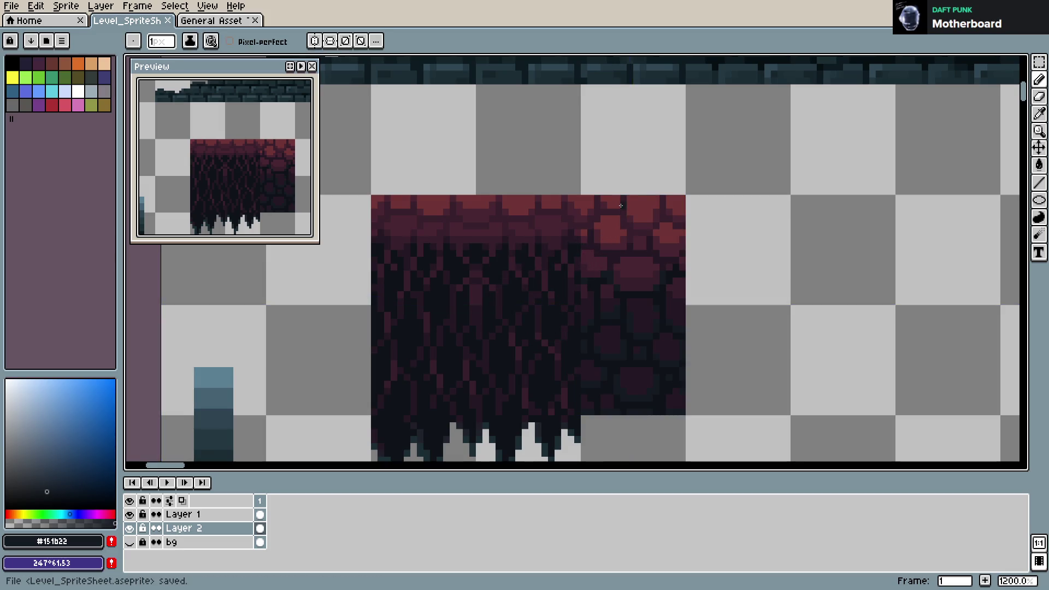
{"action": "left_click", "coordinate": [546, 244], "text": "alt"}
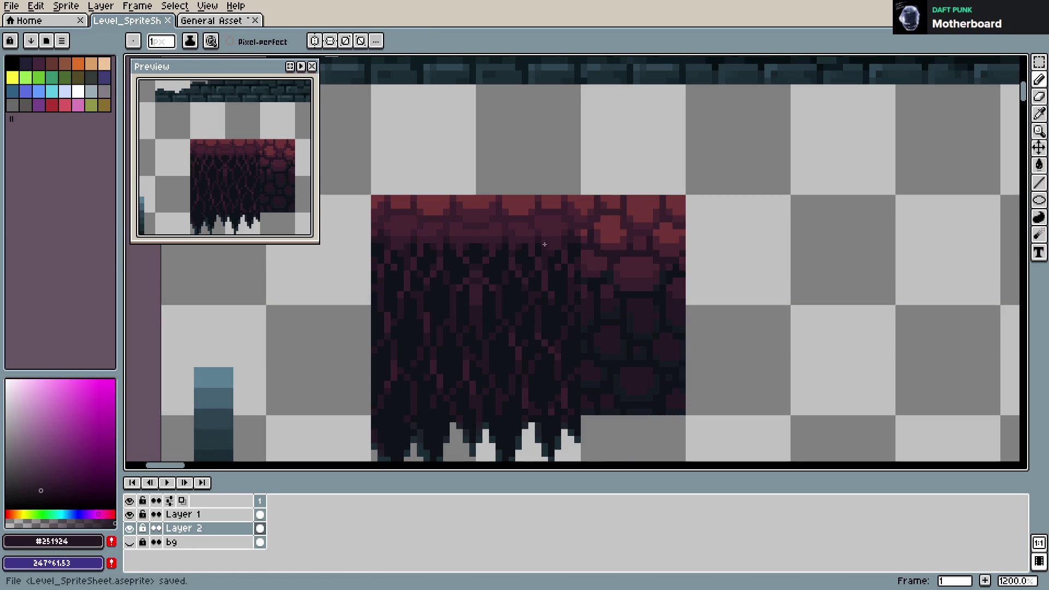
{"action": "key", "text": "ctrl+s"}
- Merge Layer 1 down into Layer 2 and name the result TileMap, leaving TileMap and bg
{"action": "right_click", "coordinate": [188, 514]}
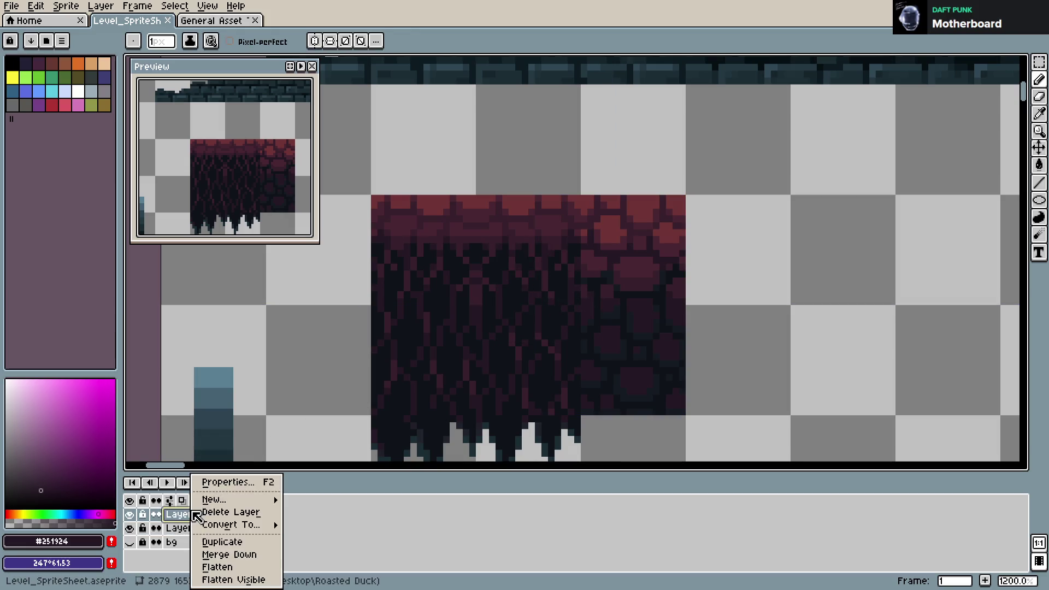
{"action": "left_click", "coordinate": [229, 555]}
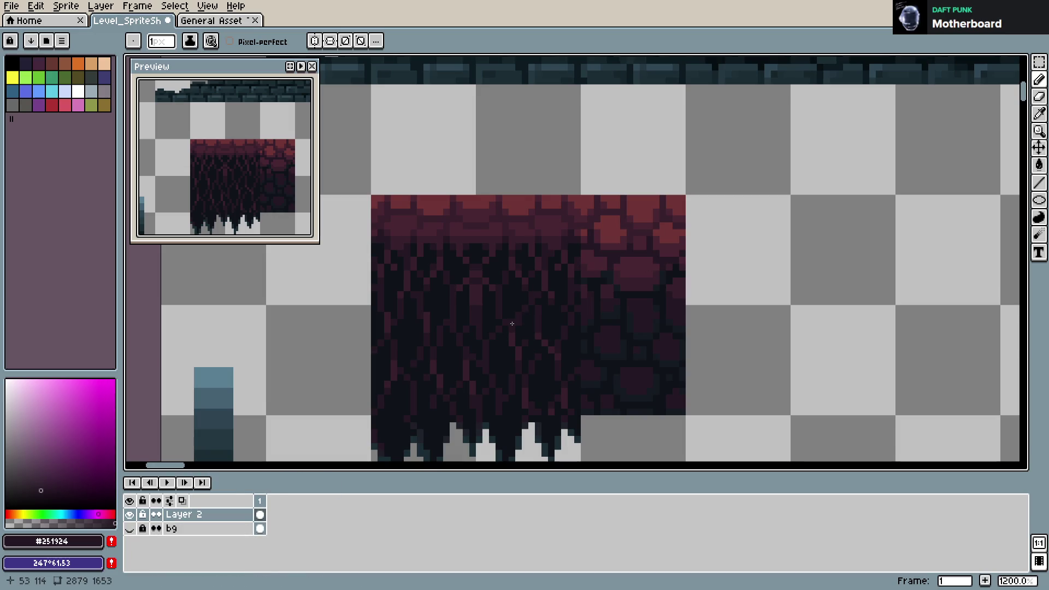
{"action": "key", "text": "shift+p"}
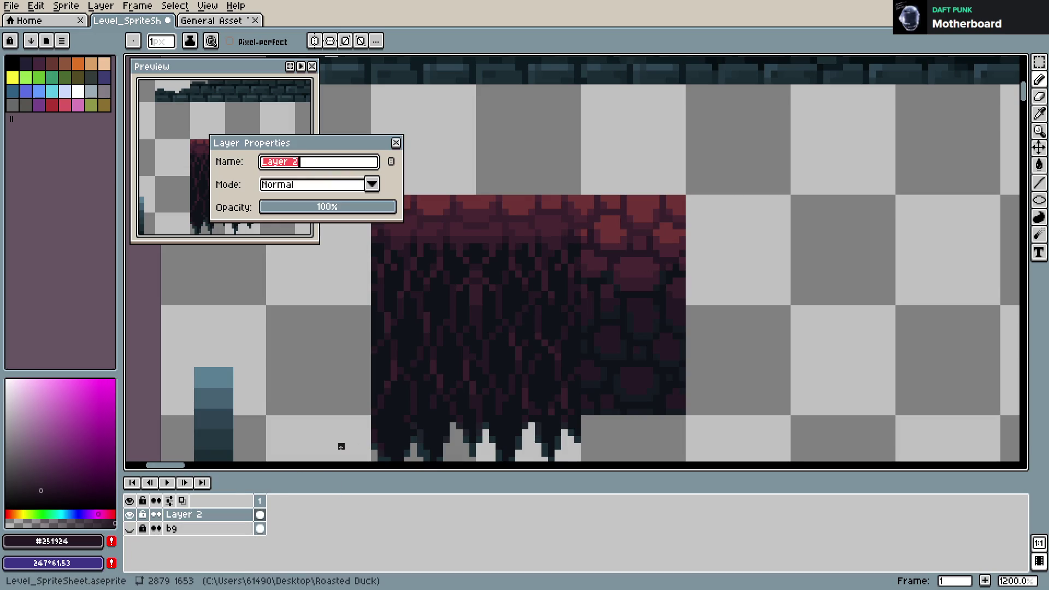
{"action": "type", "text": "TileMap"}
{"action": "key", "text": "Return"}
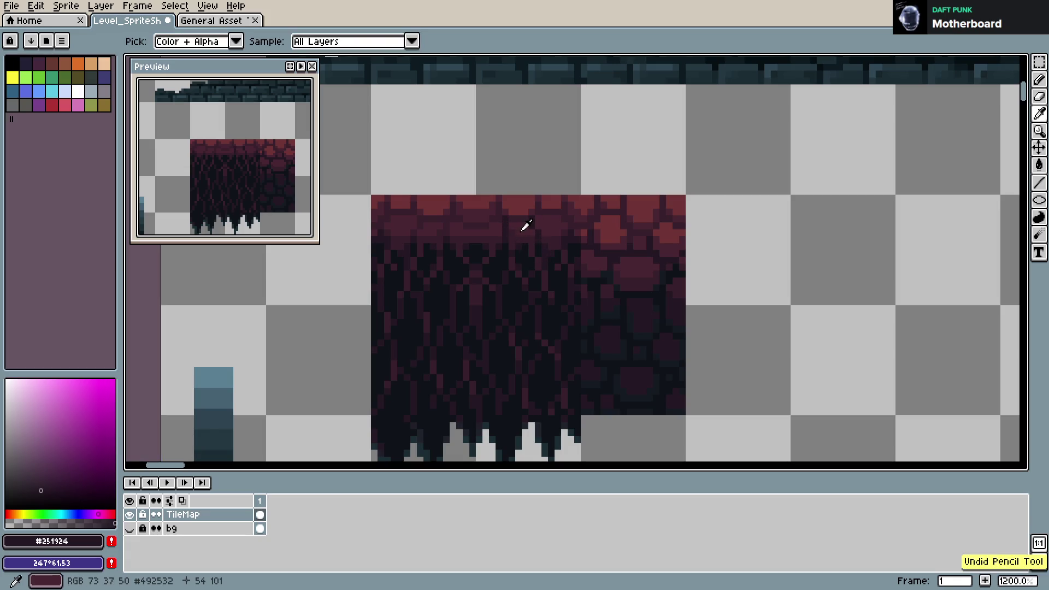
- Sample reddish, dark plum and dark red colours from the tile top, then save
{"action": "left_click", "coordinate": [521, 227], "text": "alt"}
{"action": "left_click", "coordinate": [514, 230], "text": "alt"}
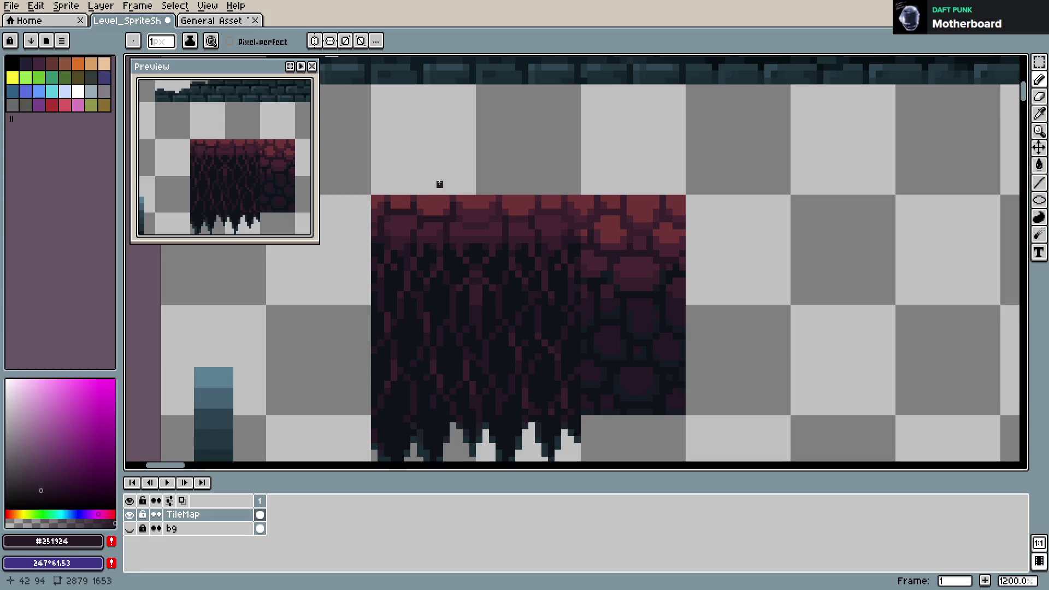
{"action": "left_click", "coordinate": [467, 213], "text": "alt"}
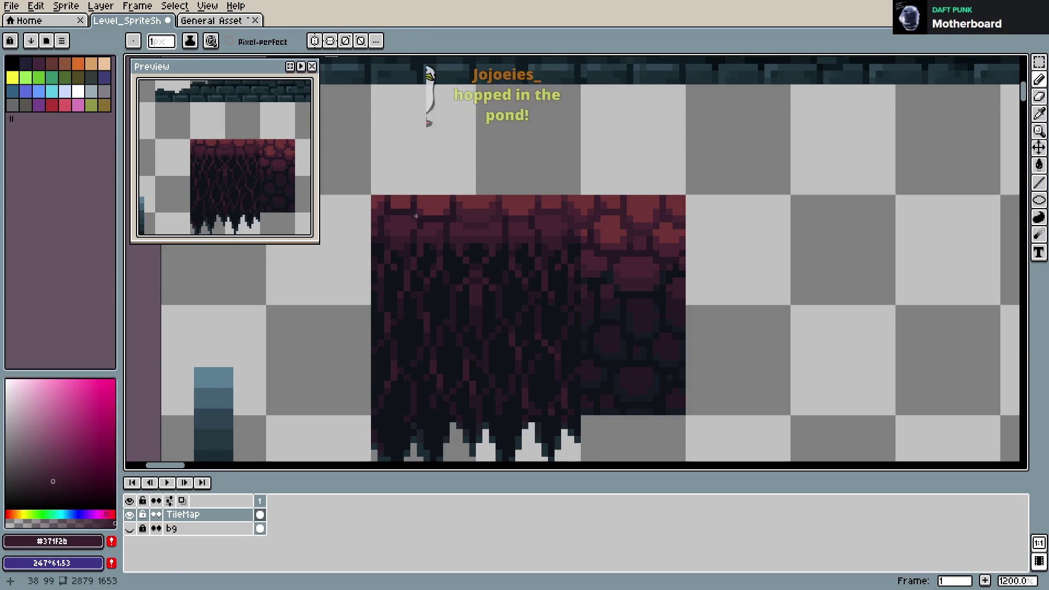
{"action": "key", "text": "ctrl+s"}
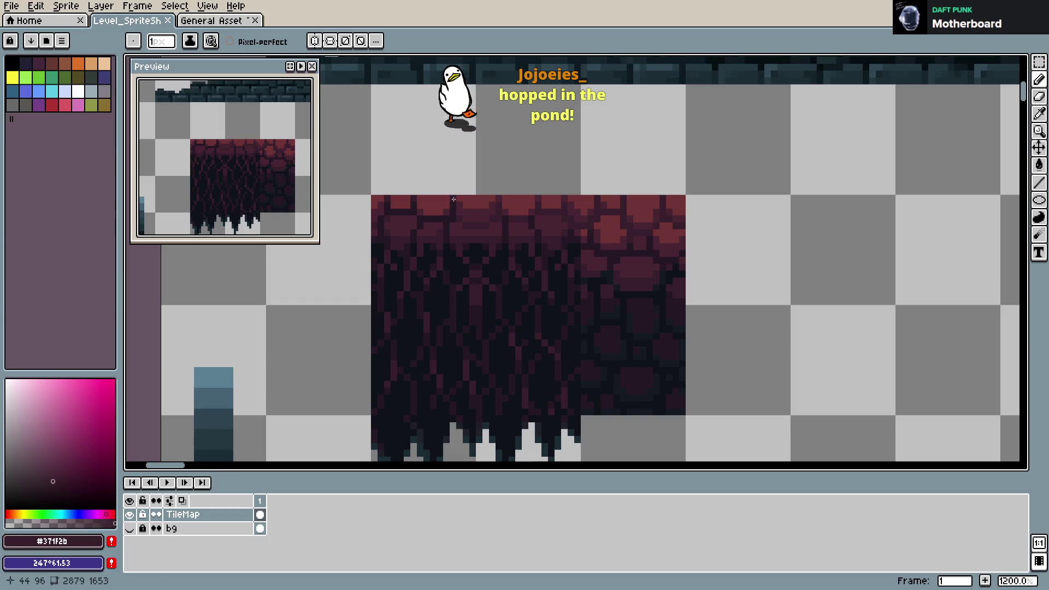
- Paint a dark pixel and a short dark stroke along the tile's top edge
{"action": "left_click", "coordinate": [499, 217], "text": "alt"}
{"action": "left_click_drag", "start_coordinate": [482, 227], "coordinate": [467, 227]}
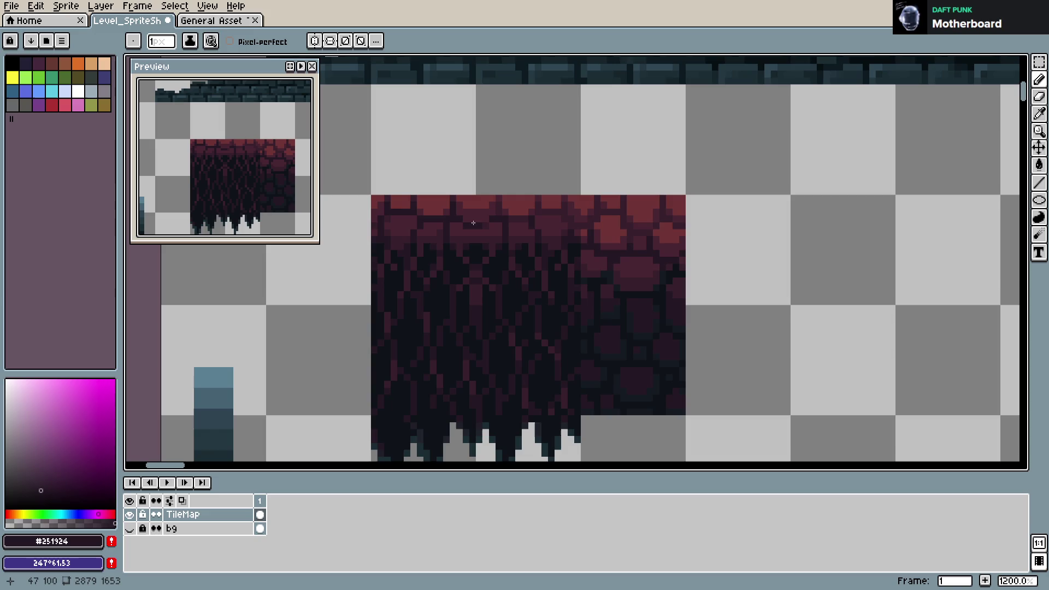
{"action": "key", "text": "alt"}
{"action": "left_click", "coordinate": [514, 213], "text": "alt"}
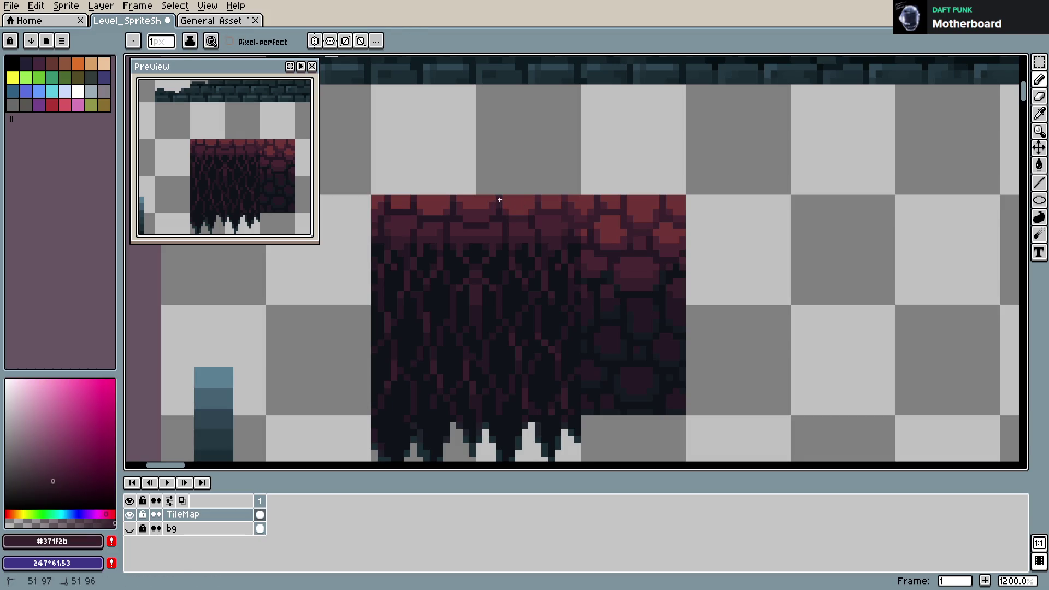
{"action": "left_click", "coordinate": [507, 213], "text": "alt"}
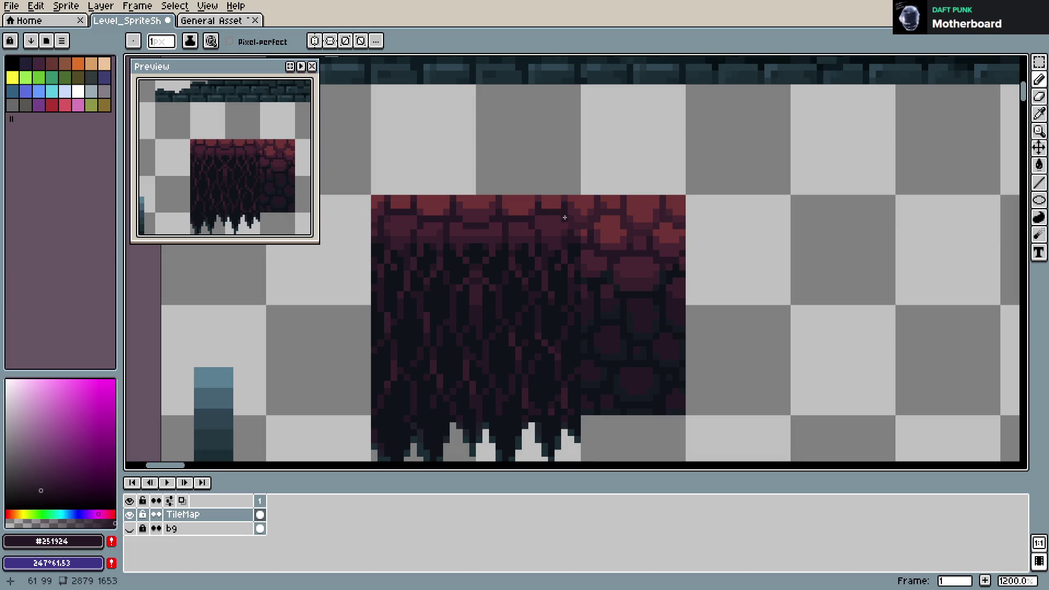
{"action": "key", "text": "alt"}
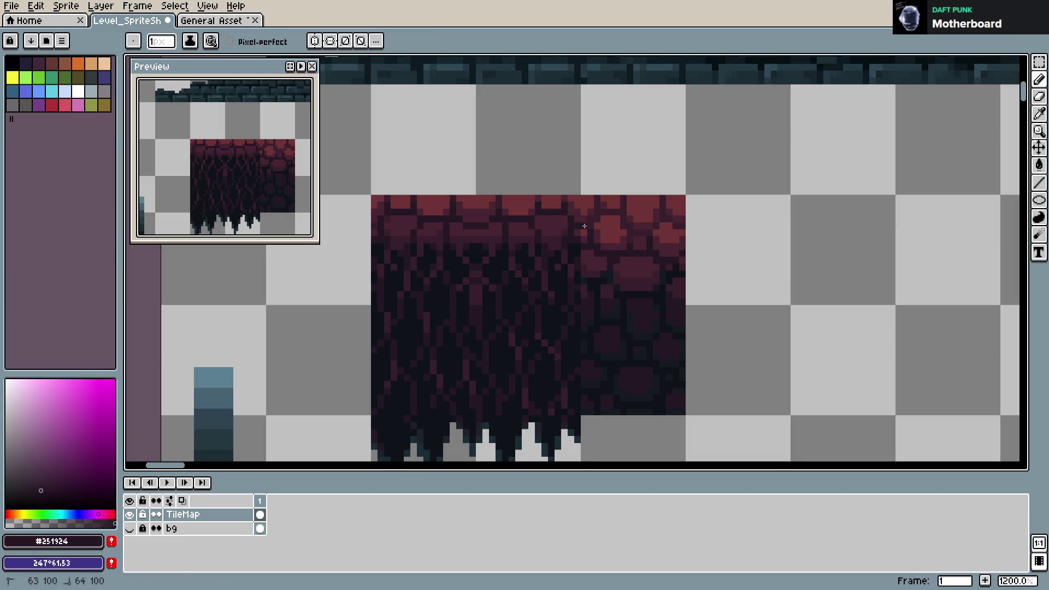
- Undo the unwanted pencil stroke, save the sheet, and return to the Pencil
{"action": "left_click", "coordinate": [568, 211], "text": "alt"}
{"action": "key", "text": "ctrl+z"}
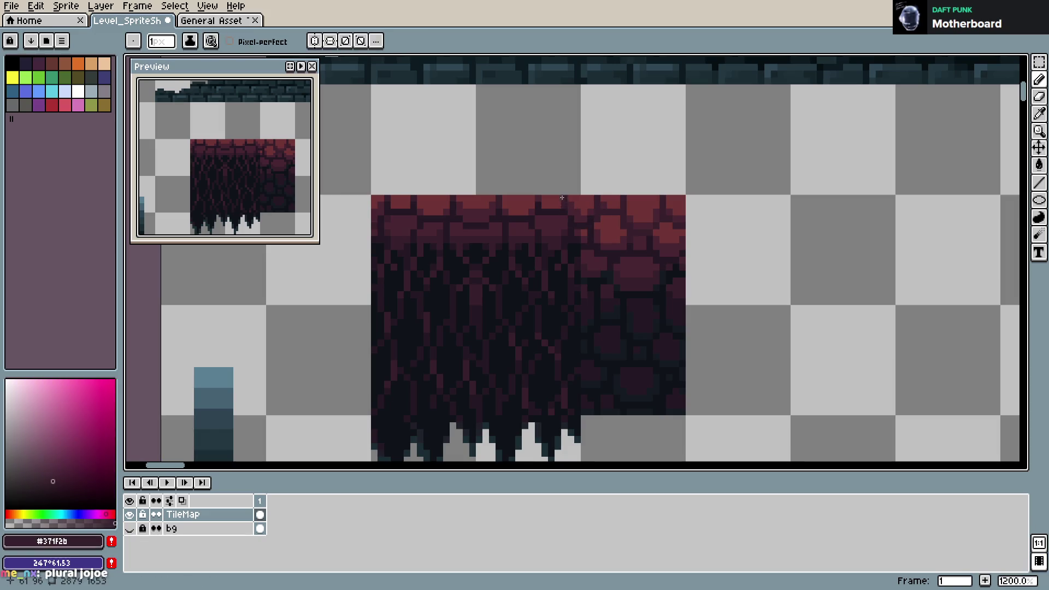
{"action": "key", "text": "v"}
{"action": "key", "text": "ctrl+s"}
{"action": "key", "text": "b"}
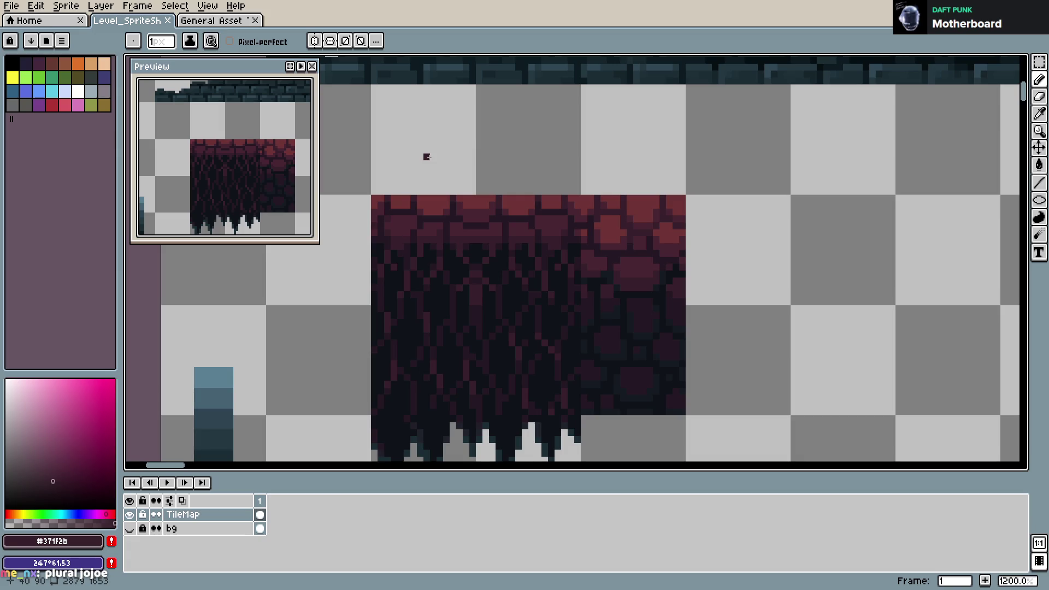
{"action": "left_click", "coordinate": [618, 214]}
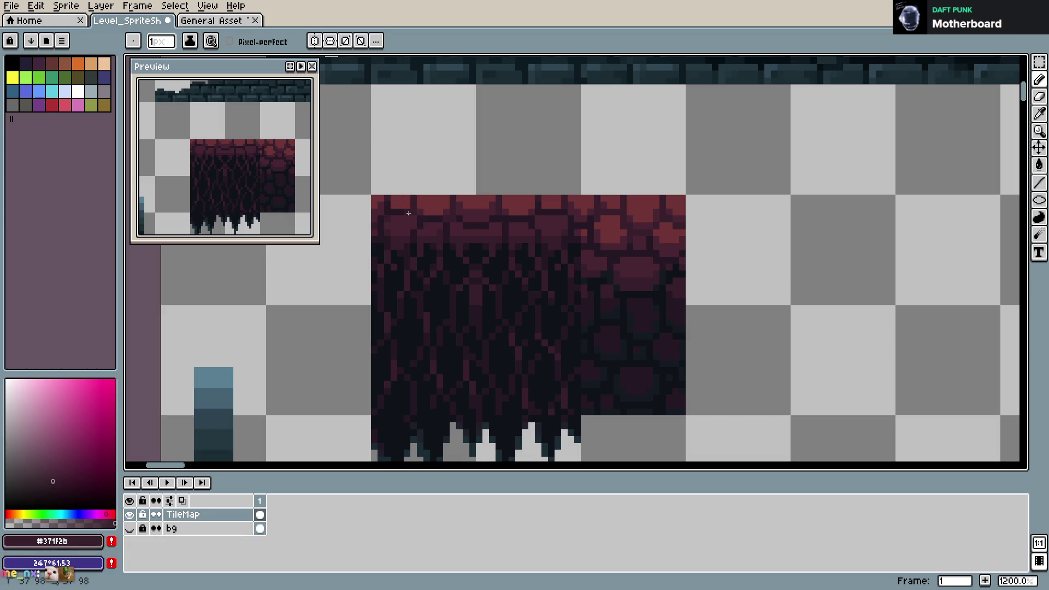
- Save the sprite sheet and pan the view toward its top-left
{"action": "key", "text": "ctrl+s"}
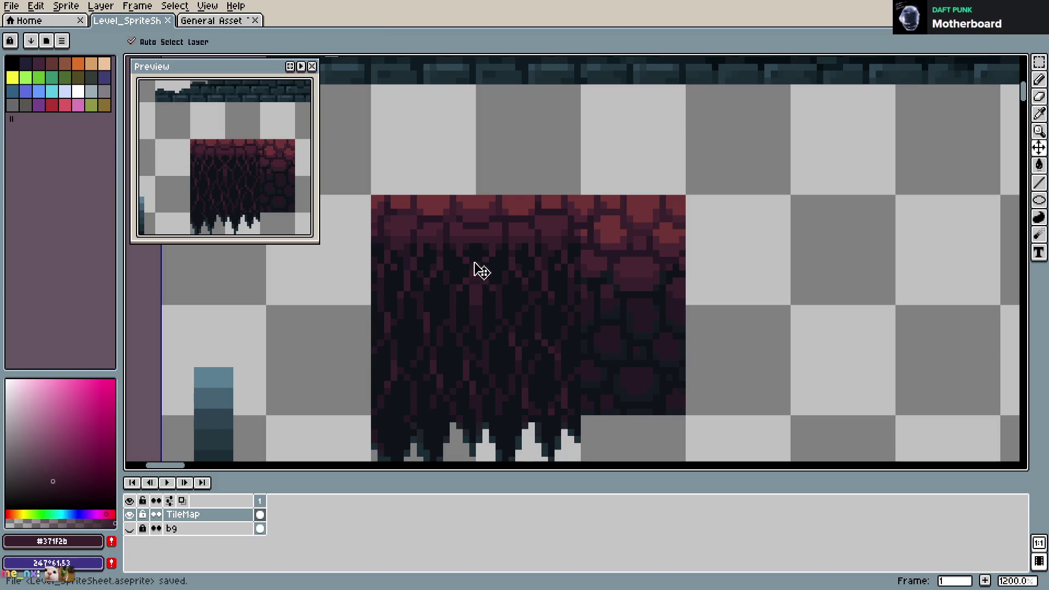
{"action": "key", "text": "ctrl+s"}
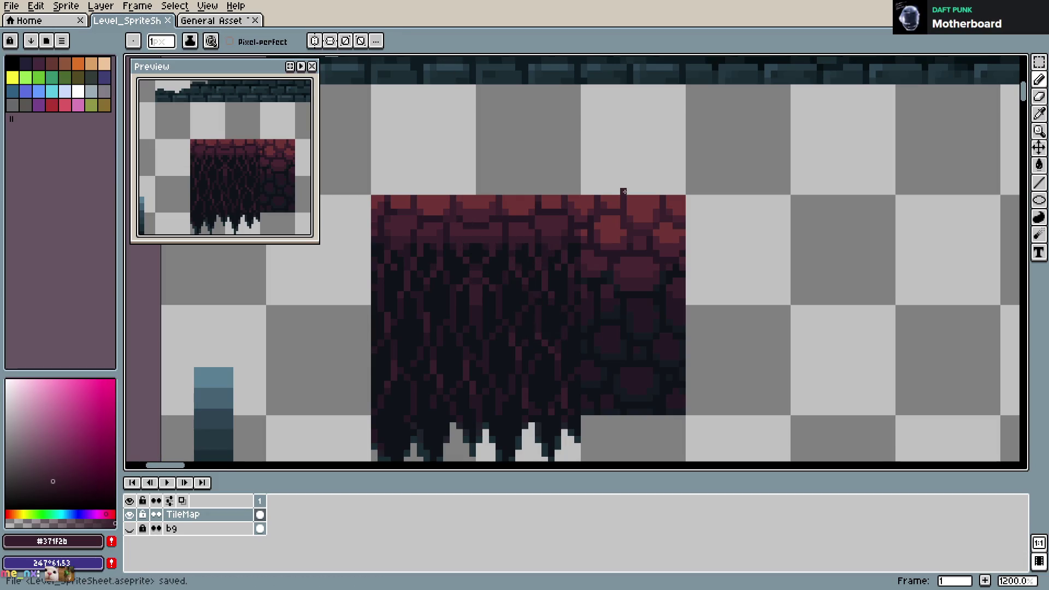
{"action": "scroll", "coordinate": [698, 223], "scroll_direction": "down", "scroll_amount": 2}
{"action": "left_click_drag", "start_coordinate": [698, 222], "coordinate": [667, 238]}
{"action": "key", "text": "v"}
{"action": "scroll", "coordinate": [676, 249], "scroll_direction": "up", "scroll_amount": 4}
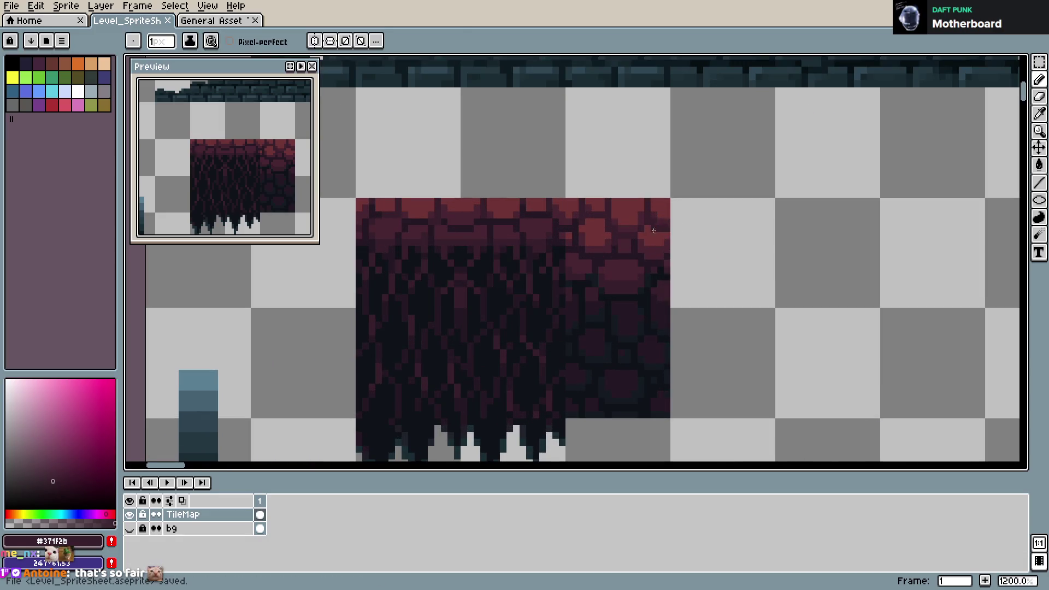
{"action": "scroll", "coordinate": [641, 234], "scroll_direction": "down", "scroll_amount": 1}
{"action": "left_click_drag", "start_coordinate": [684, 251], "coordinate": [651, 215]}
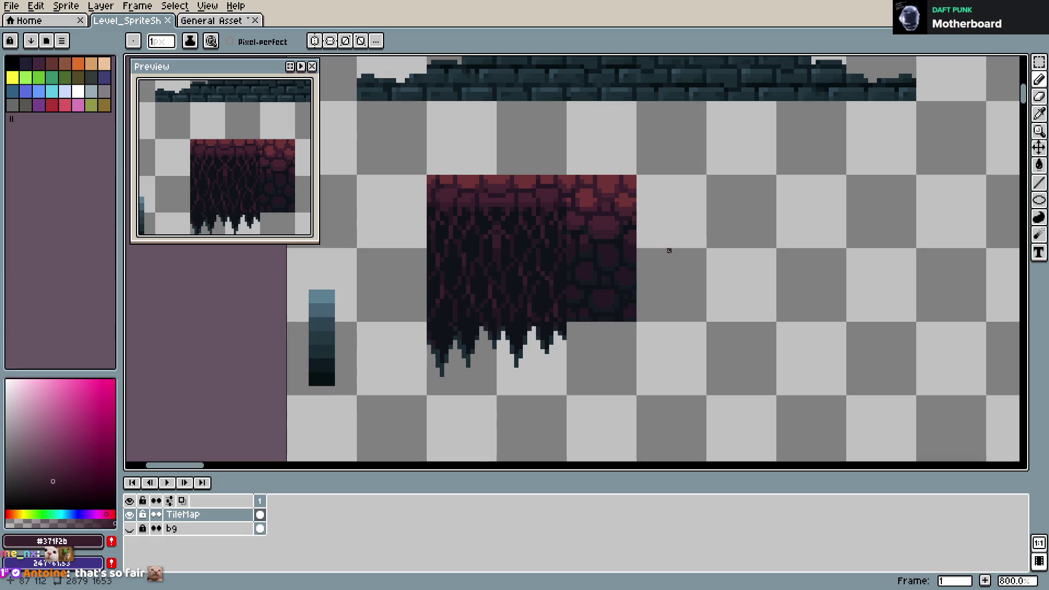
- Copy the left spikes under the red block's right half, undo the copy, and save
{"action": "key", "text": "m"}
{"action": "mouse_move", "coordinate": [498, 325]}
{"action": "left_mouse_down"}
{"action": "mouse_move", "coordinate": [571, 385]}
{"action": "mouse_move", "coordinate": [576, 363]}
{"action": "mouse_move", "coordinate": [624, 365]}
{"action": "left_mouse_up"}
{"action": "left_click", "coordinate": [769, 268]}
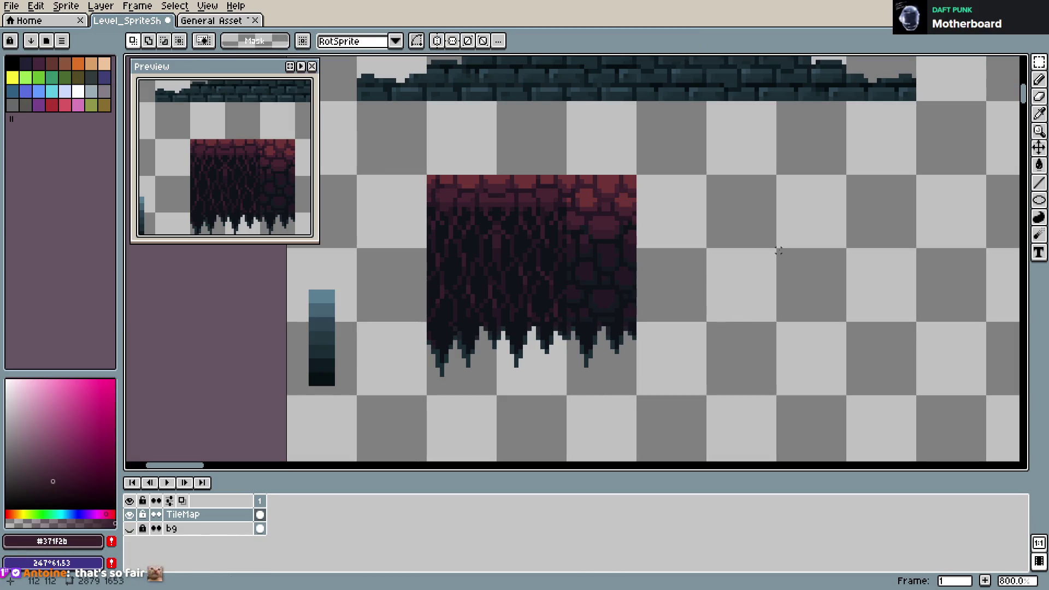
{"action": "key", "text": "ctrl+z"}
{"action": "key", "text": "ctrl+z"}
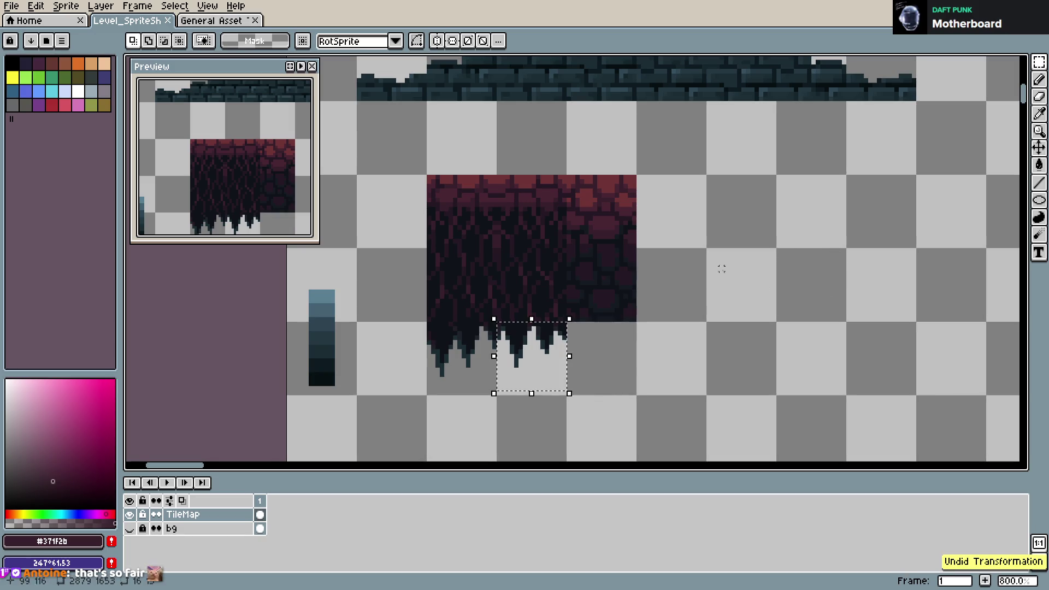
{"action": "key", "text": "ctrl+s"}
{"action": "scroll", "coordinate": [726, 273], "scroll_direction": "down", "scroll_amount": 3}
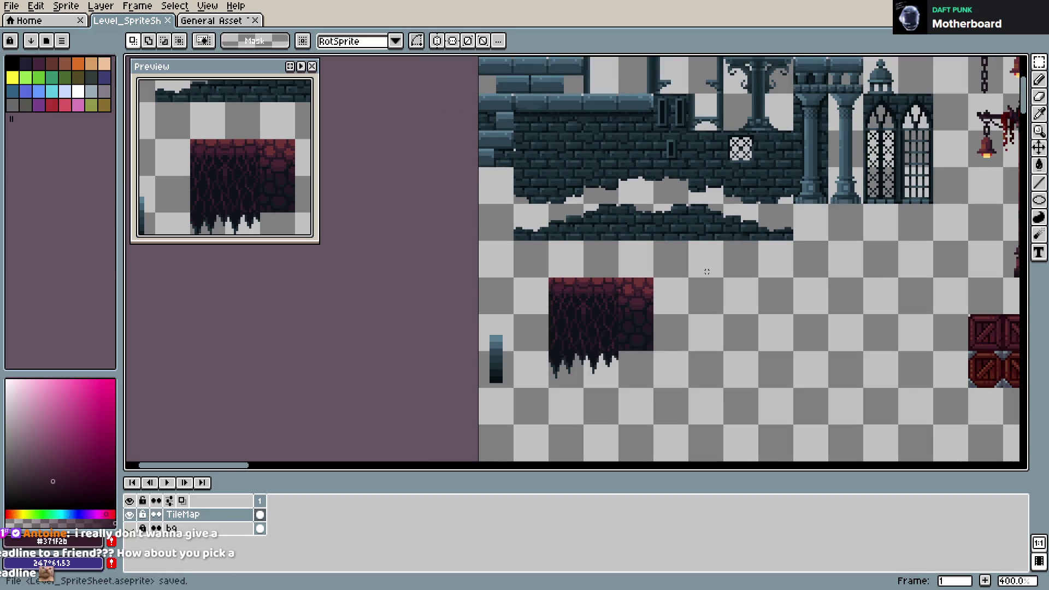
- Select the red cave tile with a marquee, shift it left, and save
{"action": "scroll", "coordinate": [535, 343], "scroll_direction": "up", "scroll_amount": 1}
{"action": "key", "text": "ctrl+s"}
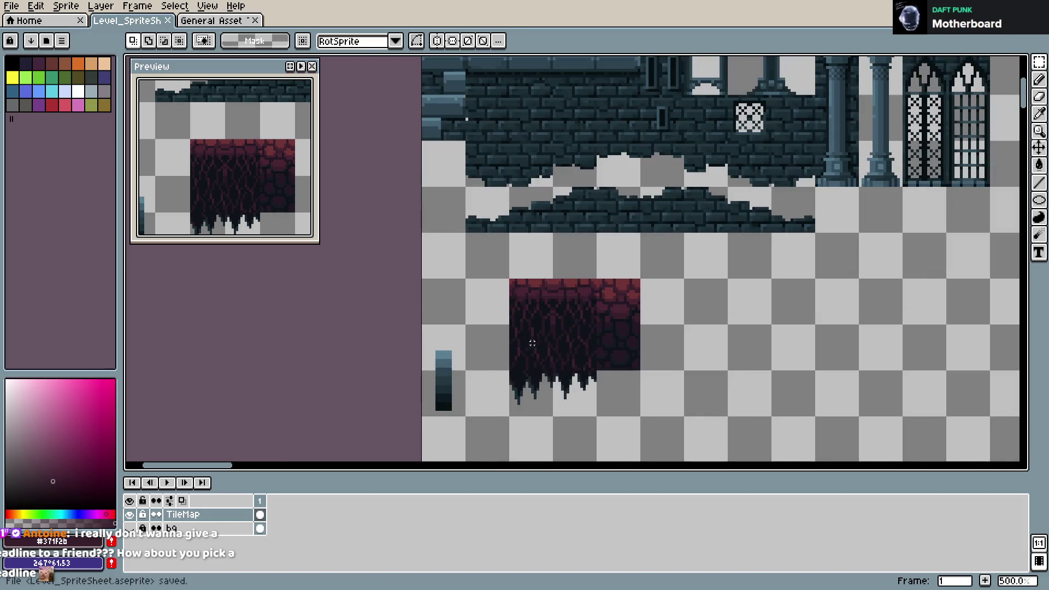
{"action": "left_click_drag", "start_coordinate": [506, 277], "coordinate": [678, 428]}
{"action": "left_click_drag", "start_coordinate": [628, 368], "coordinate": [583, 363]}
{"action": "key", "text": "ctrl+s"}
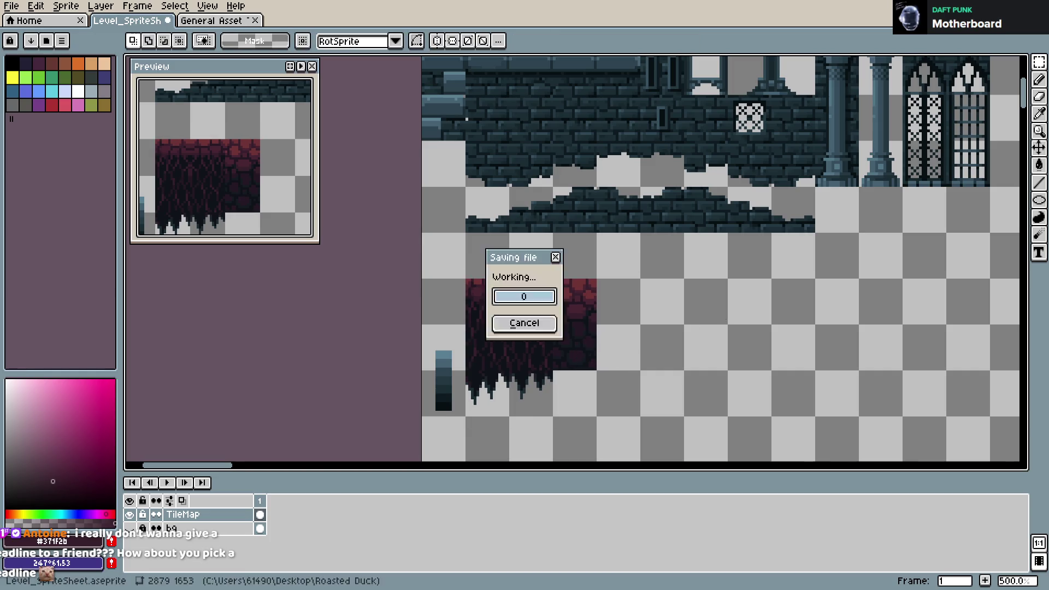
- Zoom and scroll around the sheet, saving Level_SpriteSheet.aseprite twice more
{"action": "scroll", "coordinate": [580, 366], "scroll_direction": "up", "scroll_amount": 4}
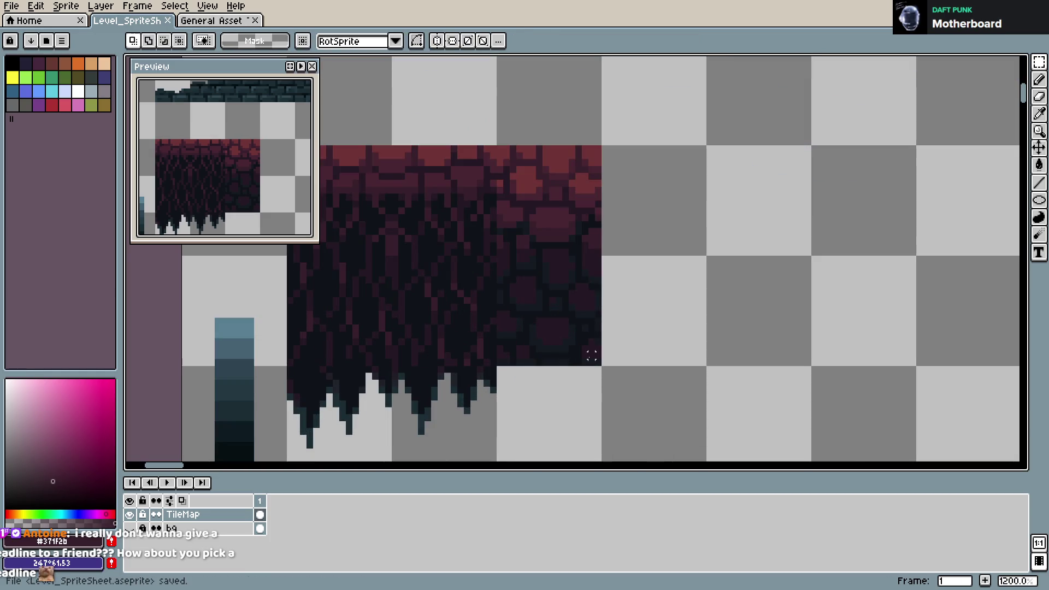
{"action": "scroll", "coordinate": [600, 325], "scroll_direction": "down", "scroll_amount": 1}
{"action": "scroll", "coordinate": [558, 272], "scroll_direction": "up", "scroll_amount": 1}
{"action": "key", "text": "ctrl+s"}
{"action": "scroll", "coordinate": [661, 311], "scroll_direction": "down", "scroll_amount": 4}
{"action": "scroll", "coordinate": [661, 311], "scroll_direction": "up", "scroll_amount": 4}
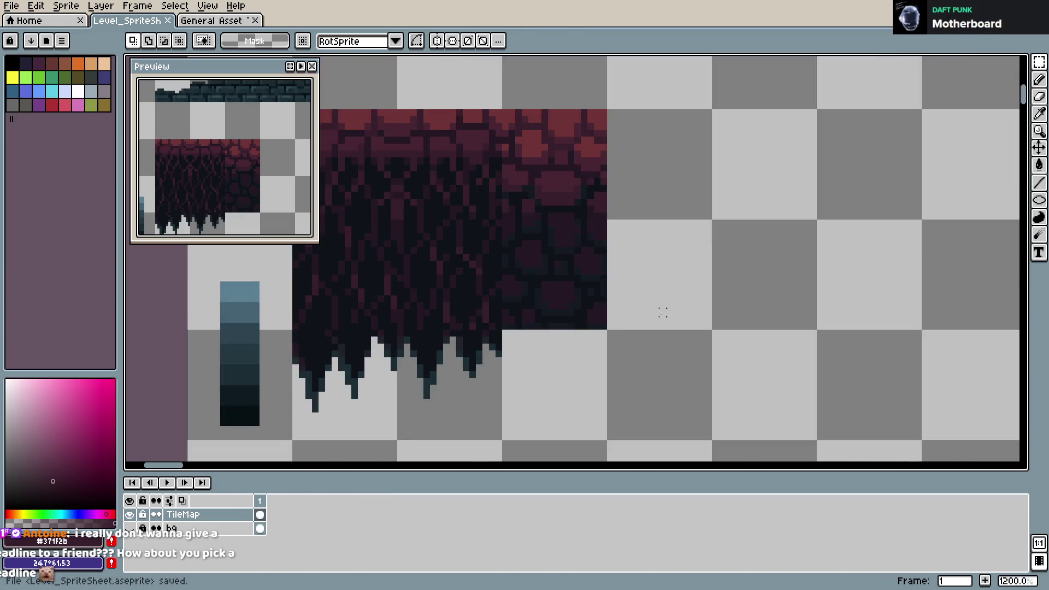
{"action": "scroll", "coordinate": [639, 286], "scroll_direction": "down", "scroll_amount": 4}
{"action": "scroll", "coordinate": [666, 279], "scroll_direction": "down", "scroll_amount": 3}
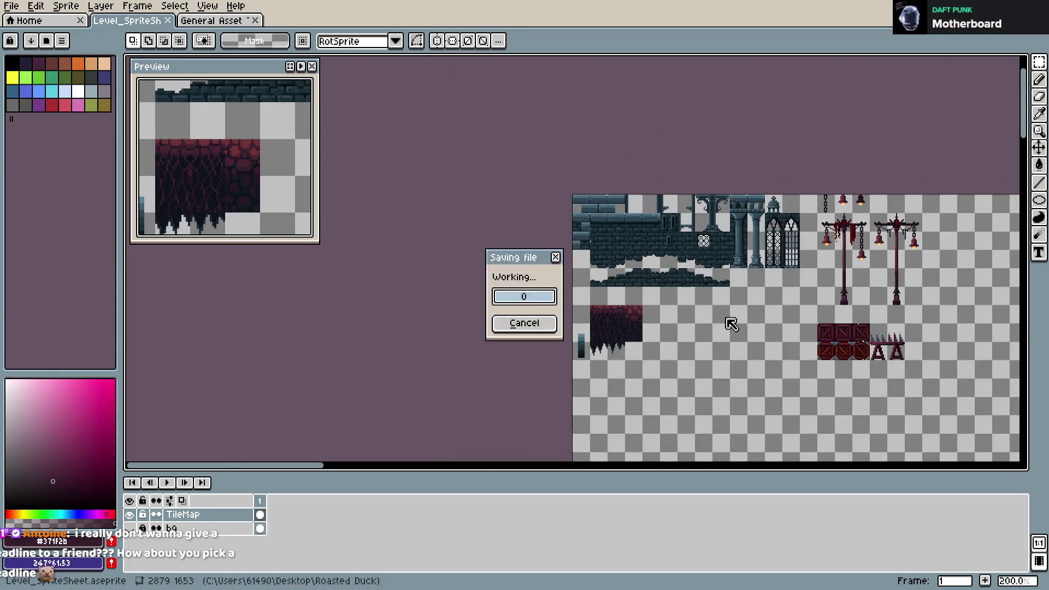
{"action": "scroll", "coordinate": [732, 319], "scroll_direction": "up", "scroll_amount": 1}
{"action": "scroll", "coordinate": [669, 328], "scroll_direction": "up", "scroll_amount": 1}
{"action": "scroll", "coordinate": [669, 328], "scroll_direction": "right", "scroll_amount": 3}
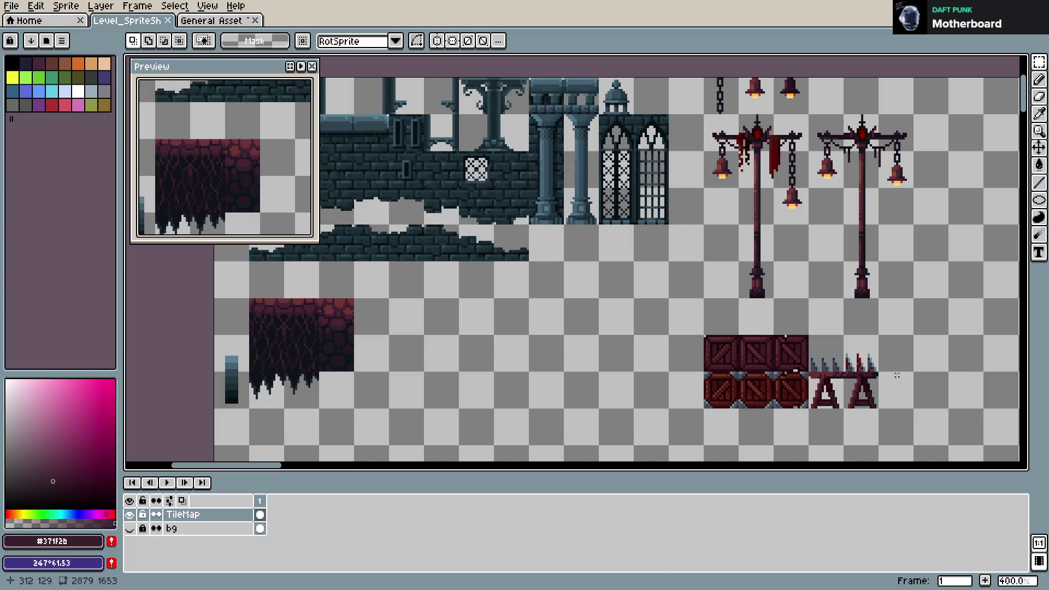
{"action": "scroll", "coordinate": [791, 350], "scroll_direction": "down", "scroll_amount": 1}
{"action": "key", "text": "ctrl+s"}
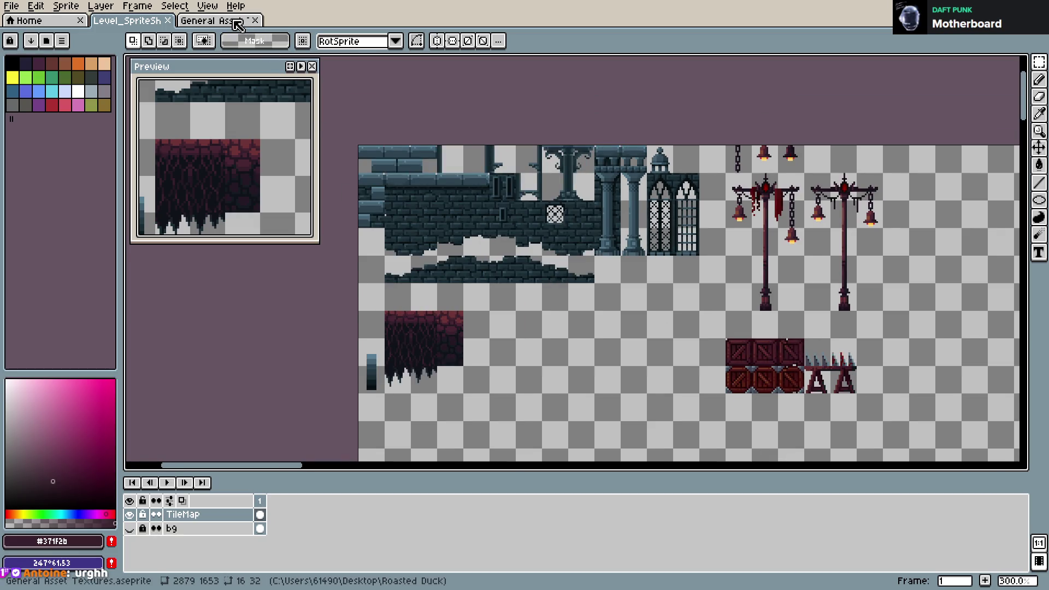
- Switch to General Asset Textures, clear the selection, and browse the lamps and hooded figures
{"action": "key", "text": "ctrl+Tab"}
{"action": "key", "text": "ctrl+d"}
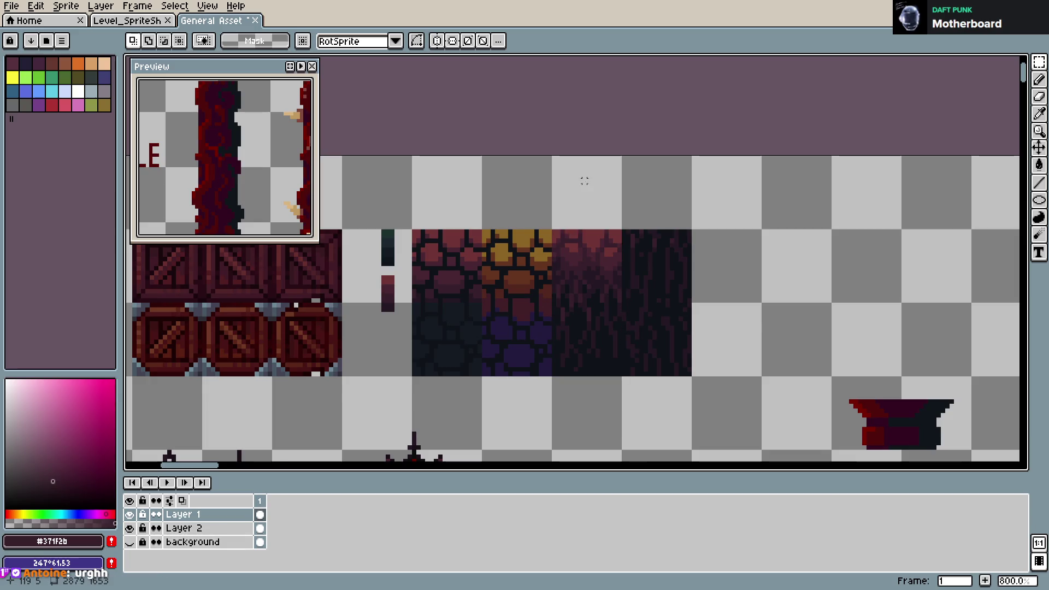
{"action": "scroll", "coordinate": [584, 180], "scroll_direction": "down", "scroll_amount": 2}
{"action": "mouse_move", "coordinate": [563, 304]}
{"action": "left_mouse_down"}
{"action": "mouse_move", "coordinate": [626, 306]}
{"action": "mouse_move", "coordinate": [584, 211]}
{"action": "left_mouse_up"}
{"action": "scroll", "coordinate": [627, 306], "scroll_direction": "down", "scroll_amount": 1}
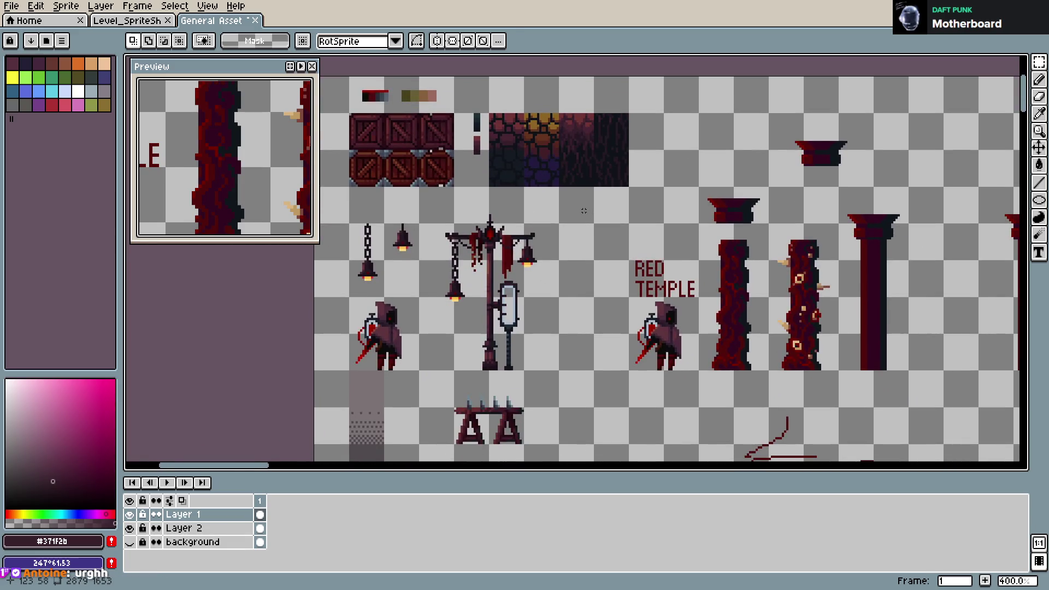
{"action": "scroll", "coordinate": [584, 211], "scroll_direction": "down", "scroll_amount": 1}
{"action": "scroll", "coordinate": [625, 156], "scroll_direction": "down", "scroll_amount": 1}
{"action": "scroll", "coordinate": [613, 161], "scroll_direction": "up", "scroll_amount": 1}
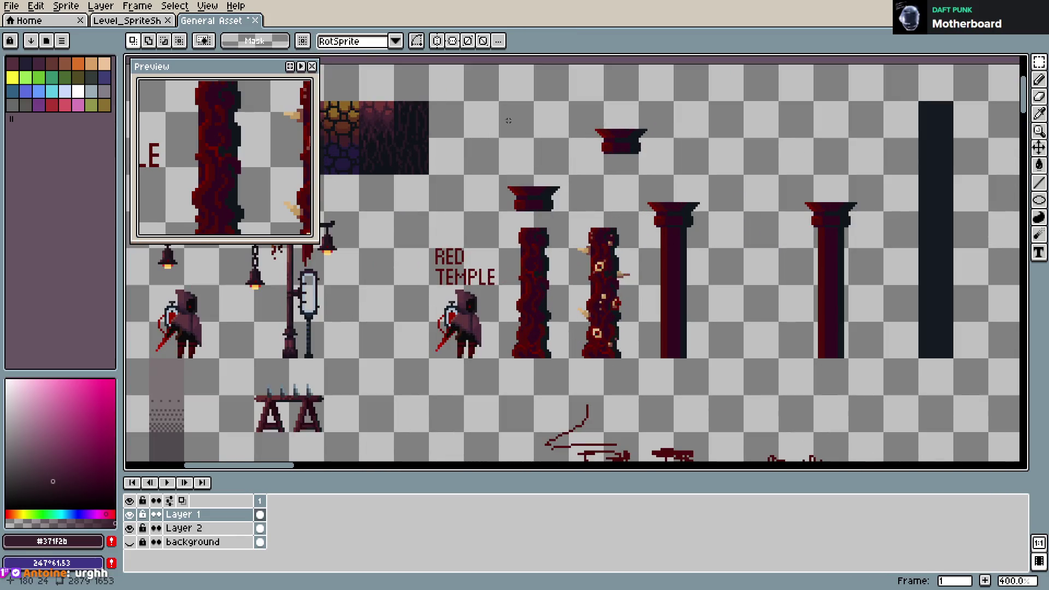
- Close the General Asset Textures document, answering its save prompt
{"action": "left_click", "coordinate": [255, 20]}
{"action": "key", "text": "ctrl+s"}
{"action": "key", "text": "Return"}
{"action": "scroll", "coordinate": [525, 345], "scroll_direction": "up", "scroll_amount": 2}
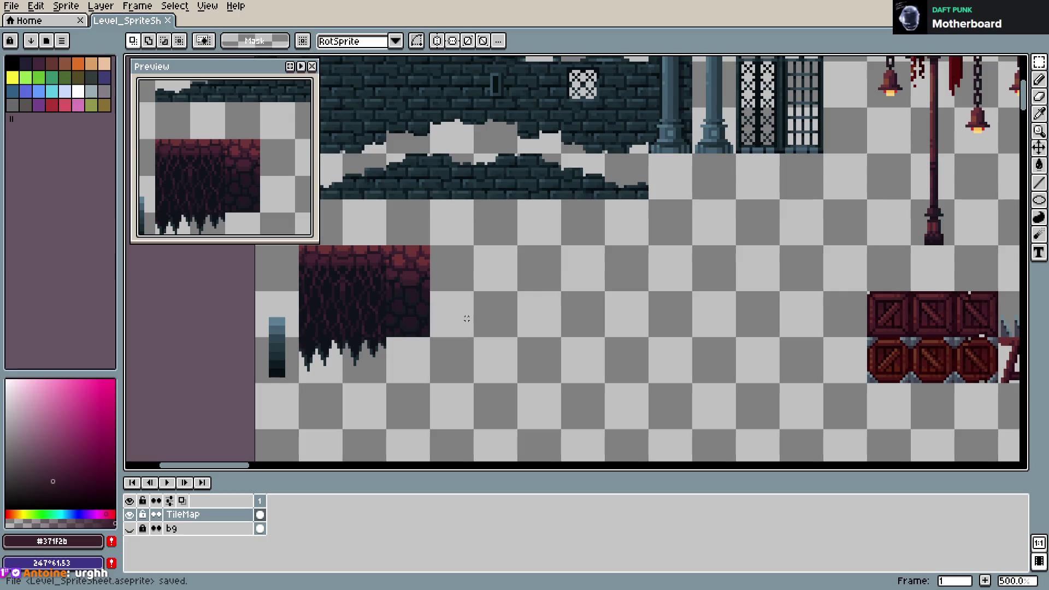
{"action": "scroll", "coordinate": [466, 319], "scroll_direction": "up", "scroll_amount": 1}
{"action": "scroll", "coordinate": [467, 319], "scroll_direction": "up", "scroll_amount": 1}
{"action": "key", "text": "ctrl+s"}
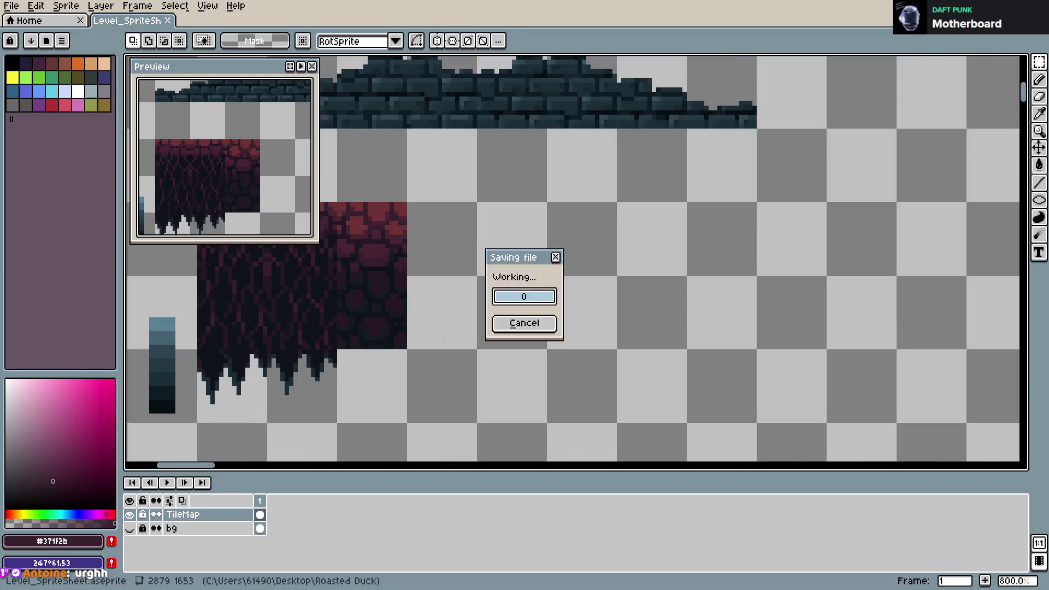
{"action": "left_click_drag", "start_coordinate": [488, 301], "coordinate": [546, 337]}
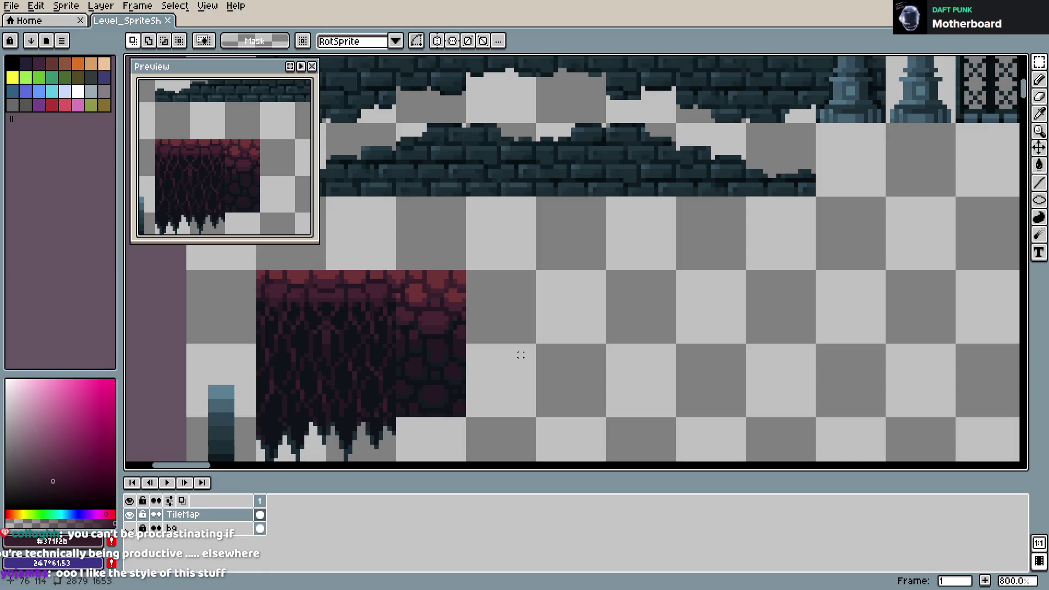
{"action": "key", "text": "ctrl+s"}
{"action": "scroll", "coordinate": [507, 336], "scroll_direction": "down", "scroll_amount": 4}
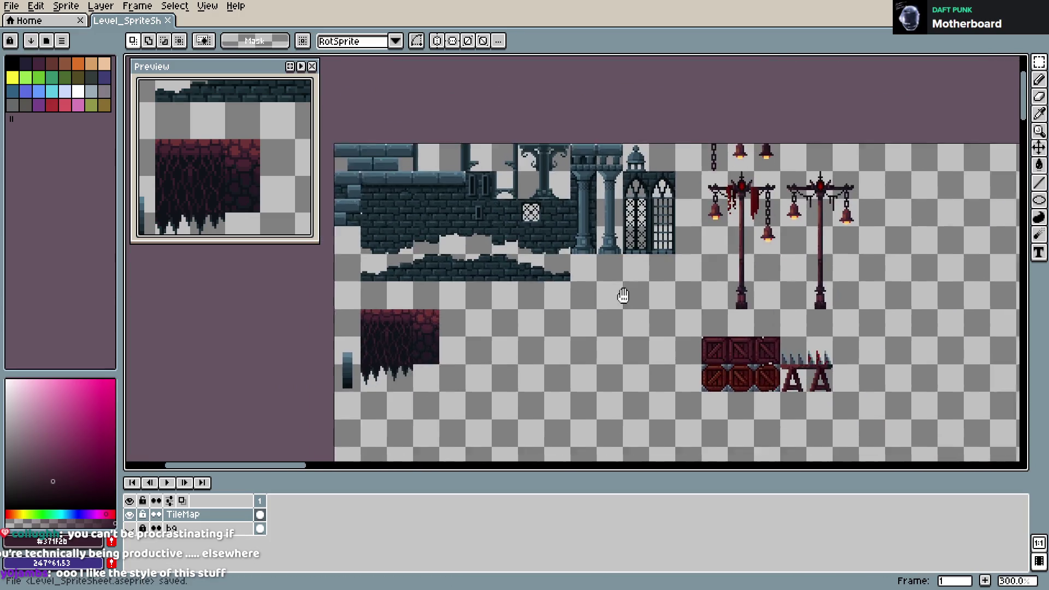
{"action": "left_click_drag", "start_coordinate": [623, 295], "coordinate": [583, 287]}
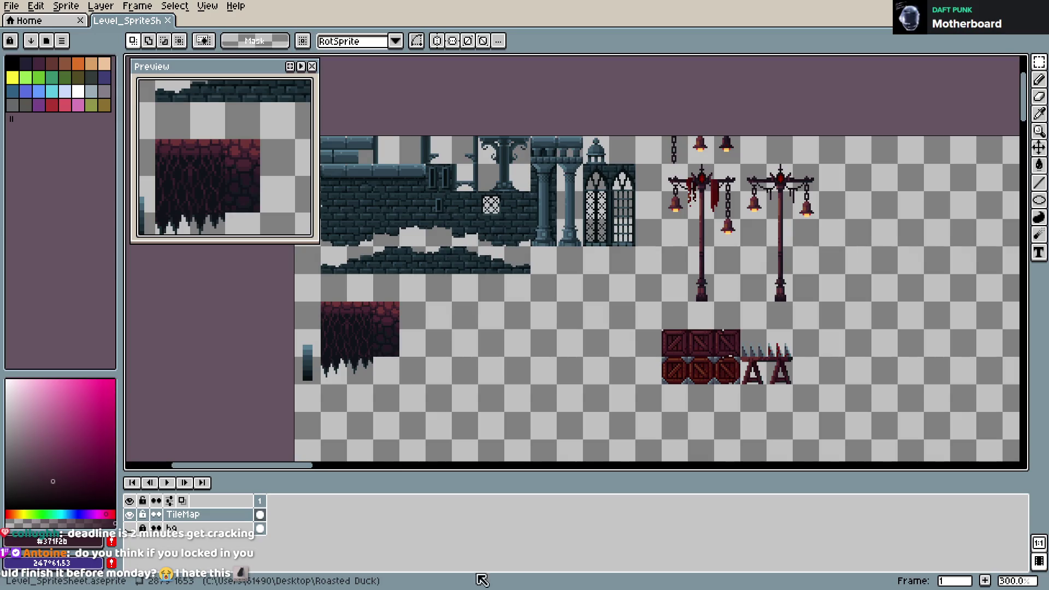
- Export the sheet as Level_SpriteSheet.png at 100% with visible layers and all frames
{"action": "key", "text": "ctrl+alt+shift+s"}
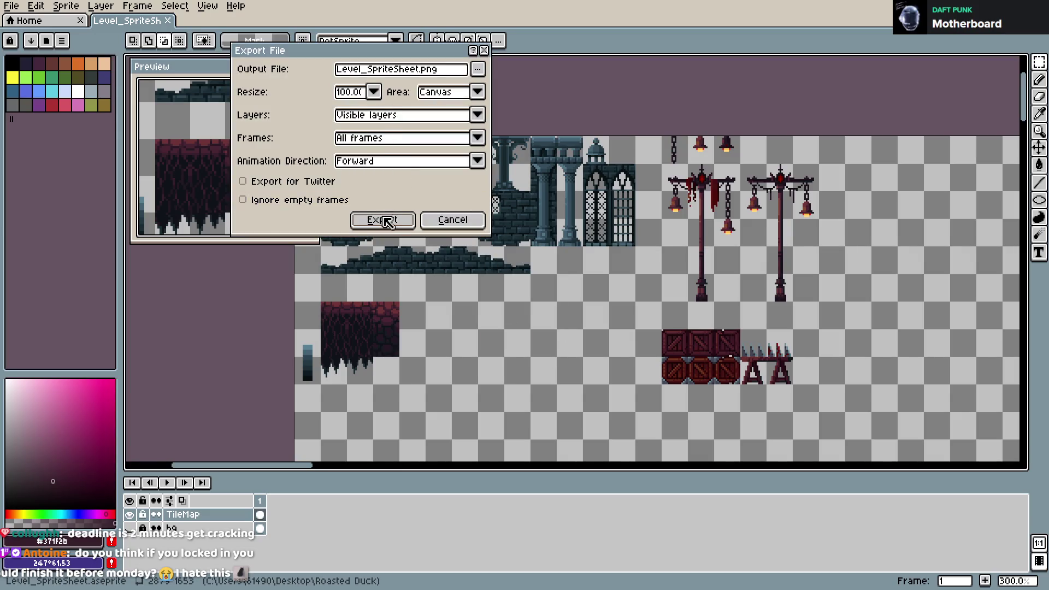
{"action": "left_click", "coordinate": [386, 220]}
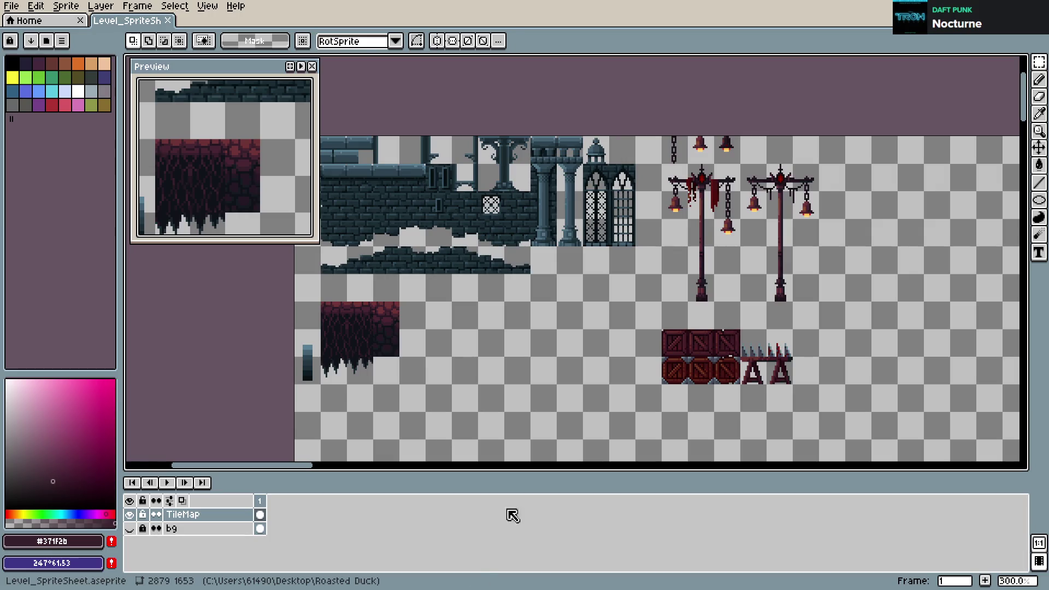
- Open the Canvas Size settings from the Sprite menu and close them unchanged
{"action": "scroll", "coordinate": [602, 424], "scroll_direction": "down", "scroll_amount": 5}
{"action": "mouse_move", "coordinate": [641, 369]}
{"action": "left_mouse_down"}
{"action": "mouse_move", "coordinate": [626, 323]}
{"action": "mouse_move", "coordinate": [577, 281]}
{"action": "left_mouse_up"}
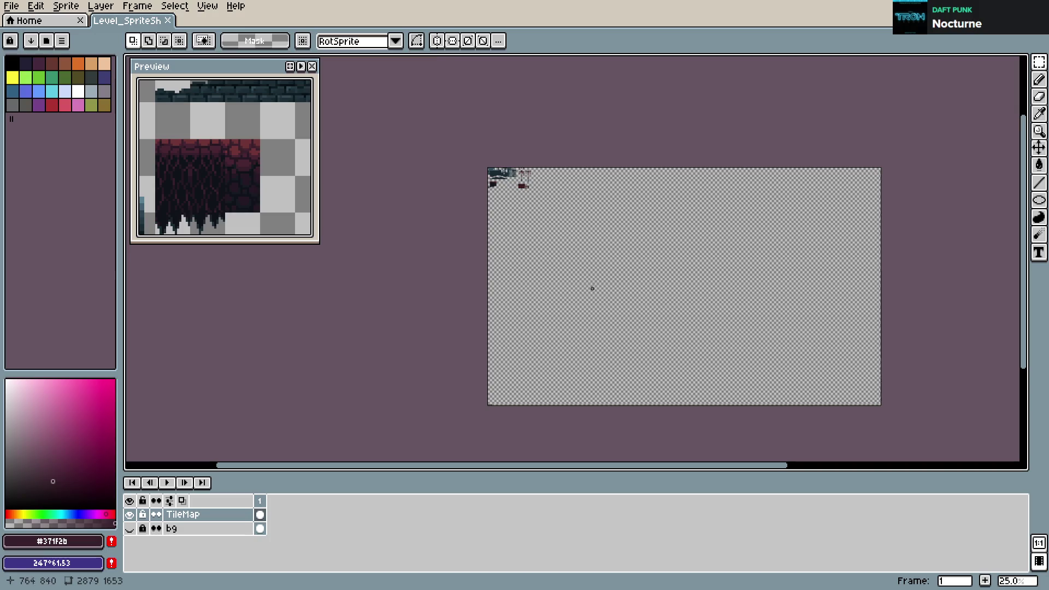
{"action": "scroll", "coordinate": [593, 288], "scroll_direction": "up", "scroll_amount": 1}
{"action": "left_click", "coordinate": [34, 10]}
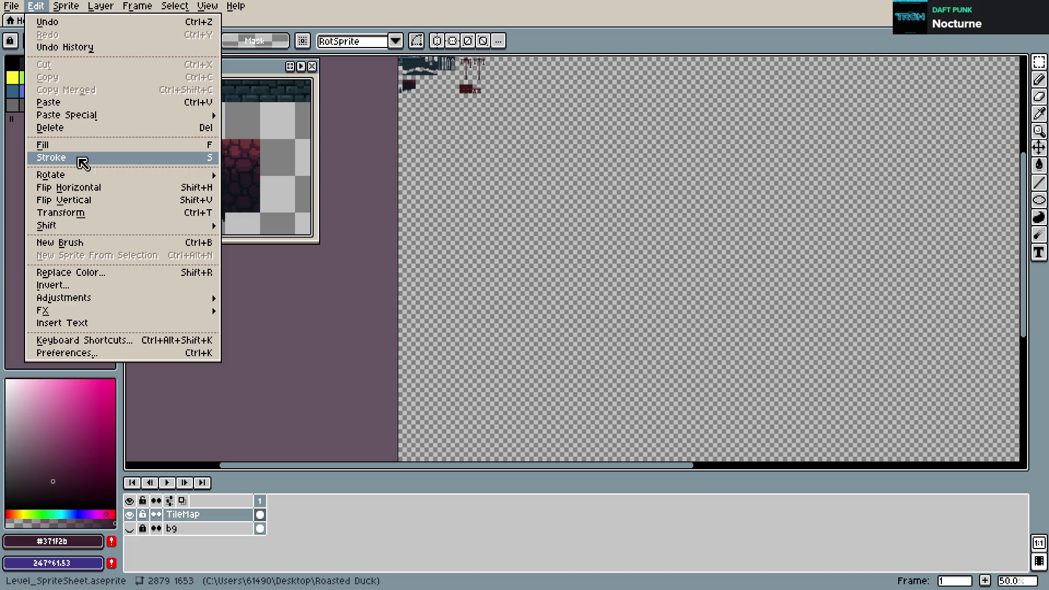
{"action": "left_click", "coordinate": [60, 11]}
{"action": "left_click", "coordinate": [60, 10]}
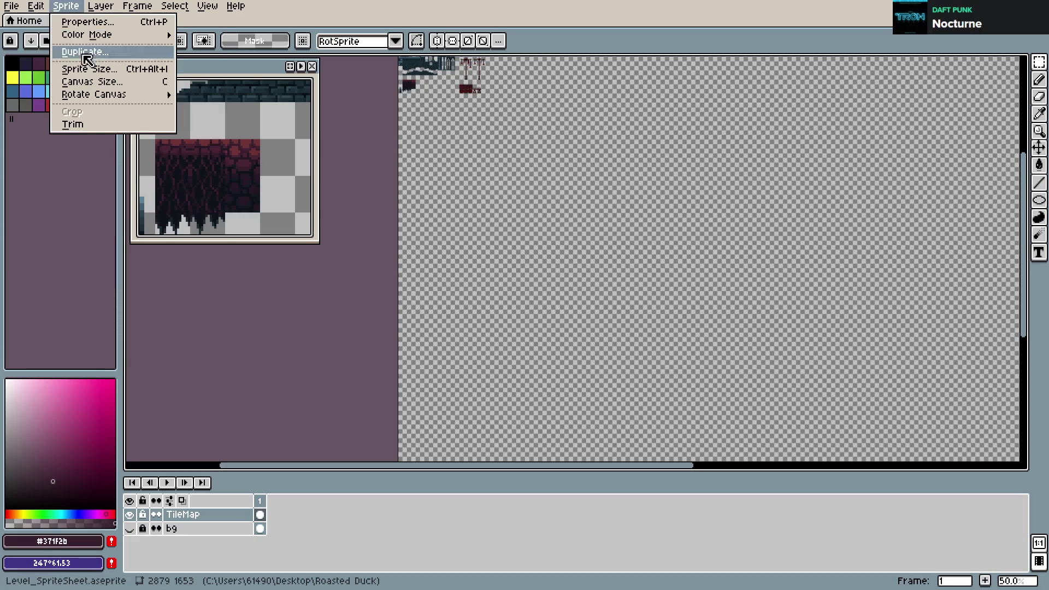
{"action": "left_click", "coordinate": [95, 86]}
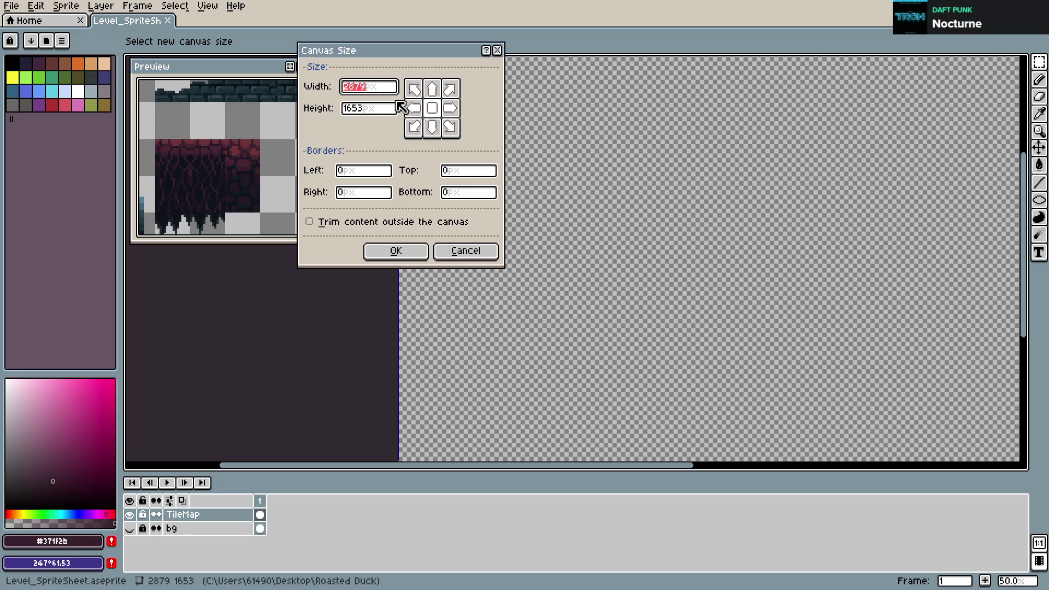
{"action": "left_click", "coordinate": [369, 177]}
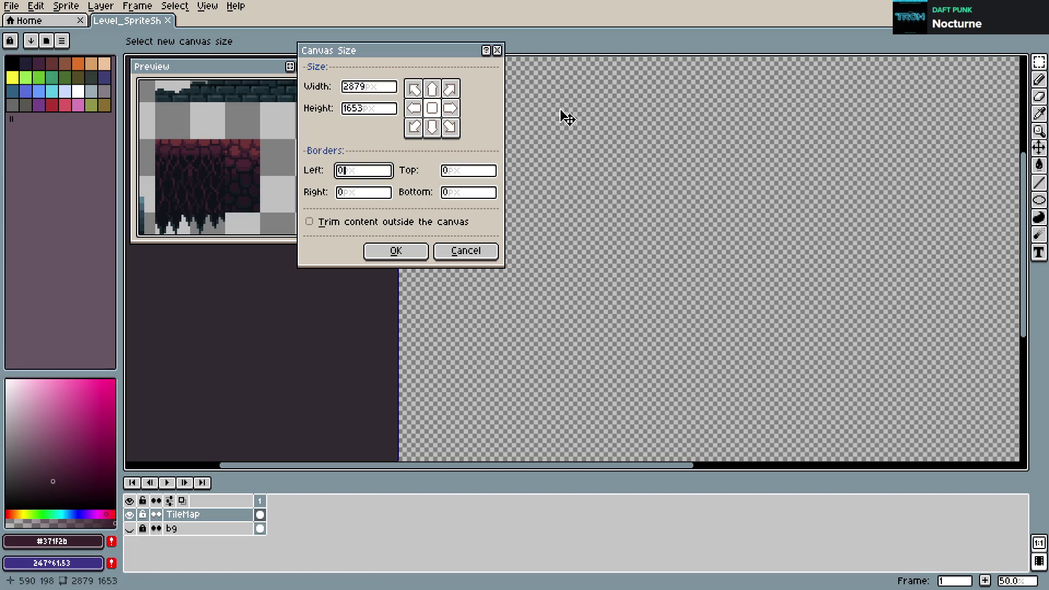
{"action": "left_click", "coordinate": [465, 251]}
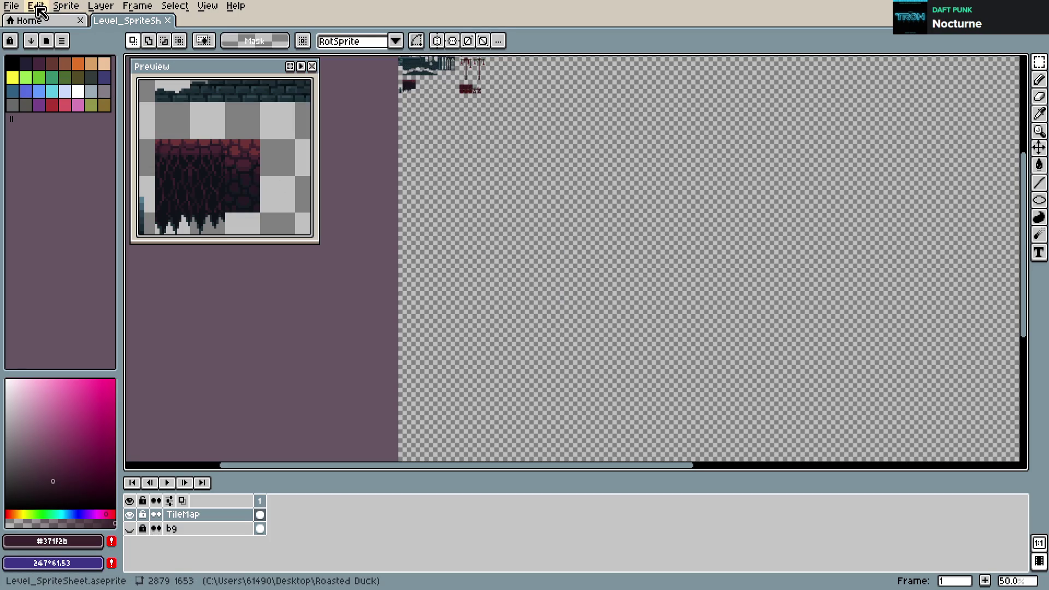
- Apply Sprite > Trim, shrinking the canvas to 2879 by 1653 pixels
{"action": "left_click", "coordinate": [36, 8]}
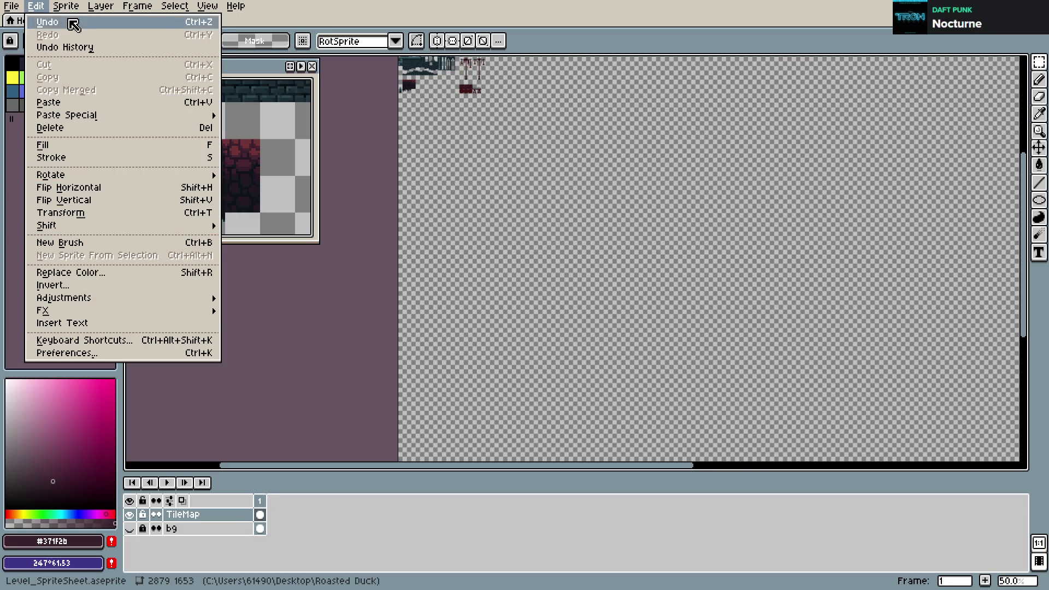
{"action": "mouse_move", "coordinate": [66, 7]}
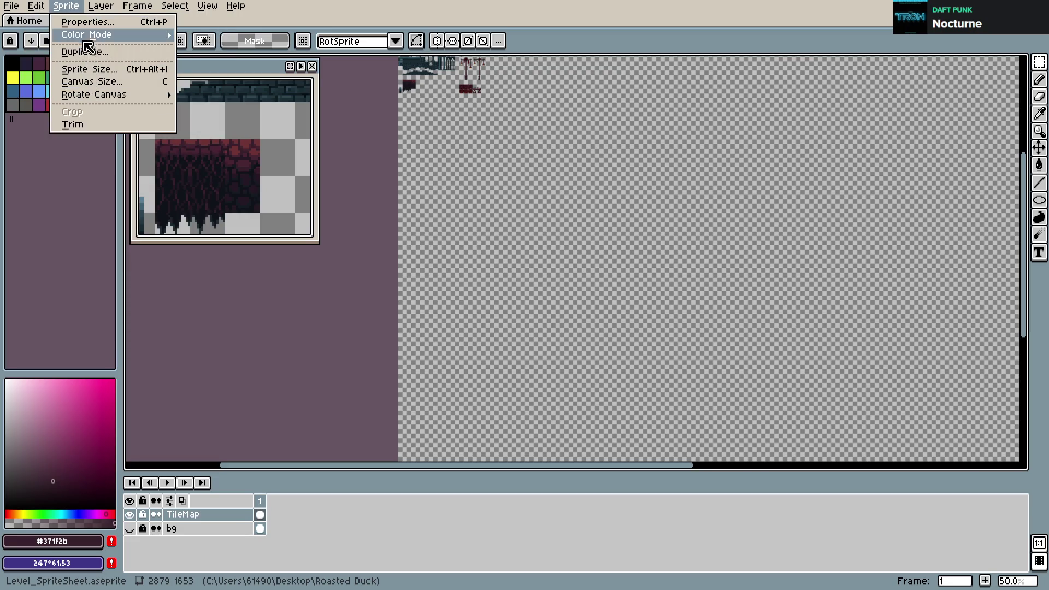
{"action": "mouse_move", "coordinate": [97, 97]}
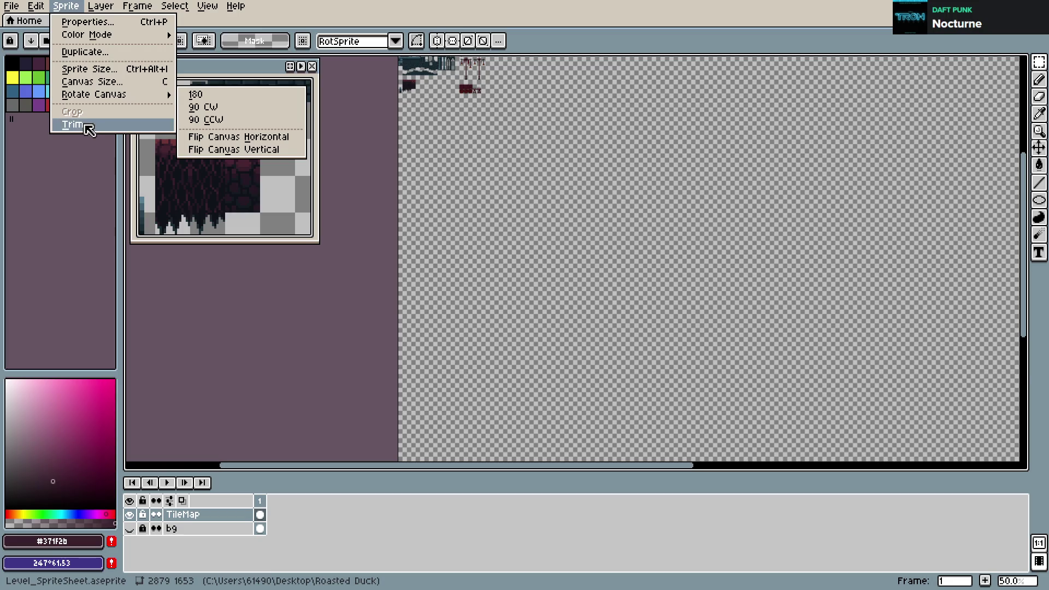
{"action": "left_click", "coordinate": [77, 124]}
- Save Level_SpriteSheet.aseprite, then export it with Ctrl+Shift+E to Level_SpriteSheet.png
{"action": "scroll", "coordinate": [878, 277], "scroll_direction": "up", "scroll_amount": 4}
{"action": "scroll", "coordinate": [877, 277], "scroll_direction": "up", "scroll_amount": 2}
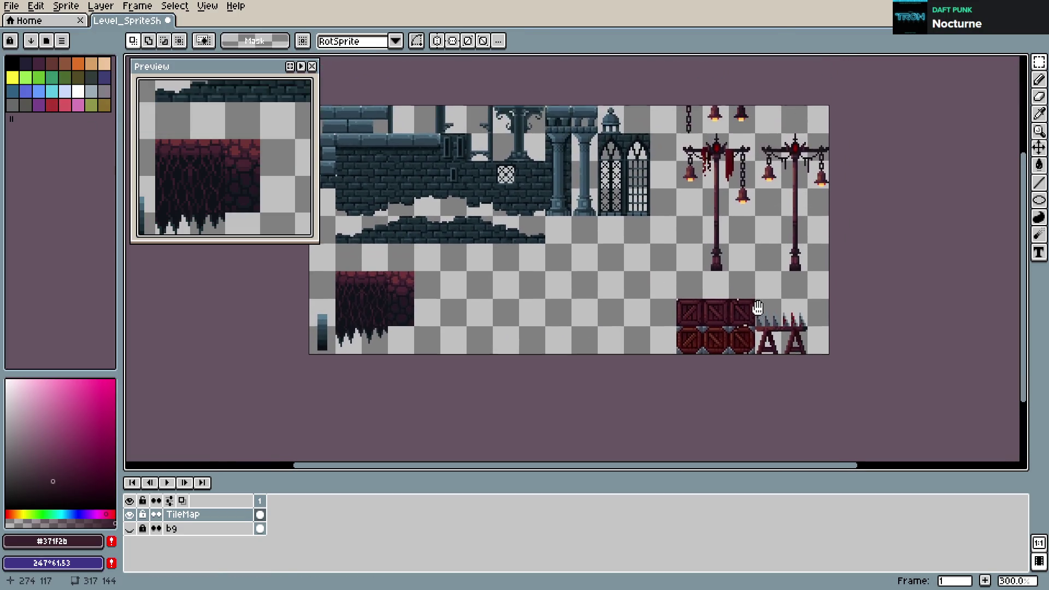
{"action": "key", "text": "ctrl+s"}
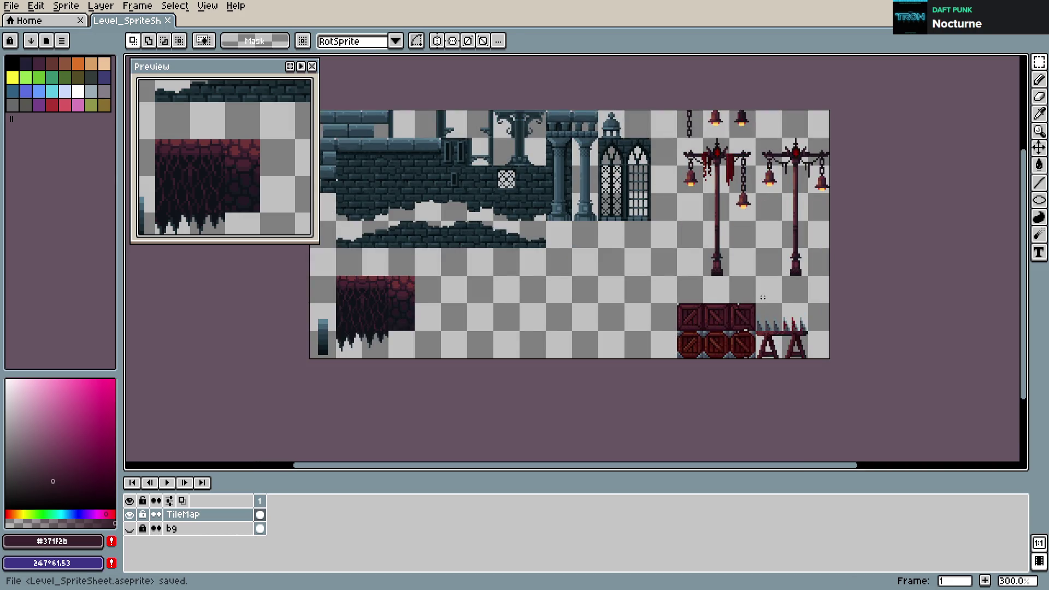
{"action": "key", "text": "ctrl+shift+e"}
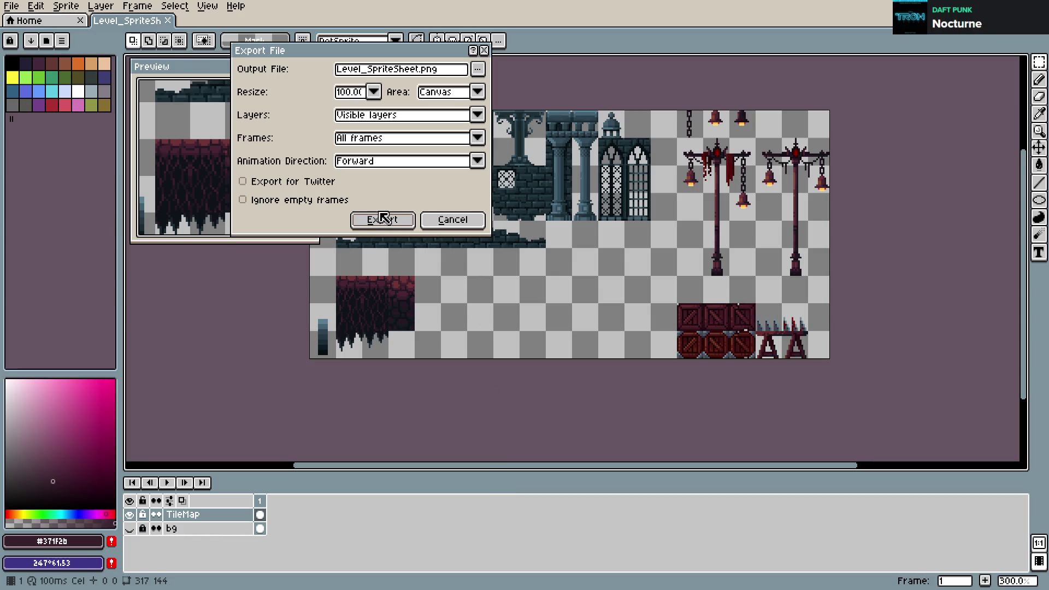
{"action": "left_click", "coordinate": [387, 220]}
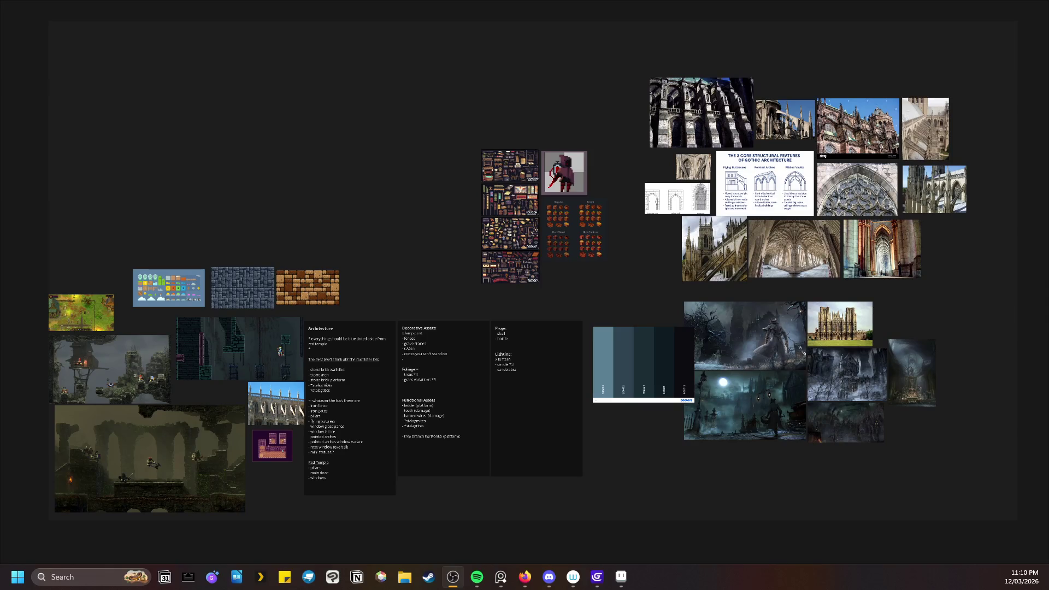
- Bring the PureRef Gothic reference moodboard window into focus
{"action": "left_click", "coordinate": [25, 464]}
- Save the Gothic reference moodboard in PureRef, then switch back to the other application
{"action": "scroll", "coordinate": [339, 444], "scroll_direction": "up", "scroll_amount": 3}
{"action": "key", "text": "ctrl+s"}
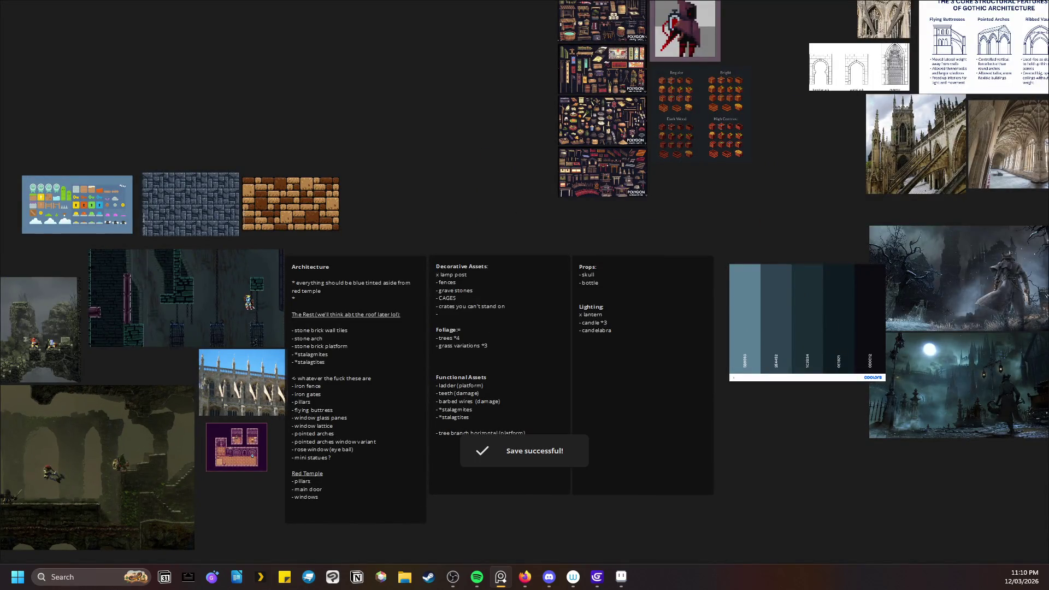
{"action": "key", "text": "alt+Tab"}
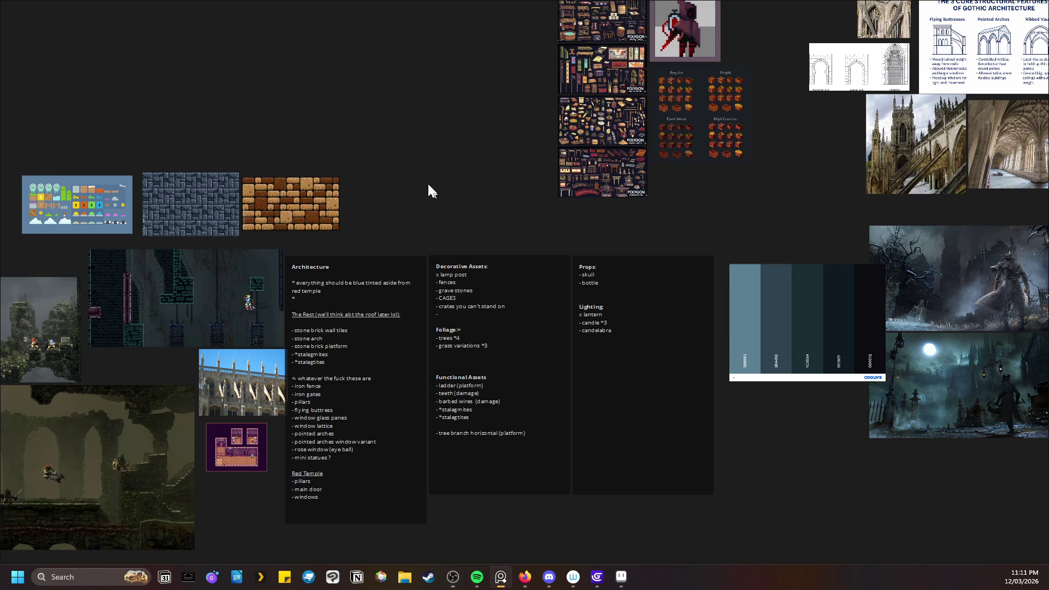
{"action": "left_click_drag", "start_coordinate": [432, 188], "coordinate": [607, 145]}
{"action": "scroll", "coordinate": [513, 327], "scroll_direction": "up", "scroll_amount": 2}
{"action": "scroll", "coordinate": [499, 300], "scroll_direction": "up", "scroll_amount": 2}
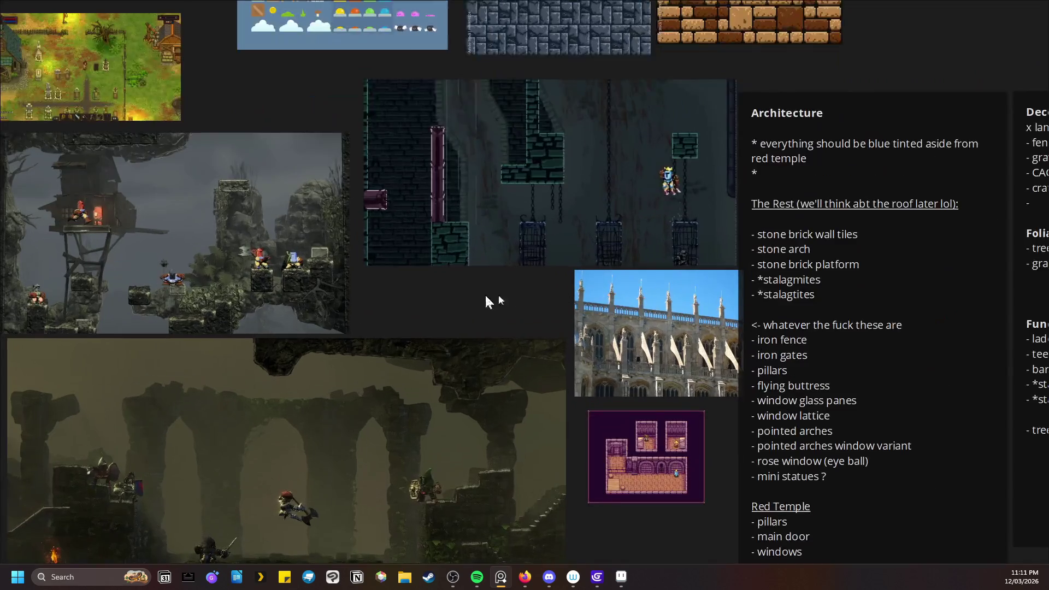
{"action": "left_click_drag", "start_coordinate": [499, 300], "coordinate": [601, 293]}
{"action": "scroll", "coordinate": [326, 265], "scroll_direction": "up", "scroll_amount": 2}
{"action": "left_click_drag", "start_coordinate": [326, 265], "coordinate": [510, 265]}
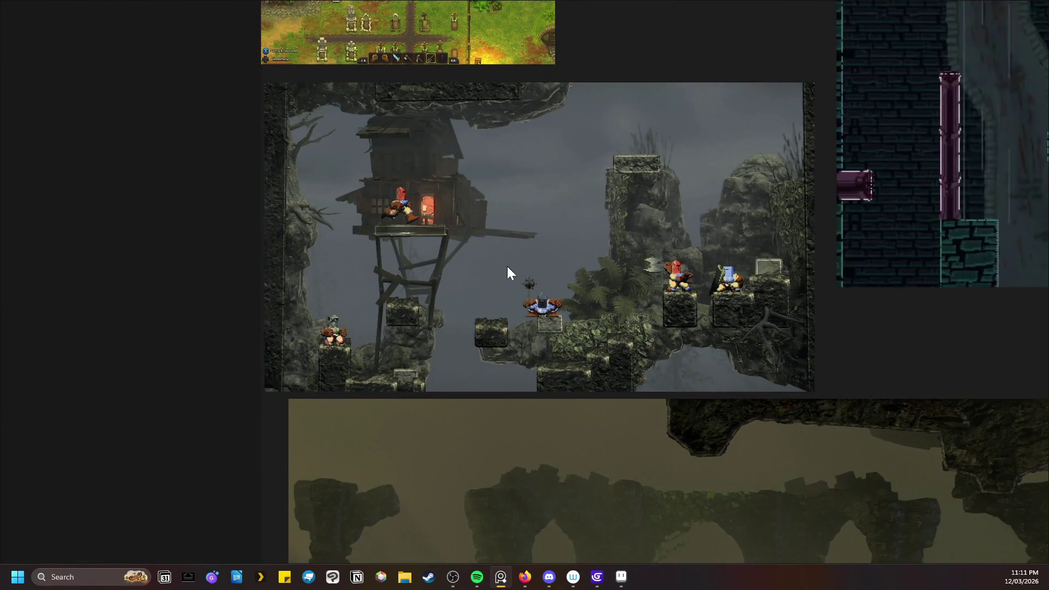
{"action": "scroll", "coordinate": [507, 267], "scroll_direction": "up", "scroll_amount": 3}
{"action": "scroll", "coordinate": [507, 267], "scroll_direction": "up", "scroll_amount": 5}
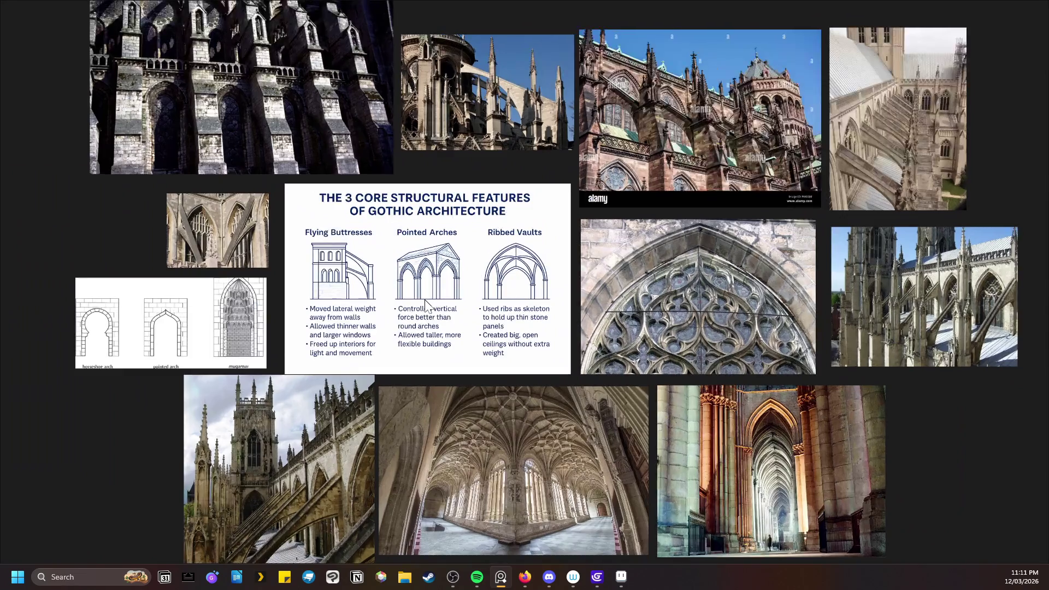
{"action": "scroll", "coordinate": [425, 299], "scroll_direction": "down", "scroll_amount": 2}
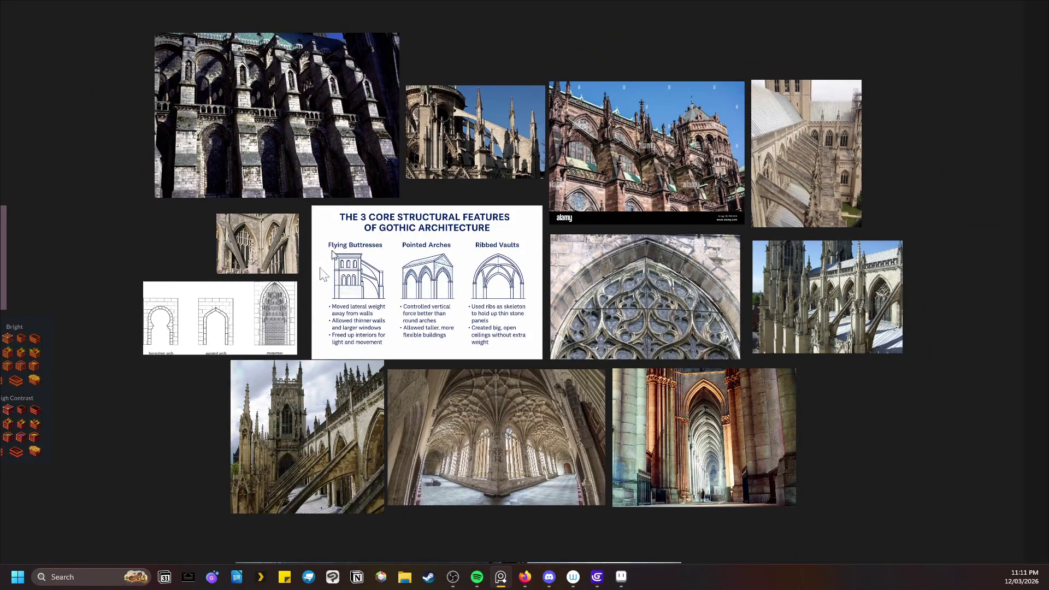
{"action": "scroll", "coordinate": [354, 235], "scroll_direction": "down", "scroll_amount": 5}
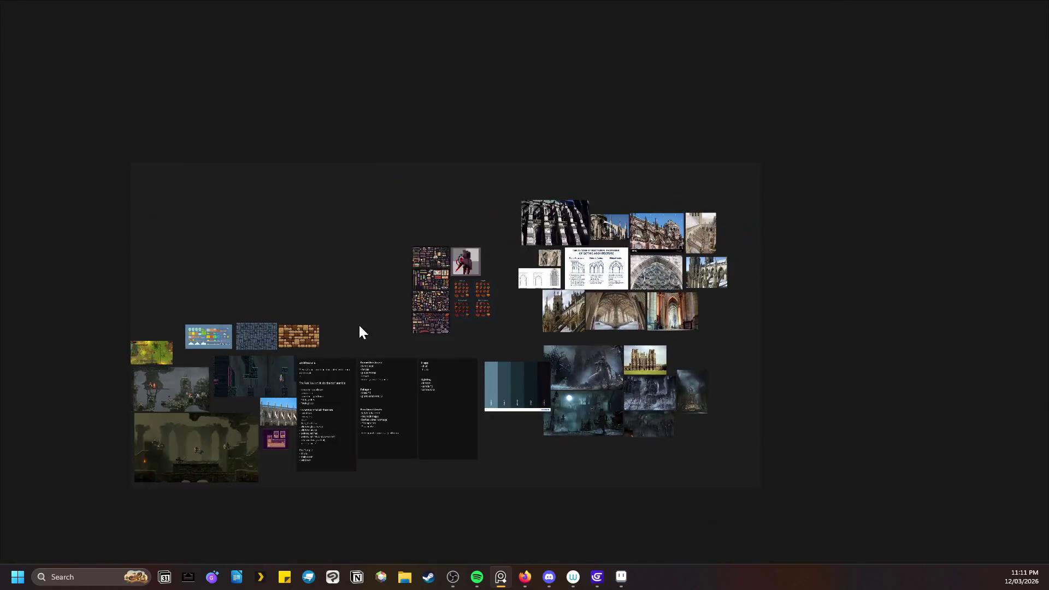
{"action": "mouse_move", "coordinate": [243, 265]}
{"action": "left_mouse_down"}
{"action": "mouse_move", "coordinate": [569, 302]}
{"action": "mouse_move", "coordinate": [113, 281]}
{"action": "mouse_move", "coordinate": [736, 324]}
{"action": "left_mouse_up"}
- Place the brick image beside the blue stone tile on the moodboard
{"action": "scroll", "coordinate": [595, 366], "scroll_direction": "down", "scroll_amount": 5}
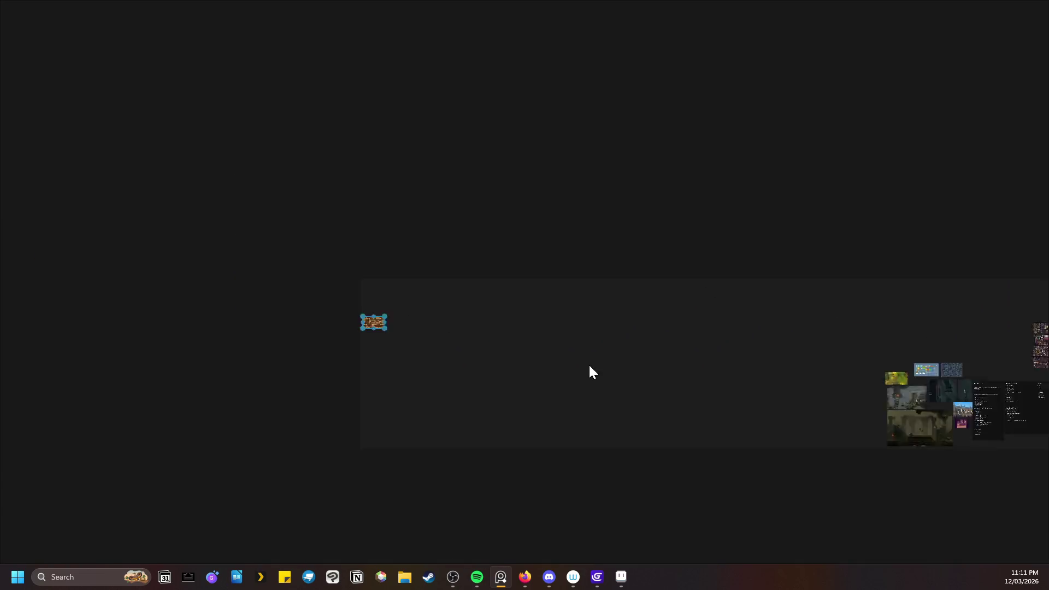
{"action": "scroll", "coordinate": [547, 363], "scroll_direction": "up", "scroll_amount": 1}
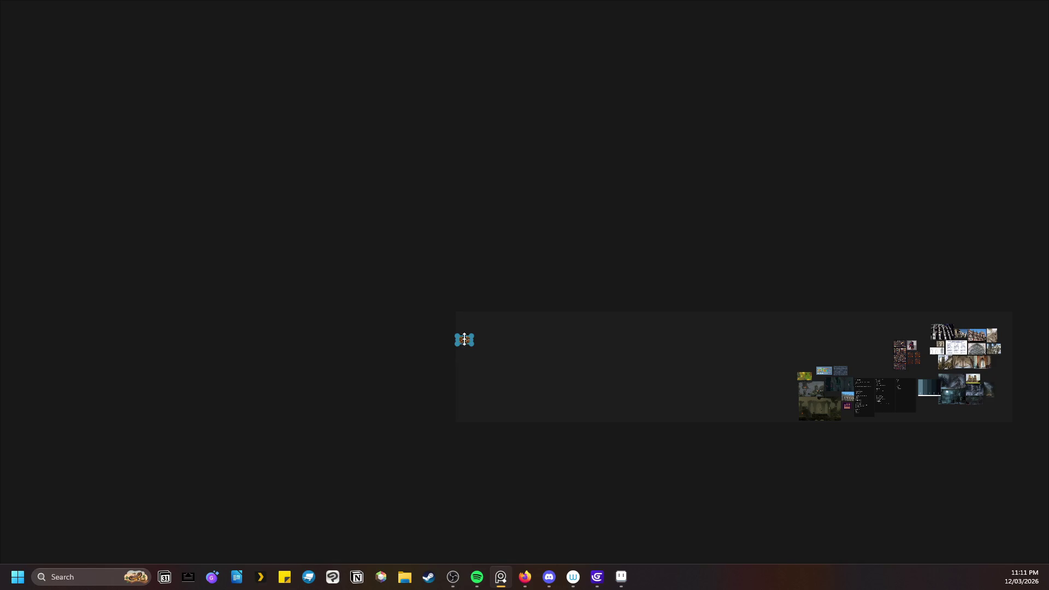
{"action": "scroll", "coordinate": [461, 338], "scroll_direction": "up", "scroll_amount": 15}
{"action": "scroll", "coordinate": [406, 333], "scroll_direction": "down", "scroll_amount": 8}
{"action": "scroll", "coordinate": [511, 375], "scroll_direction": "down", "scroll_amount": 5}
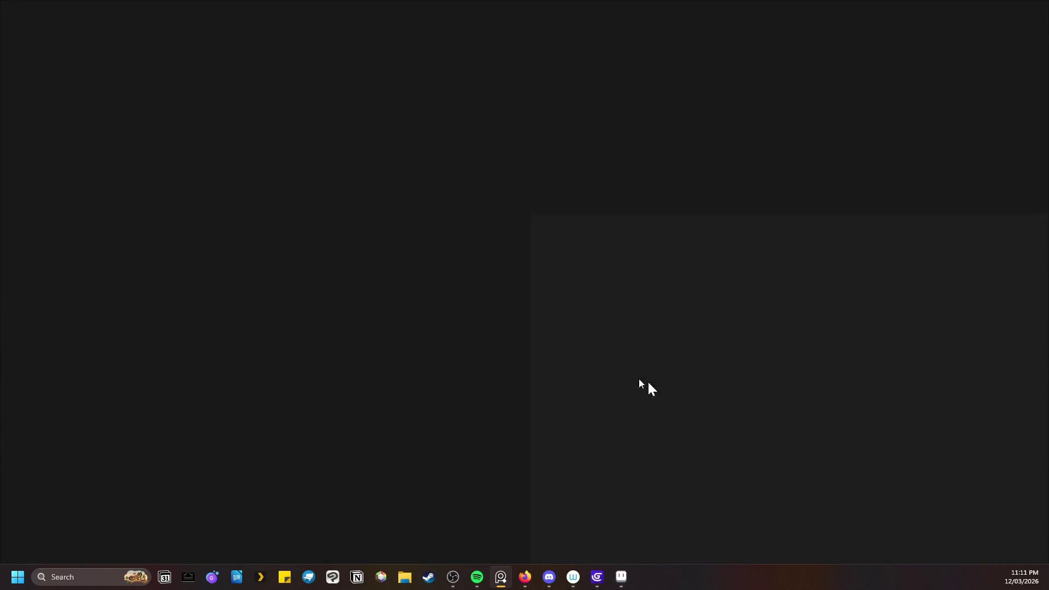
{"action": "scroll", "coordinate": [660, 377], "scroll_direction": "down", "scroll_amount": 3}
{"action": "scroll", "coordinate": [368, 340], "scroll_direction": "up", "scroll_amount": 5}
{"action": "left_click_drag", "start_coordinate": [191, 257], "coordinate": [648, 366]}
- Zoom out and pan across the board to survey the palette and Bloodborne references
{"action": "scroll", "coordinate": [670, 356], "scroll_direction": "down", "scroll_amount": 3}
{"action": "scroll", "coordinate": [670, 356], "scroll_direction": "down", "scroll_amount": 3}
{"action": "scroll", "coordinate": [523, 406], "scroll_direction": "up", "scroll_amount": 3}
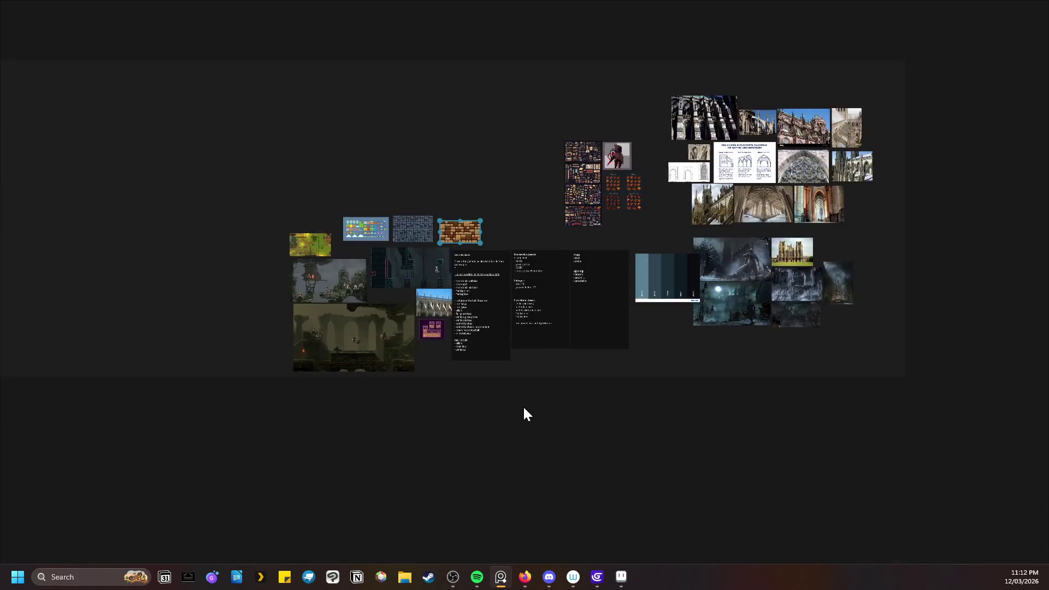
{"action": "scroll", "coordinate": [458, 296], "scroll_direction": "up", "scroll_amount": 3}
{"action": "scroll", "coordinate": [459, 297], "scroll_direction": "up", "scroll_amount": 3}
{"action": "scroll", "coordinate": [459, 297], "scroll_direction": "down", "scroll_amount": 5}
{"action": "scroll", "coordinate": [493, 382], "scroll_direction": "up", "scroll_amount": 3}
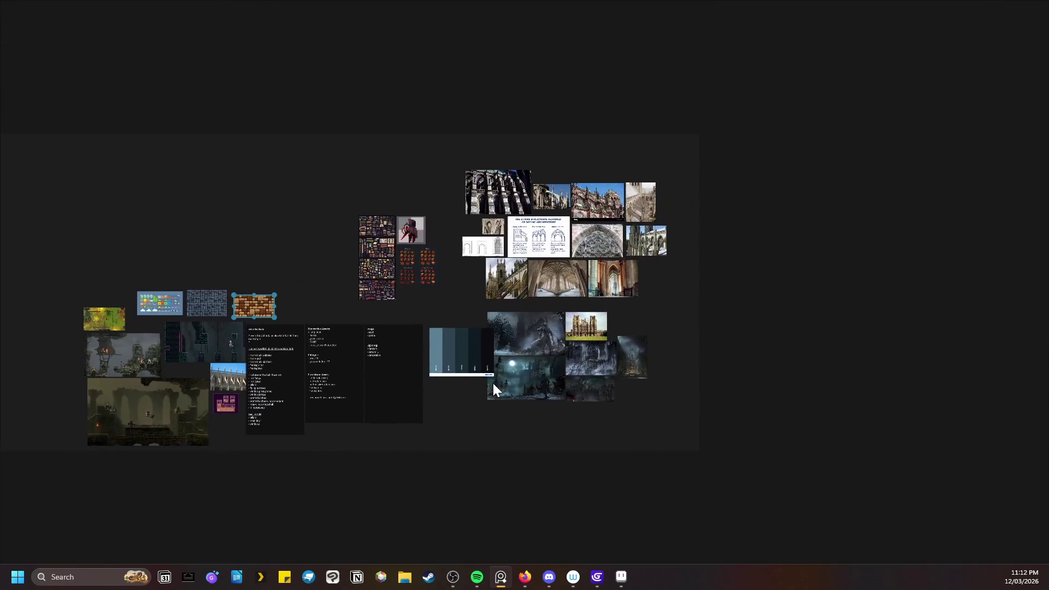
{"action": "scroll", "coordinate": [350, 355], "scroll_direction": "left", "scroll_amount": 3}
{"action": "scroll", "coordinate": [323, 346], "scroll_direction": "up", "scroll_amount": 3}
{"action": "scroll", "coordinate": [260, 333], "scroll_direction": "up", "scroll_amount": 3}
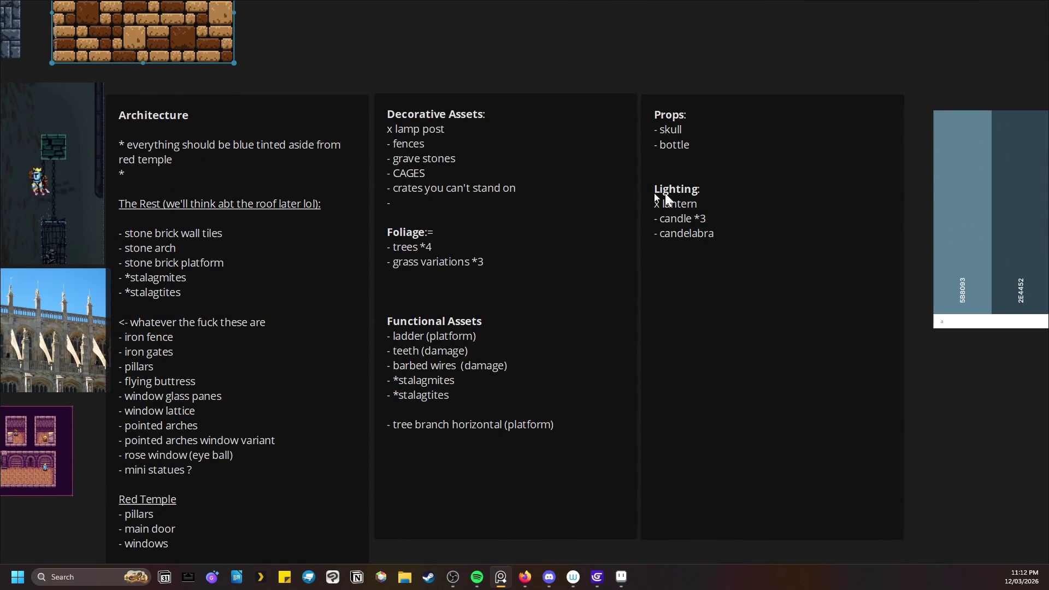
{"action": "scroll", "coordinate": [648, 197], "scroll_direction": "down", "scroll_amount": 3}
{"action": "scroll", "coordinate": [437, 263], "scroll_direction": "right", "scroll_amount": 5}
{"action": "scroll", "coordinate": [330, 279], "scroll_direction": "up", "scroll_amount": 2}
{"action": "scroll", "coordinate": [325, 303], "scroll_direction": "right", "scroll_amount": 3}
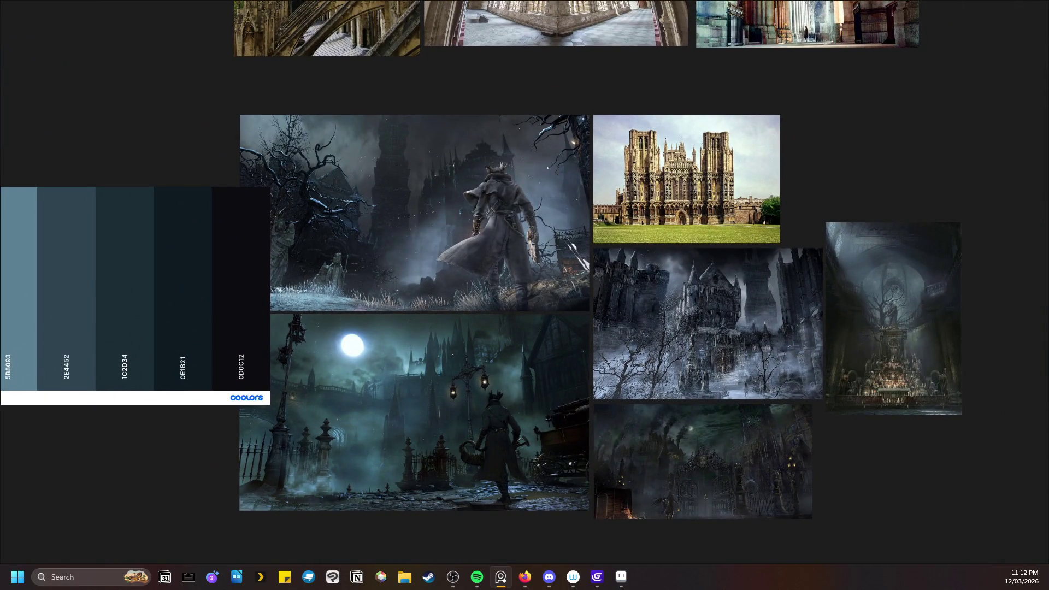
{"action": "scroll", "coordinate": [526, 254], "scroll_direction": "right", "scroll_amount": 3}
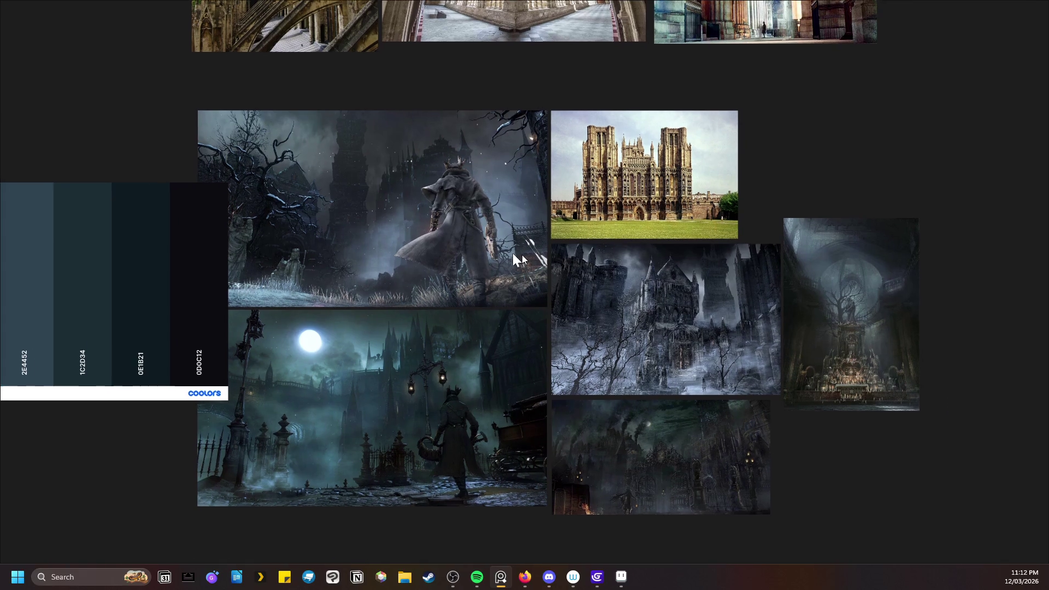
{"action": "scroll", "coordinate": [606, 285], "scroll_direction": "down", "scroll_amount": 2}
- Centre and zoom in on the candlelit cathedral altar painting, then pan back toward the palette
{"action": "left_click_drag", "start_coordinate": [659, 293], "coordinate": [445, 339]}
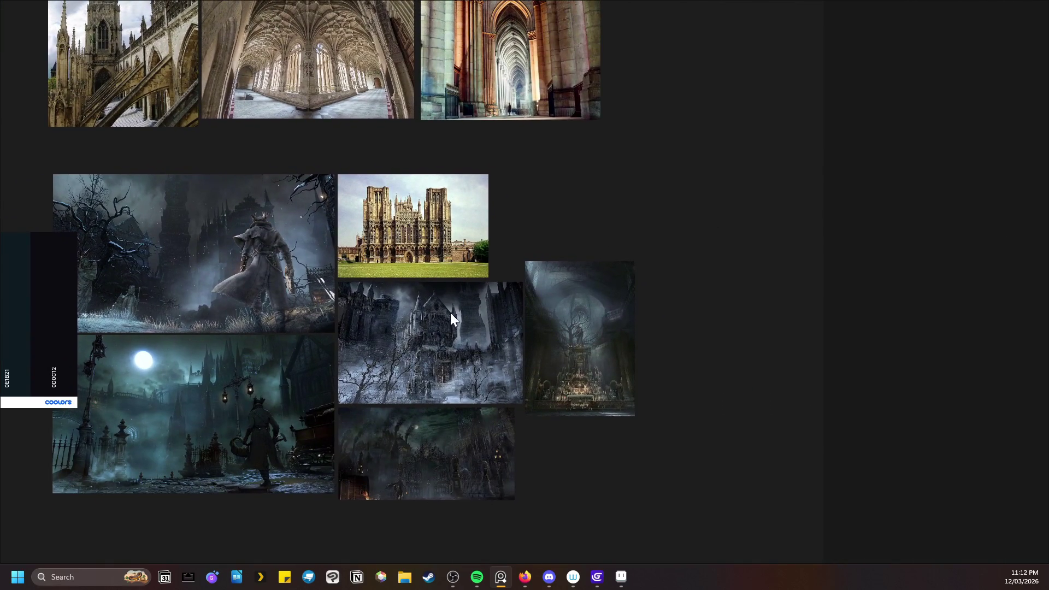
{"action": "scroll", "coordinate": [450, 314], "scroll_direction": "up", "scroll_amount": 4}
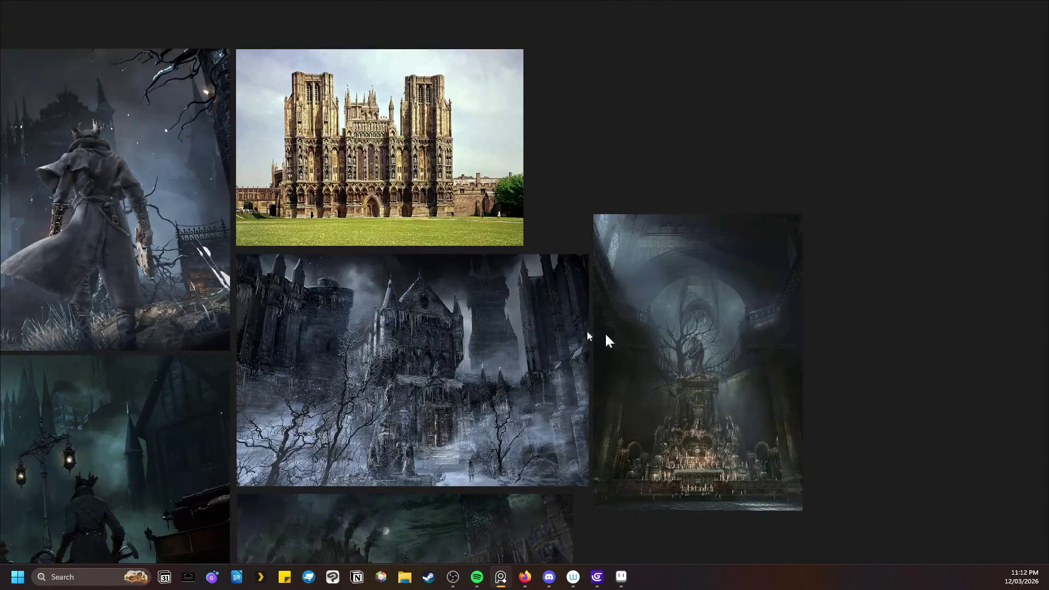
{"action": "left_click_drag", "start_coordinate": [607, 339], "coordinate": [417, 243]}
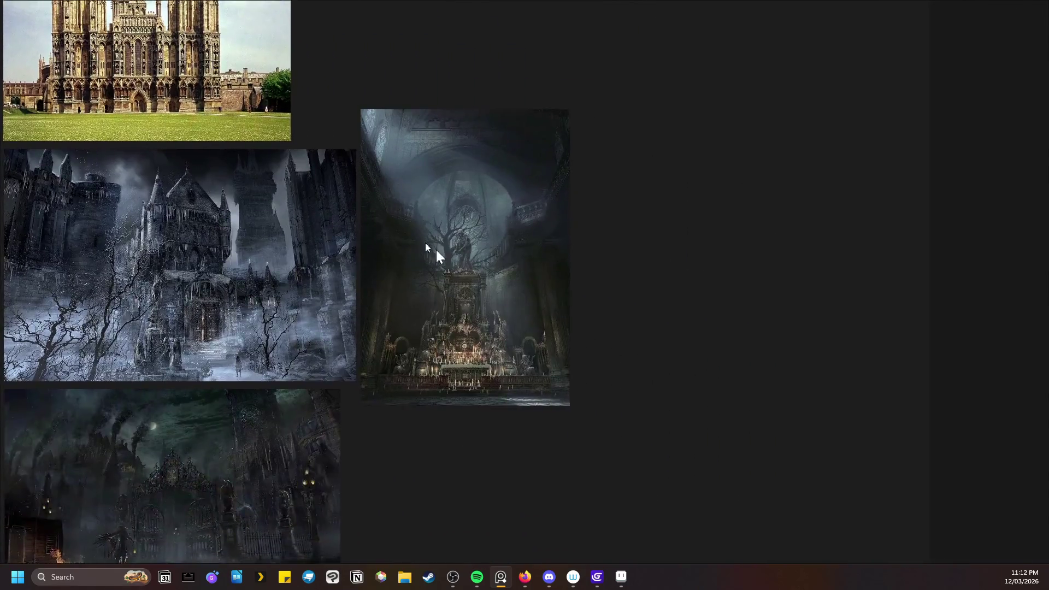
{"action": "scroll", "coordinate": [496, 306], "scroll_direction": "up", "scroll_amount": 8}
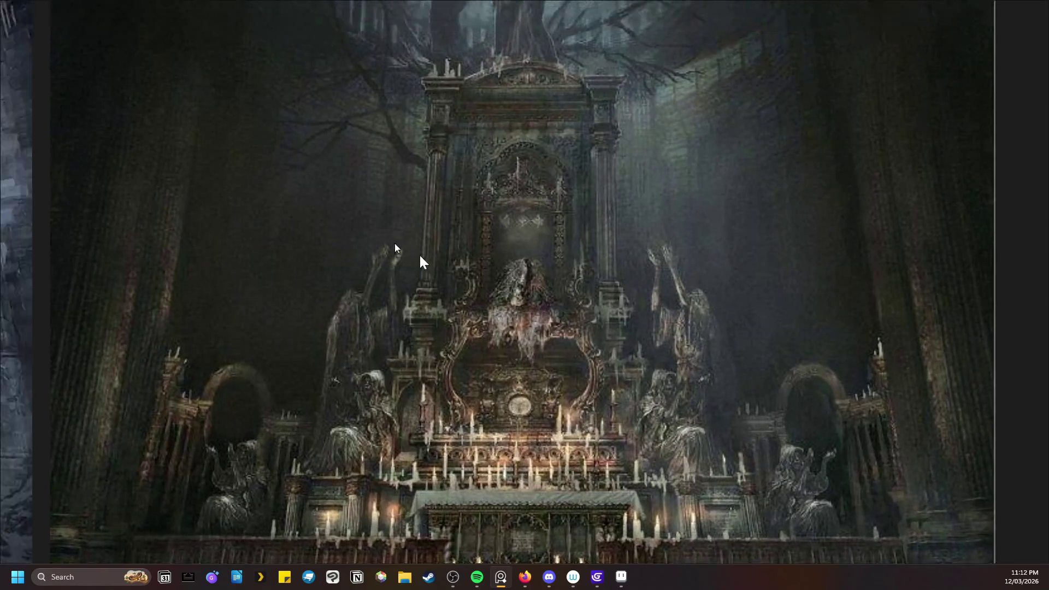
{"action": "scroll", "coordinate": [307, 265], "scroll_direction": "down", "scroll_amount": 10}
{"action": "left_click_drag", "start_coordinate": [167, 176], "coordinate": [495, 313]}
{"action": "scroll", "coordinate": [495, 313], "scroll_direction": "up", "scroll_amount": 8}
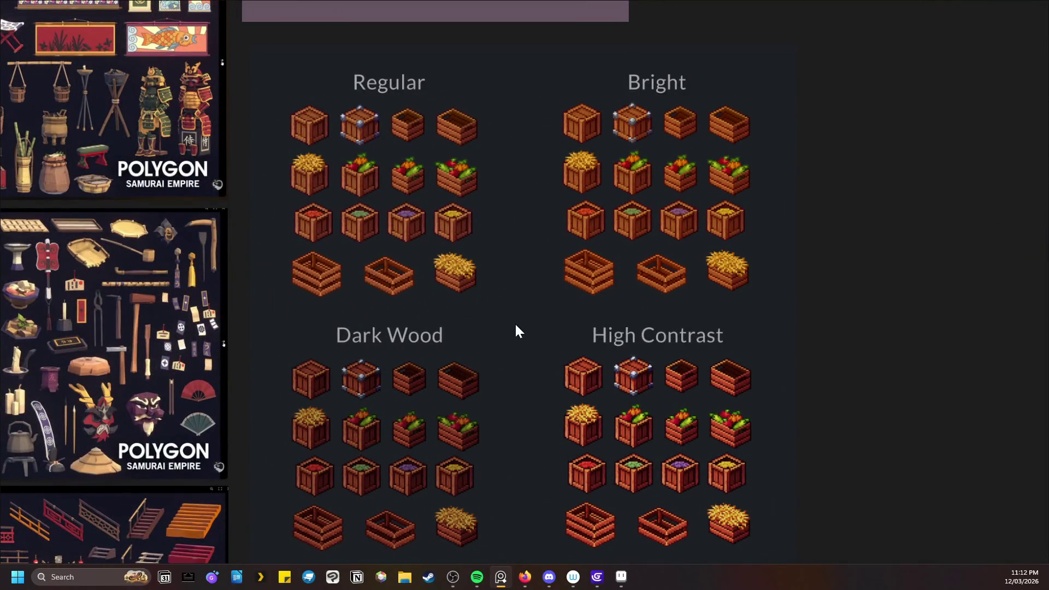
- Pan from the crate tileset until the three POLYGON Samurai Empire prop sheets sit centred beside it
{"action": "scroll", "coordinate": [401, 329], "scroll_direction": "up", "scroll_amount": 5}
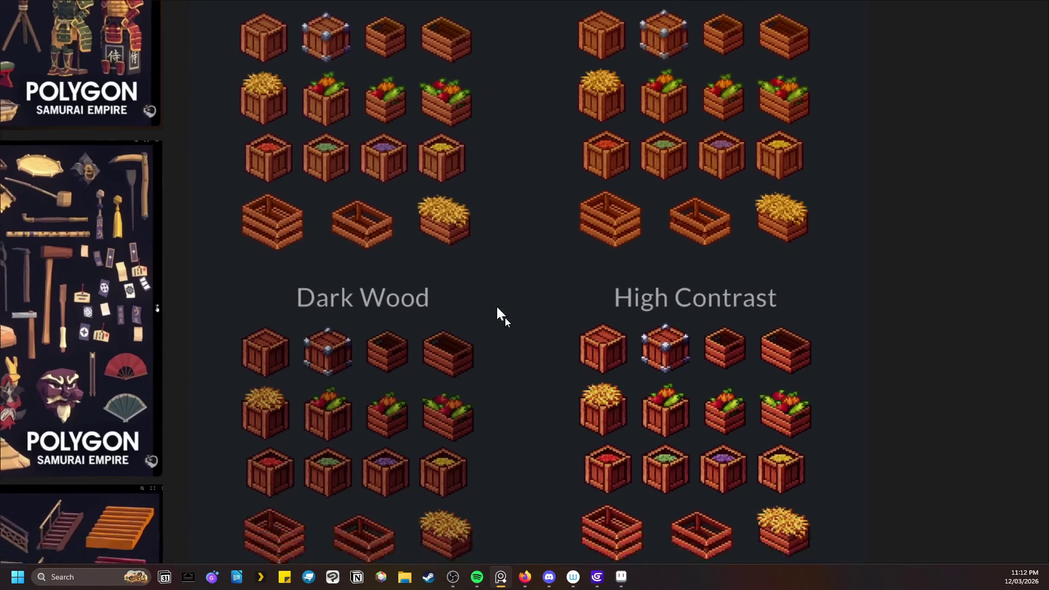
{"action": "scroll", "coordinate": [236, 383], "scroll_direction": "down", "scroll_amount": 2}
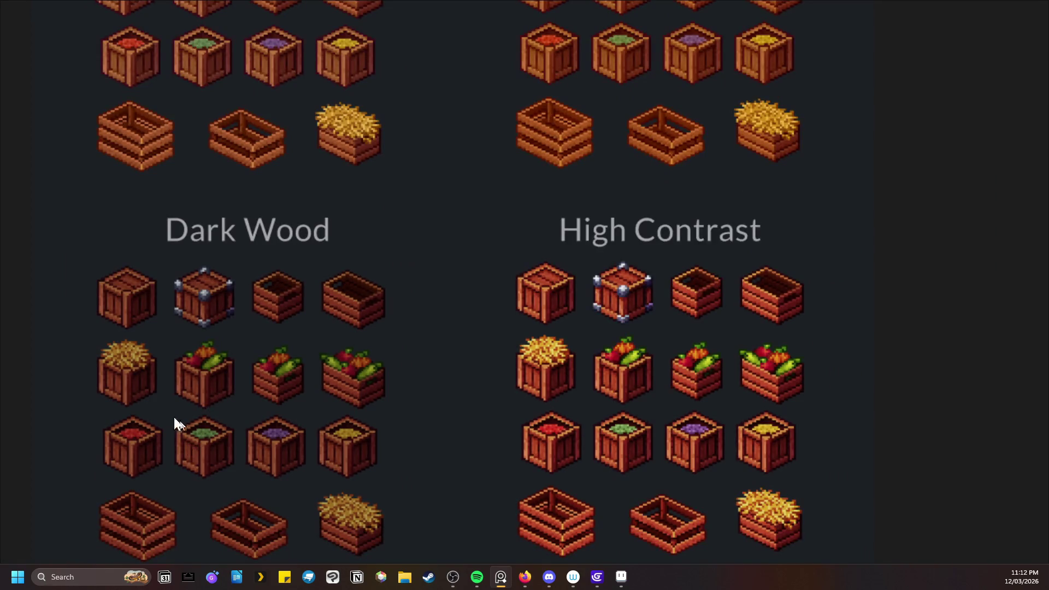
{"action": "scroll", "coordinate": [270, 304], "scroll_direction": "down", "scroll_amount": 2}
{"action": "left_click_drag", "start_coordinate": [269, 304], "coordinate": [446, 356]}
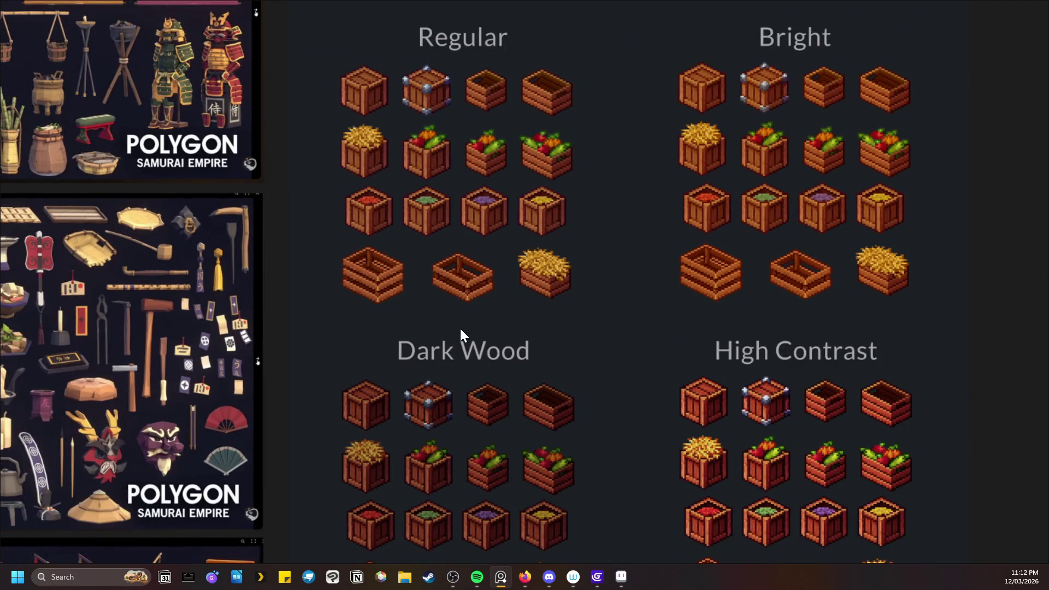
{"action": "scroll", "coordinate": [440, 257], "scroll_direction": "up", "scroll_amount": 3}
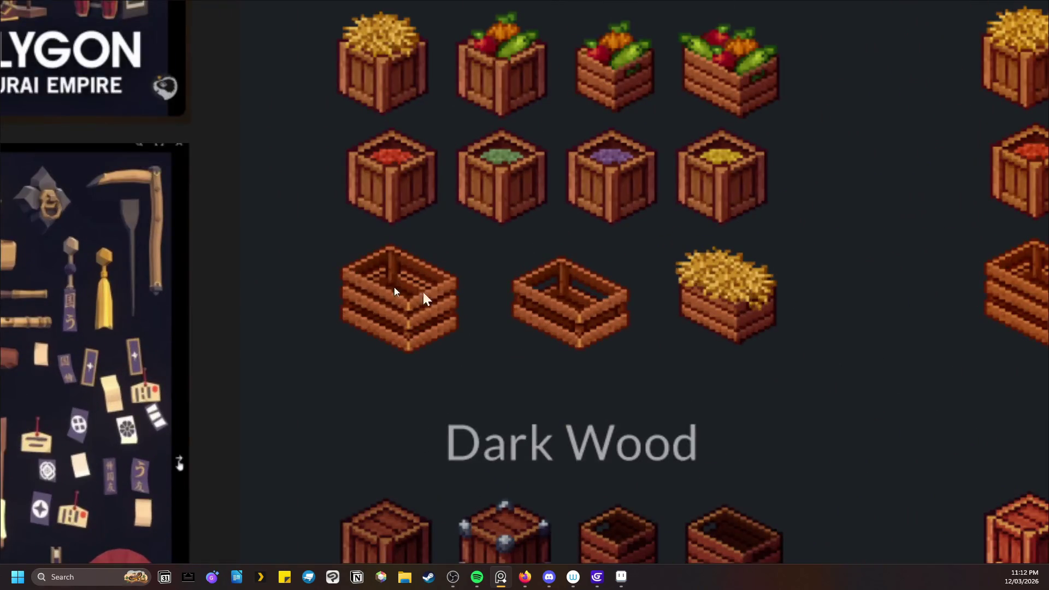
{"action": "scroll", "coordinate": [530, 301], "scroll_direction": "down", "scroll_amount": 2}
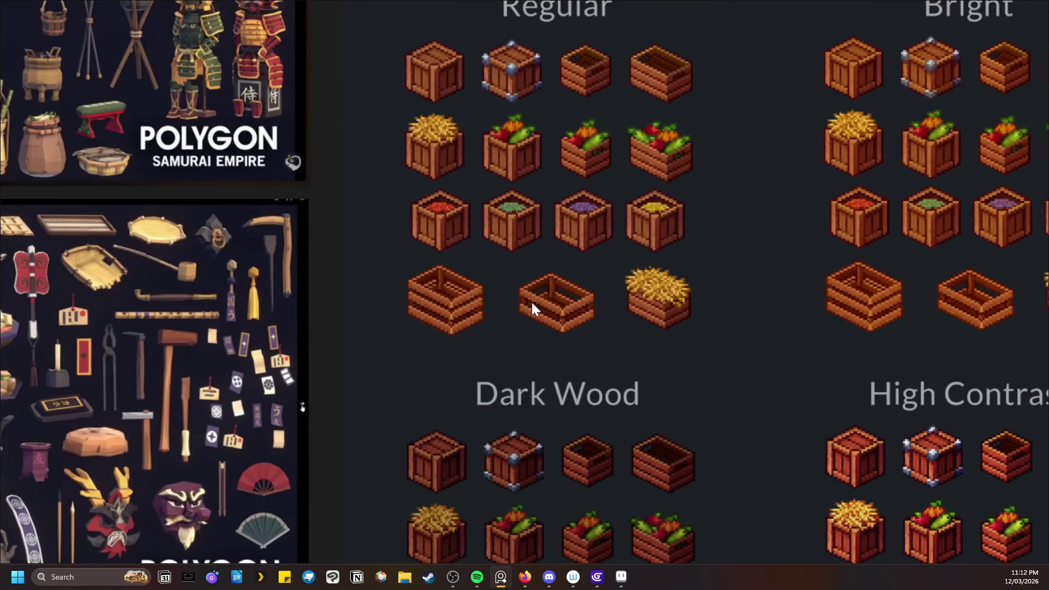
{"action": "scroll", "coordinate": [337, 248], "scroll_direction": "up", "scroll_amount": 1}
{"action": "left_click_drag", "start_coordinate": [365, 254], "coordinate": [663, 321]}
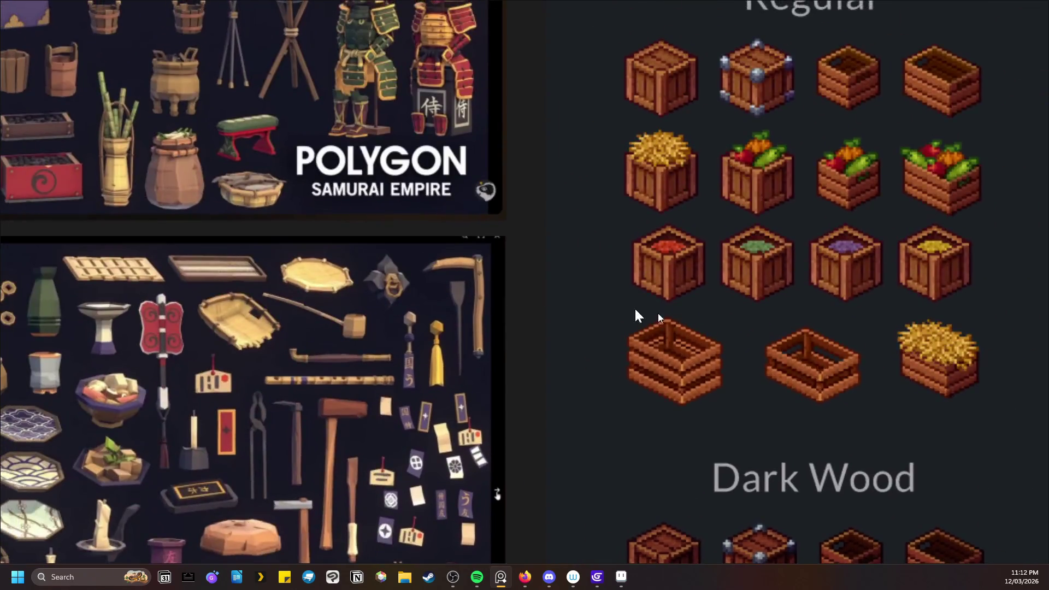
{"action": "scroll", "coordinate": [663, 321], "scroll_direction": "down", "scroll_amount": 2}
{"action": "left_click_drag", "start_coordinate": [230, 257], "coordinate": [483, 260]}
{"action": "scroll", "coordinate": [472, 323], "scroll_direction": "up", "scroll_amount": 1}
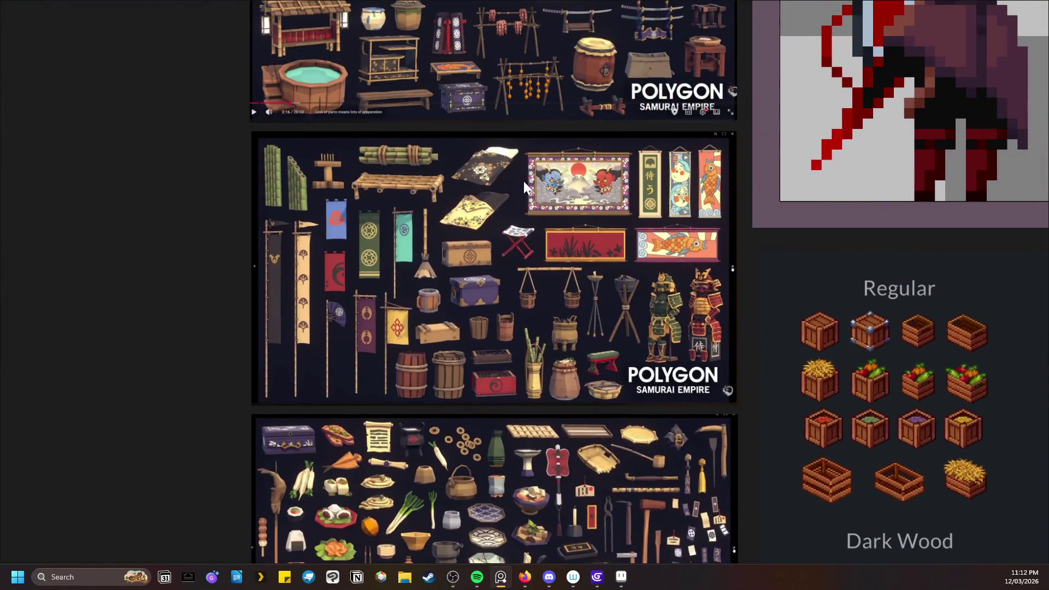
- Zoom into the Samurai Empire props sheets to inspect the samurai sprite and the drum
{"action": "left_click_drag", "start_coordinate": [524, 181], "coordinate": [467, 316]}
{"action": "scroll", "coordinate": [558, 382], "scroll_direction": "up", "scroll_amount": 2}
{"action": "mouse_move", "coordinate": [569, 415]}
{"action": "left_mouse_down"}
{"action": "mouse_move", "coordinate": [588, 319]}
{"action": "mouse_move", "coordinate": [543, 440]}
{"action": "left_mouse_up"}
{"action": "scroll", "coordinate": [556, 340], "scroll_direction": "down", "scroll_amount": 2}
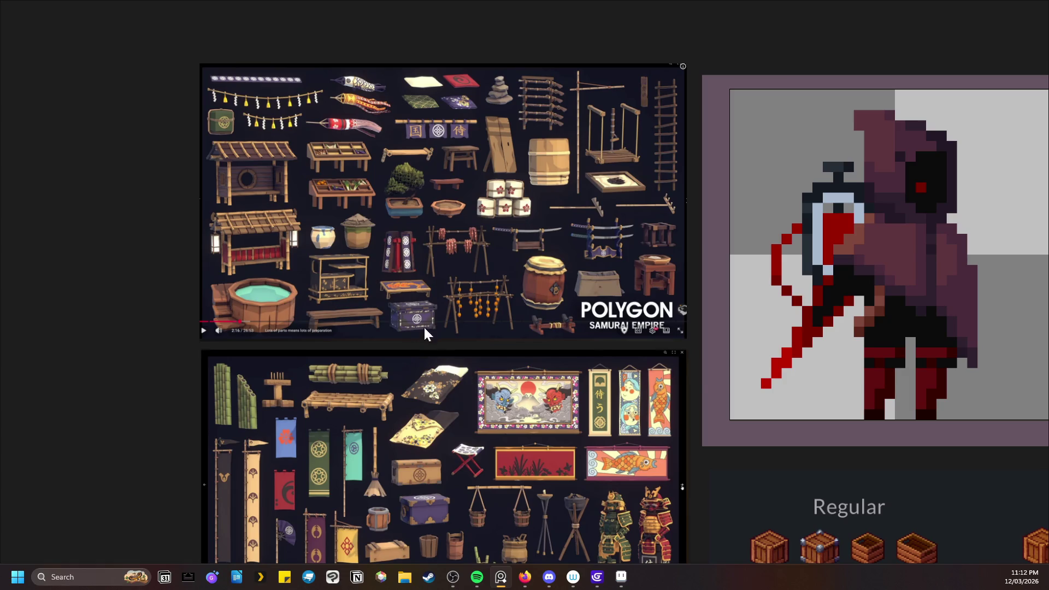
{"action": "scroll", "coordinate": [425, 331], "scroll_direction": "up", "scroll_amount": 2}
{"action": "left_click_drag", "start_coordinate": [427, 298], "coordinate": [428, 392]}
{"action": "scroll", "coordinate": [432, 399], "scroll_direction": "down", "scroll_amount": 1}
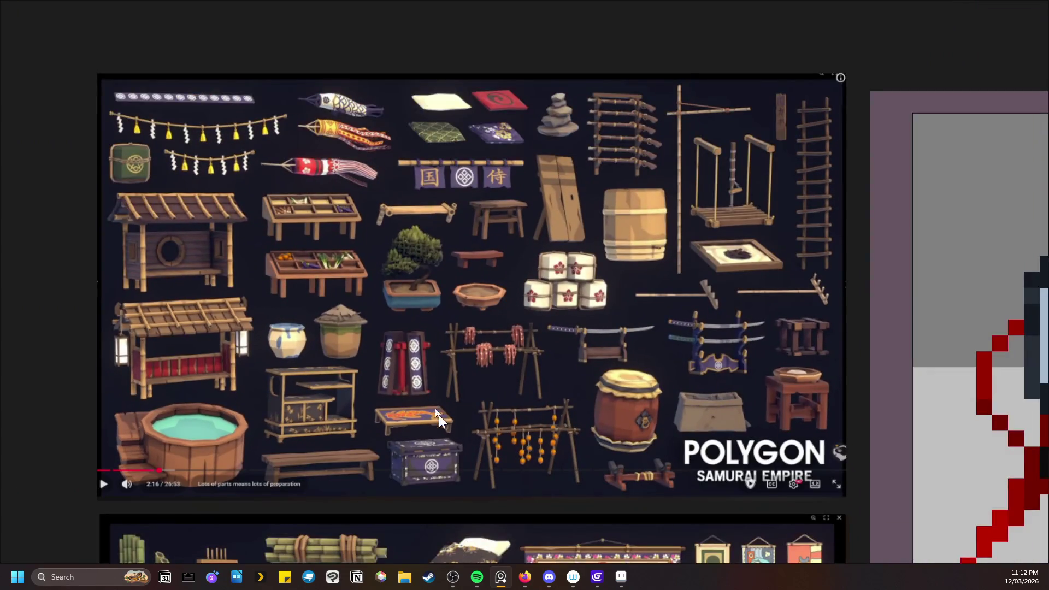
{"action": "left_click_drag", "start_coordinate": [468, 431], "coordinate": [472, 343]}
{"action": "scroll", "coordinate": [457, 353], "scroll_direction": "down", "scroll_amount": 1}
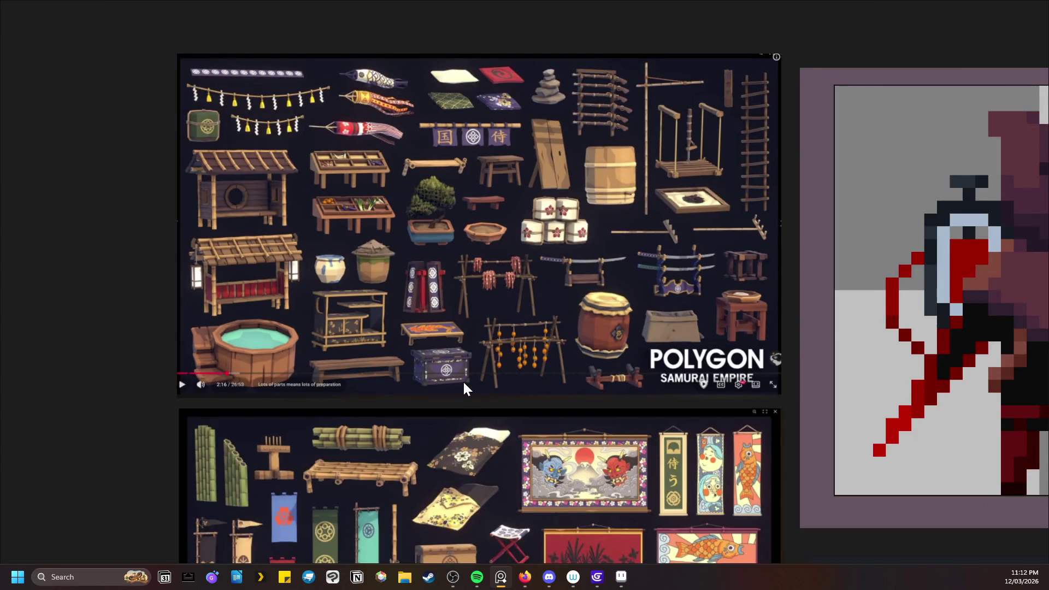
{"action": "left_click_drag", "start_coordinate": [463, 383], "coordinate": [401, 396]}
- Zoom back out to see all four Samurai prop sheets, the character close-up and crate tileset
{"action": "scroll", "coordinate": [516, 357], "scroll_direction": "up", "scroll_amount": 2}
{"action": "scroll", "coordinate": [516, 358], "scroll_direction": "down", "scroll_amount": 1}
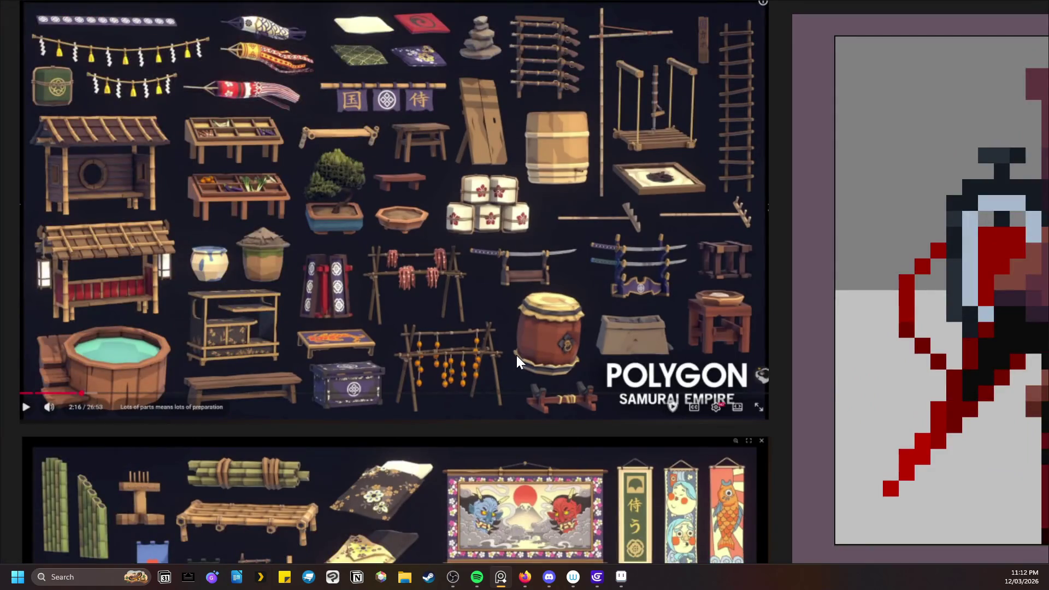
{"action": "scroll", "coordinate": [510, 356], "scroll_direction": "down", "scroll_amount": 1}
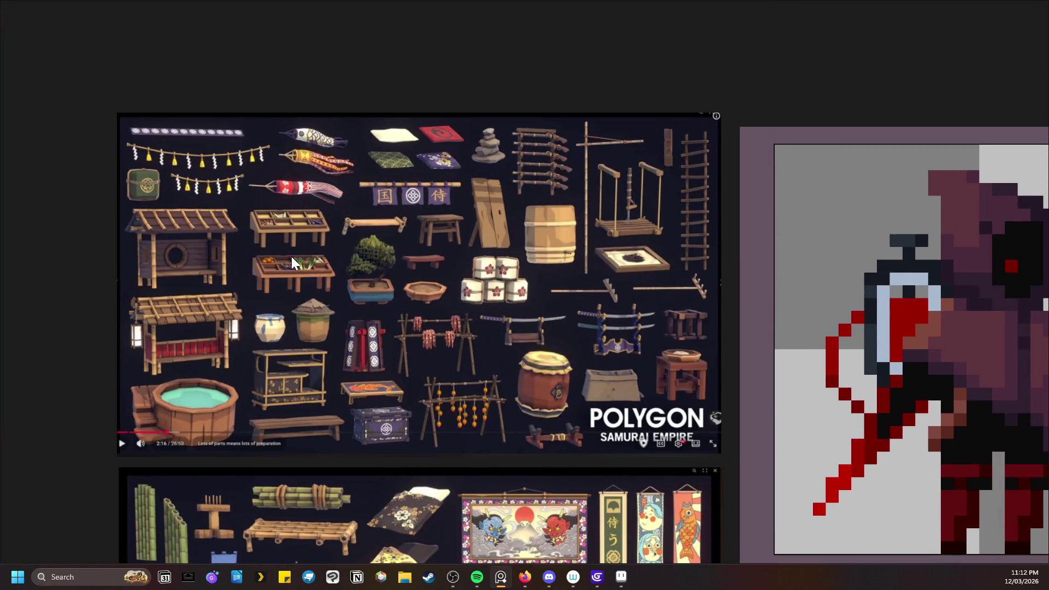
{"action": "scroll", "coordinate": [222, 182], "scroll_direction": "up", "scroll_amount": 1}
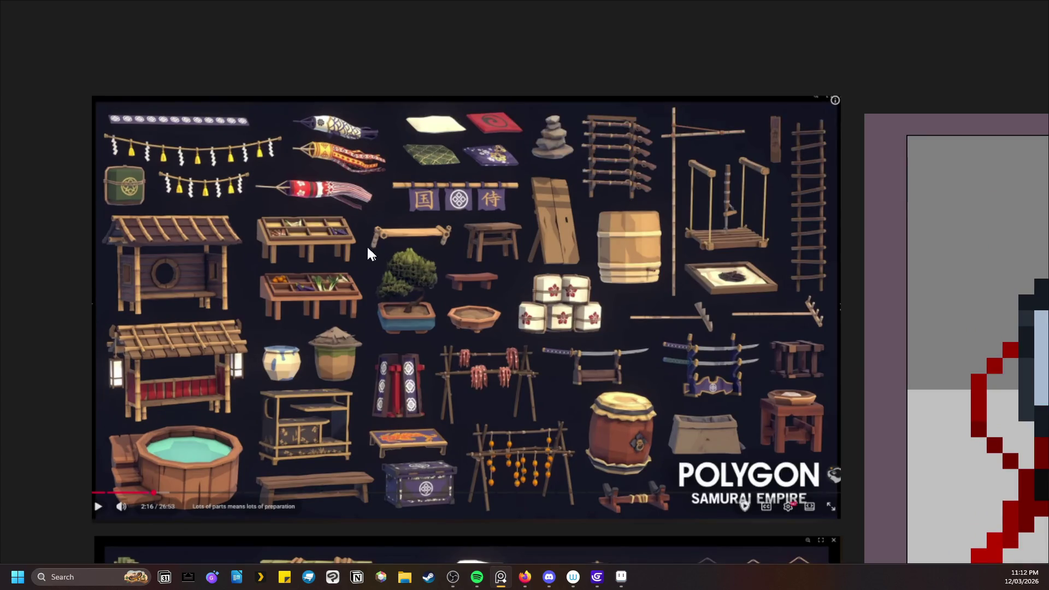
{"action": "scroll", "coordinate": [384, 320], "scroll_direction": "up", "scroll_amount": 2}
{"action": "scroll", "coordinate": [433, 352], "scroll_direction": "down", "scroll_amount": 1}
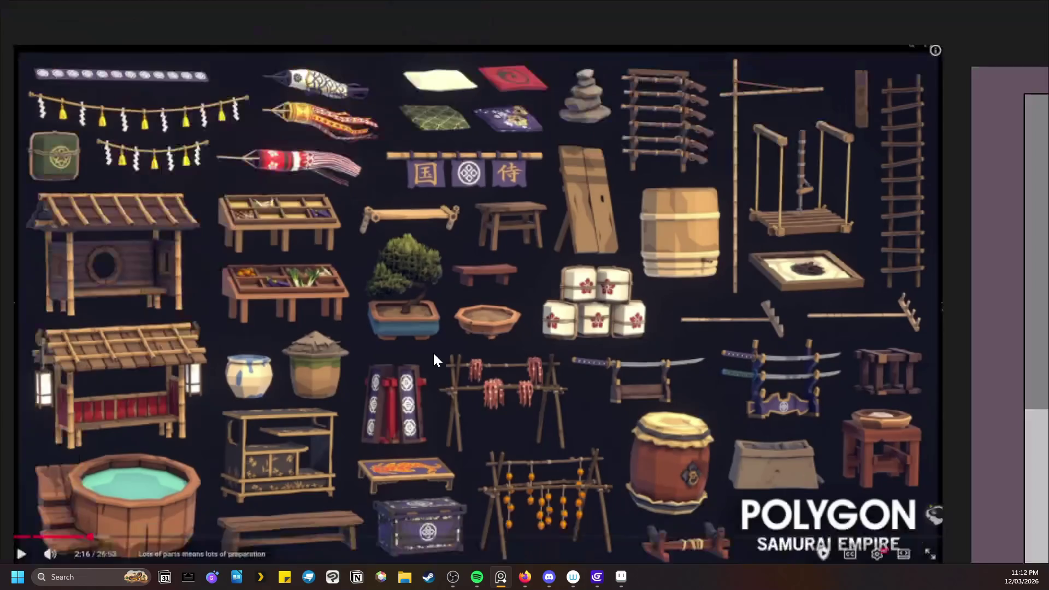
{"action": "scroll", "coordinate": [546, 389], "scroll_direction": "down", "scroll_amount": 2}
{"action": "scroll", "coordinate": [346, 333], "scroll_direction": "up", "scroll_amount": 1}
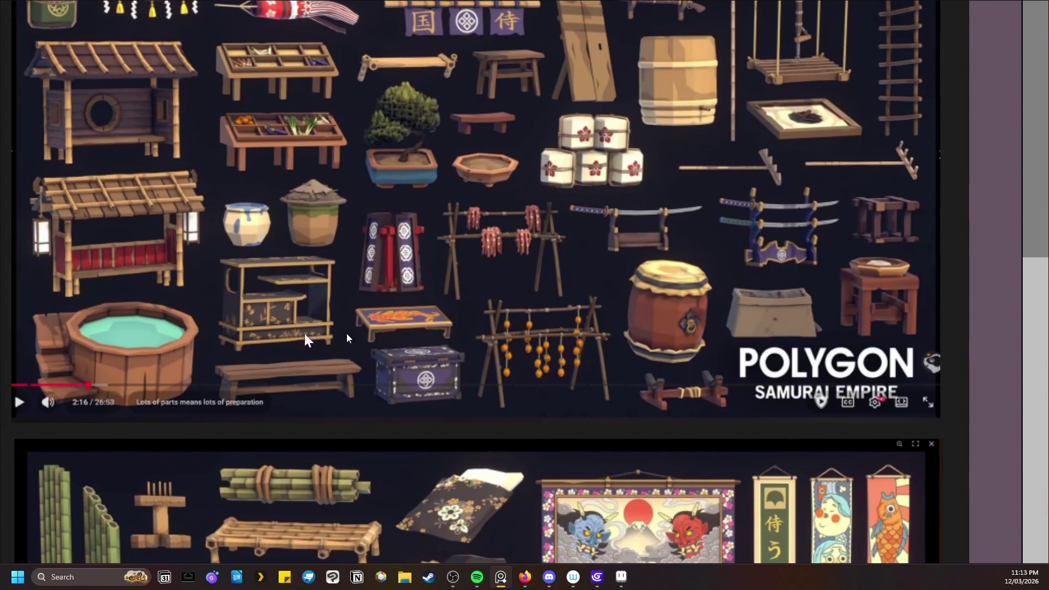
{"action": "scroll", "coordinate": [517, 361], "scroll_direction": "up", "scroll_amount": 1}
{"action": "scroll", "coordinate": [485, 164], "scroll_direction": "down", "scroll_amount": 2}
{"action": "scroll", "coordinate": [504, 375], "scroll_direction": "down", "scroll_amount": 1}
{"action": "scroll", "coordinate": [428, 305], "scroll_direction": "up", "scroll_amount": 1}
{"action": "scroll", "coordinate": [454, 327], "scroll_direction": "down", "scroll_amount": 2}
{"action": "scroll", "coordinate": [454, 327], "scroll_direction": "down", "scroll_amount": 2}
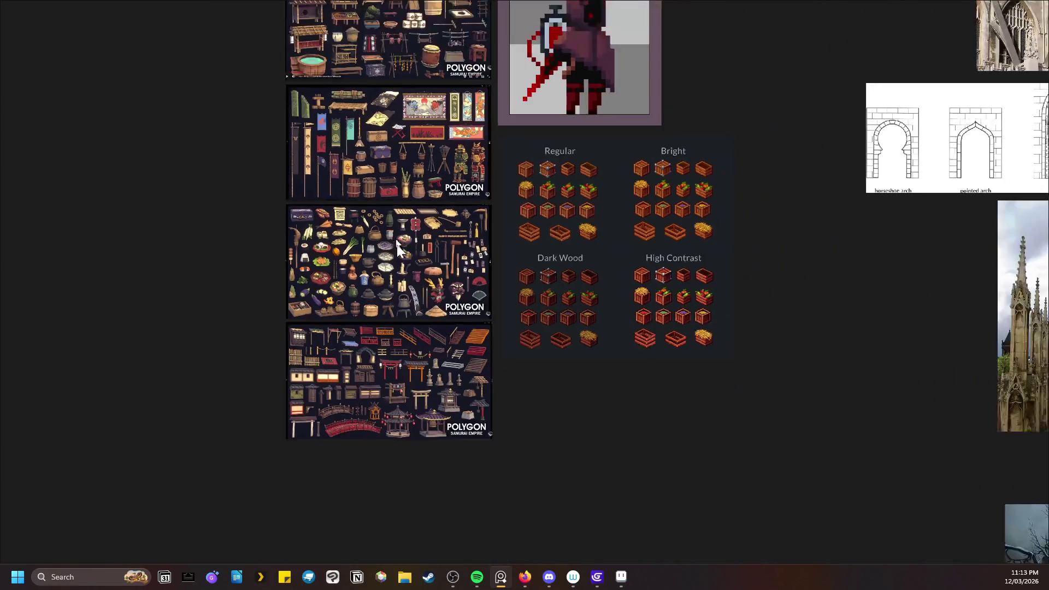
- Bring the Samurai props sheets and crate sets into view together
{"action": "scroll", "coordinate": [583, 330], "scroll_direction": "up", "scroll_amount": 3}
{"action": "scroll", "coordinate": [474, 389], "scroll_direction": "down", "scroll_amount": 1}
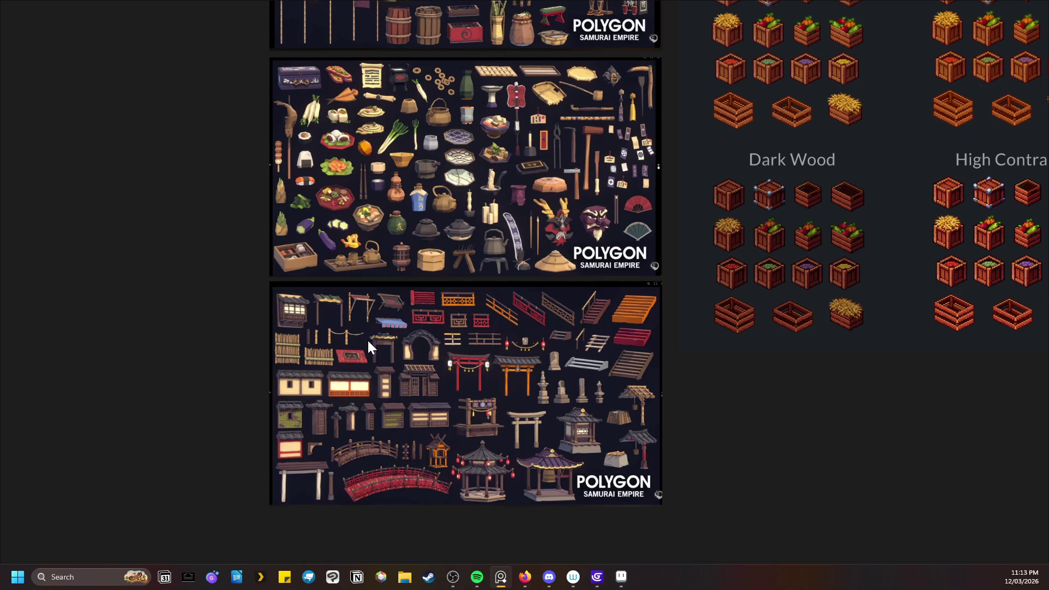
{"action": "scroll", "coordinate": [376, 424], "scroll_direction": "down", "scroll_amount": 1}
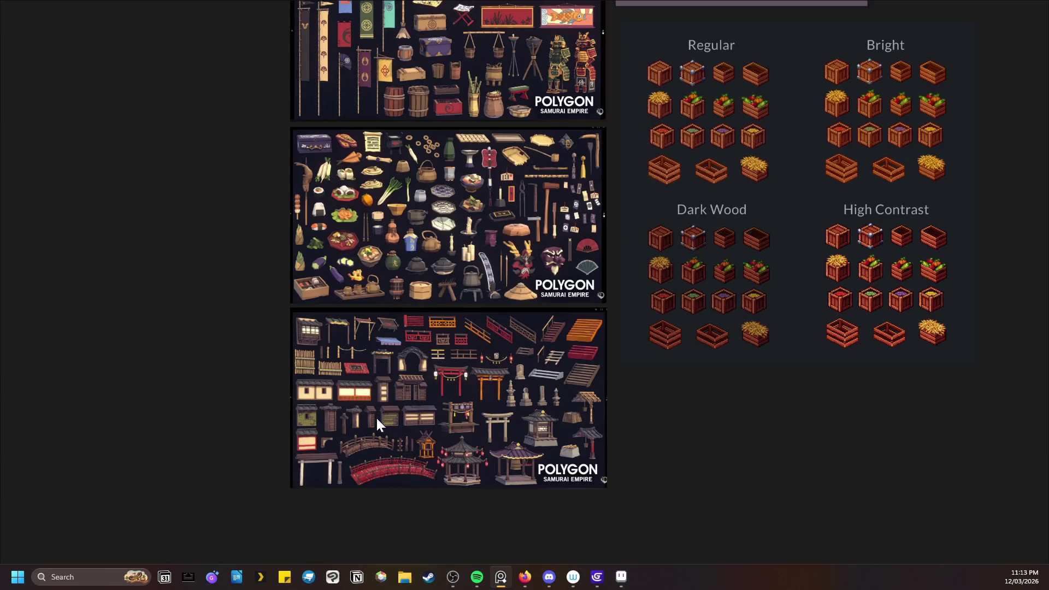
{"action": "left_click_drag", "start_coordinate": [506, 490], "coordinate": [462, 444]}
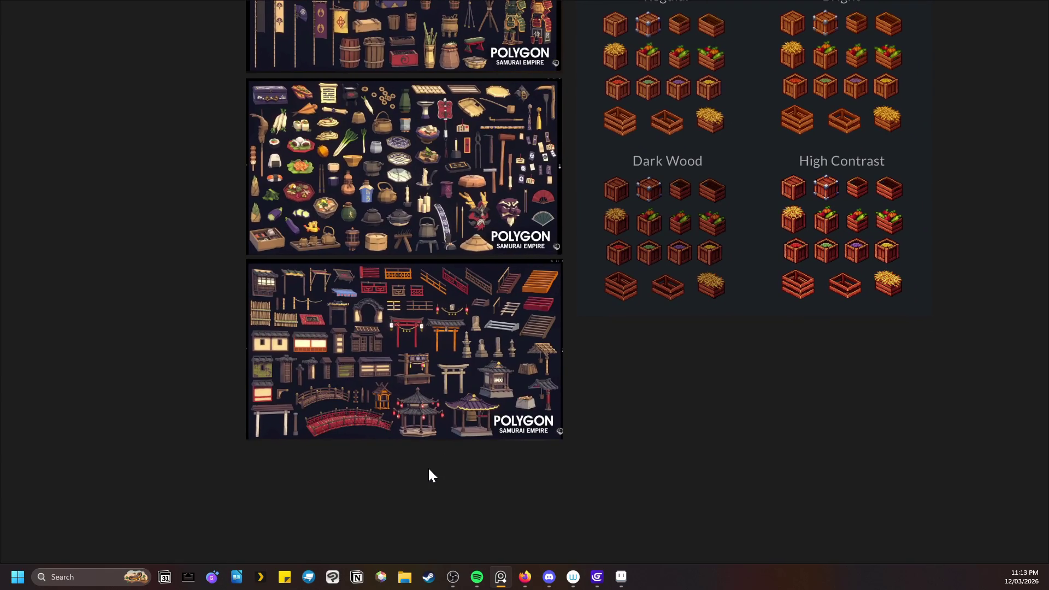
{"action": "scroll", "coordinate": [440, 470], "scroll_direction": "down", "scroll_amount": 1}
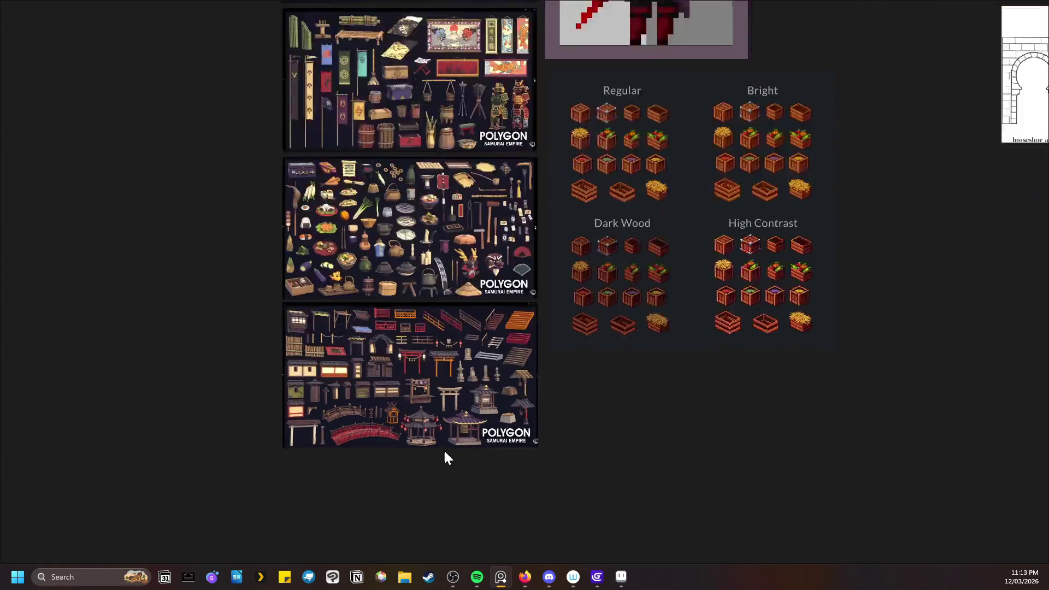
{"action": "scroll", "coordinate": [445, 457], "scroll_direction": "up", "scroll_amount": 3}
{"action": "scroll", "coordinate": [398, 386], "scroll_direction": "up", "scroll_amount": 3}
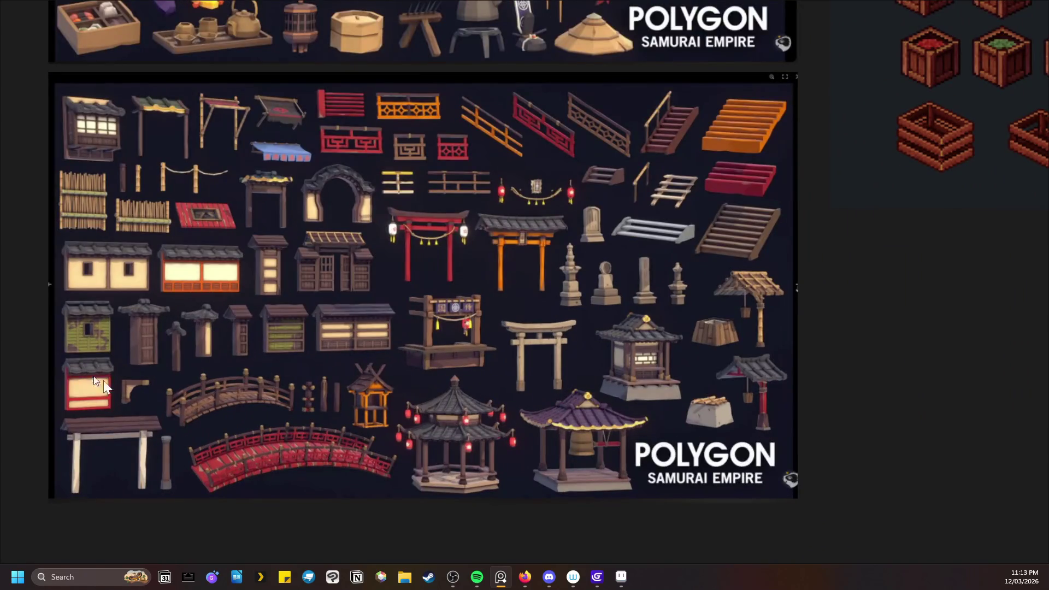
{"action": "scroll", "coordinate": [379, 437], "scroll_direction": "down", "scroll_amount": 1}
{"action": "scroll", "coordinate": [378, 433], "scroll_direction": "down", "scroll_amount": 3}
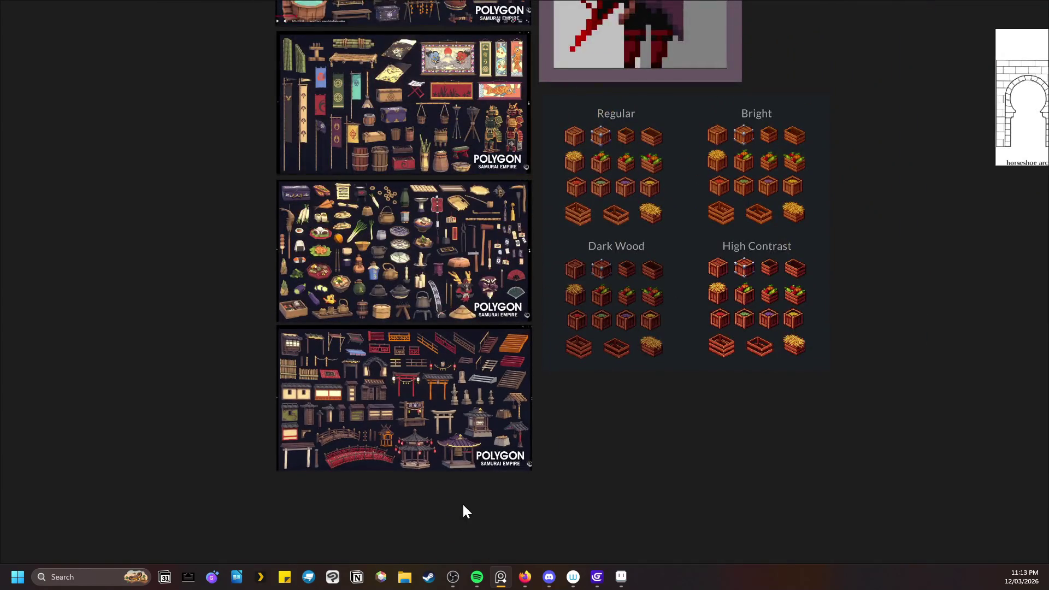
- Zoom out over the whole board with its notes and palette, save it, and recentre
{"action": "scroll", "coordinate": [373, 477], "scroll_direction": "down", "scroll_amount": 3}
{"action": "scroll", "coordinate": [462, 377], "scroll_direction": "left", "scroll_amount": 6}
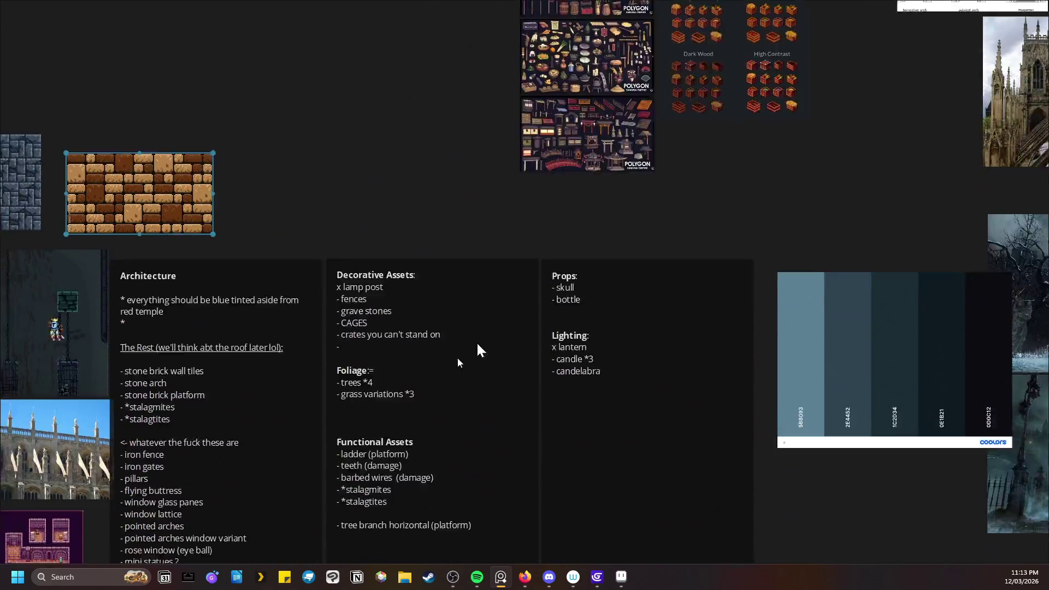
{"action": "scroll", "coordinate": [365, 433], "scroll_direction": "down", "scroll_amount": 2}
{"action": "scroll", "coordinate": [356, 333], "scroll_direction": "down", "scroll_amount": 4}
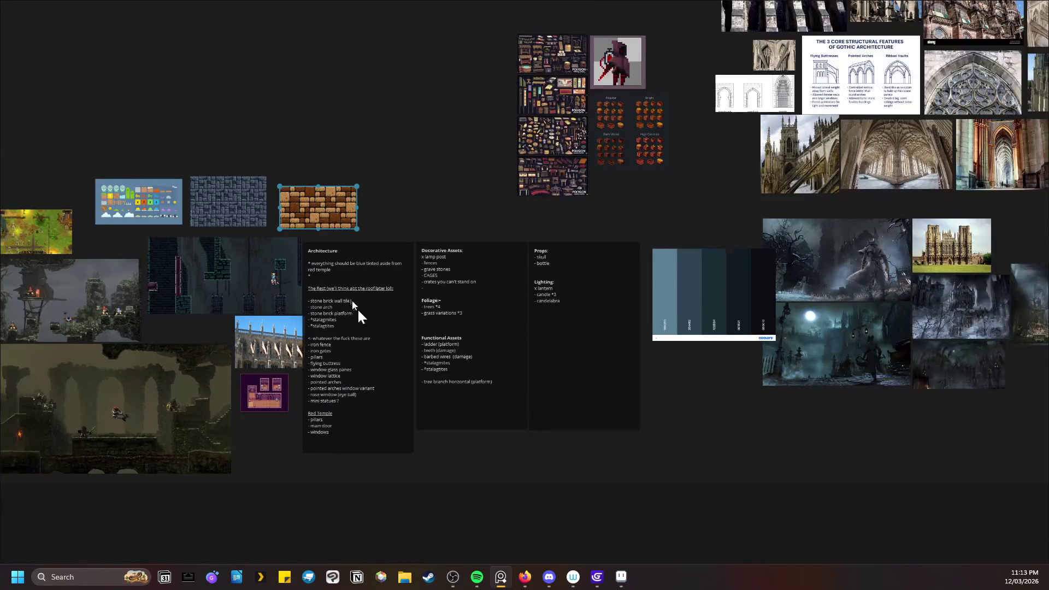
{"action": "scroll", "coordinate": [601, 347], "scroll_direction": "down", "scroll_amount": 1}
{"action": "scroll", "coordinate": [510, 347], "scroll_direction": "right", "scroll_amount": 3}
{"action": "scroll", "coordinate": [358, 363], "scroll_direction": "up", "scroll_amount": 3}
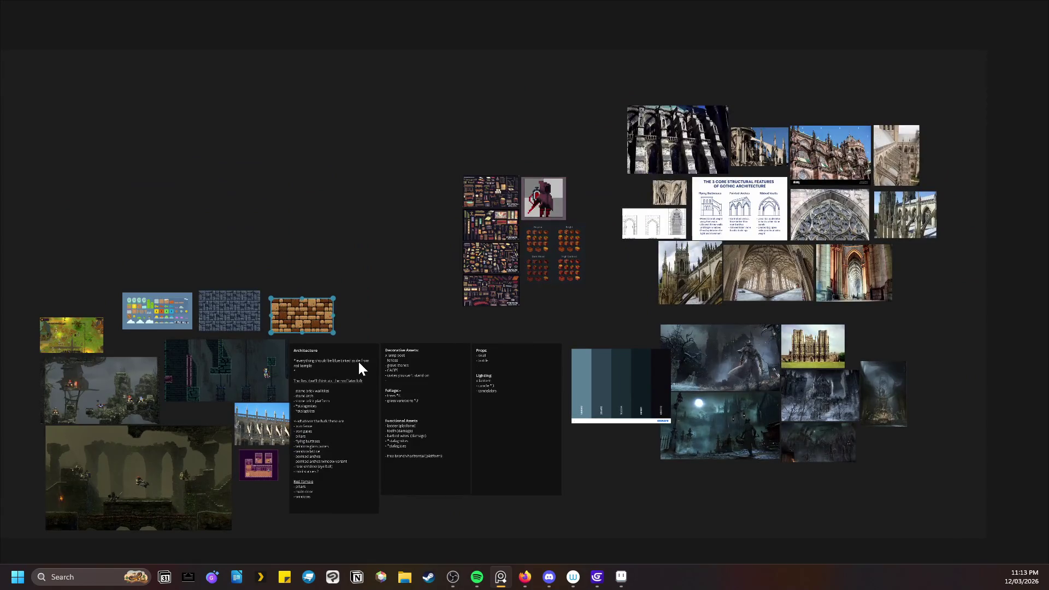
{"action": "key", "text": "ctrl+s"}
{"action": "left_click_drag", "start_coordinate": [371, 269], "coordinate": [414, 225]}
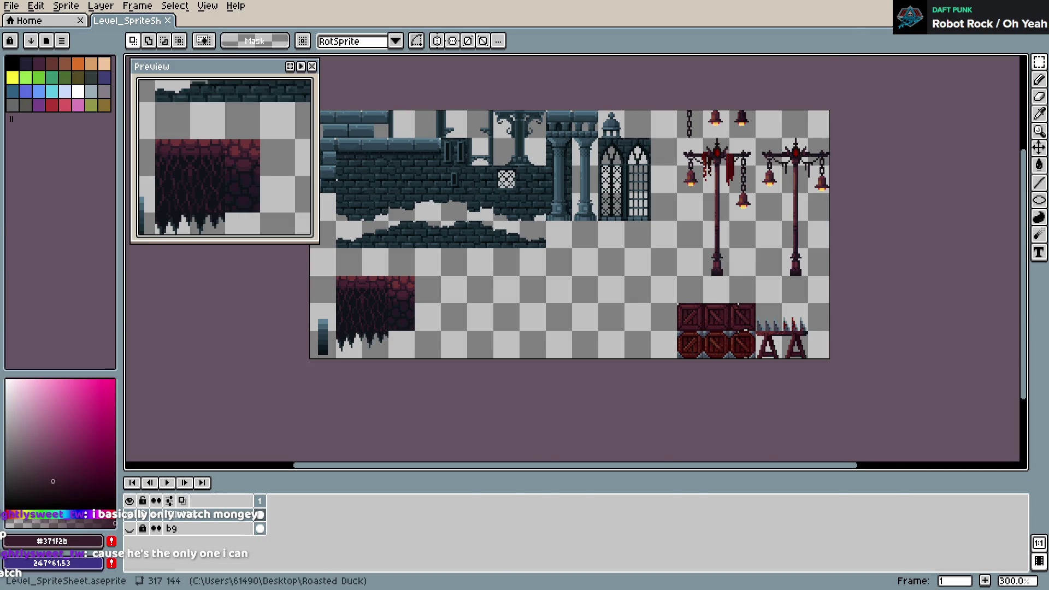
- Back in GDevelop's Level scene, select the Background tilemap instance and save the project
{"action": "key", "text": "alt+Tab"}
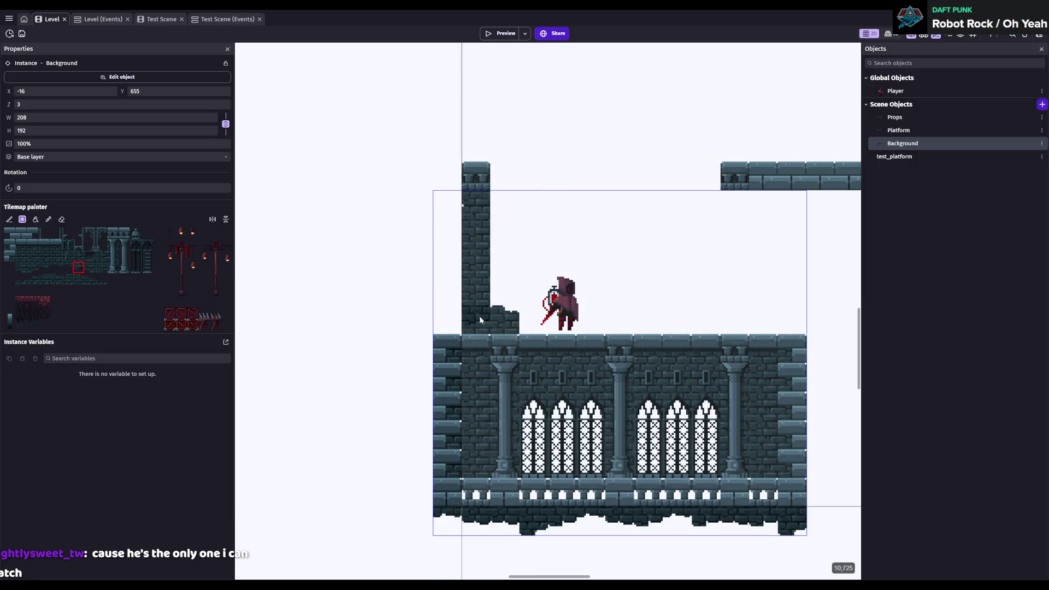
{"action": "key", "text": "Escape"}
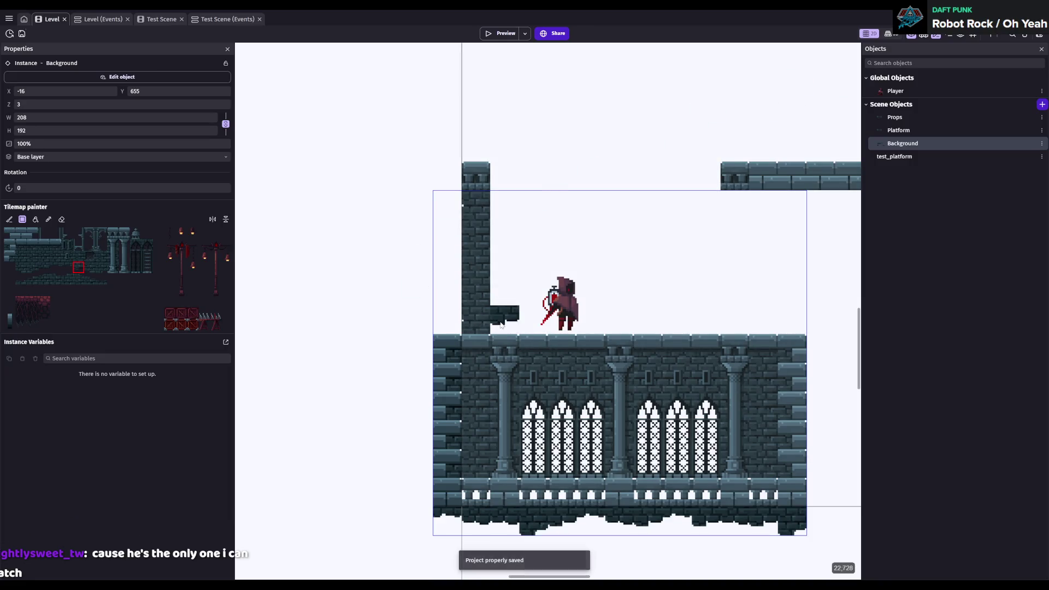
{"action": "scroll", "coordinate": [533, 322], "scroll_direction": "down", "scroll_amount": 1}
{"action": "left_click", "coordinate": [600, 351]}
{"action": "scroll", "coordinate": [589, 354], "scroll_direction": "down", "scroll_amount": 2}
{"action": "scroll", "coordinate": [533, 304], "scroll_direction": "up", "scroll_amount": 1}
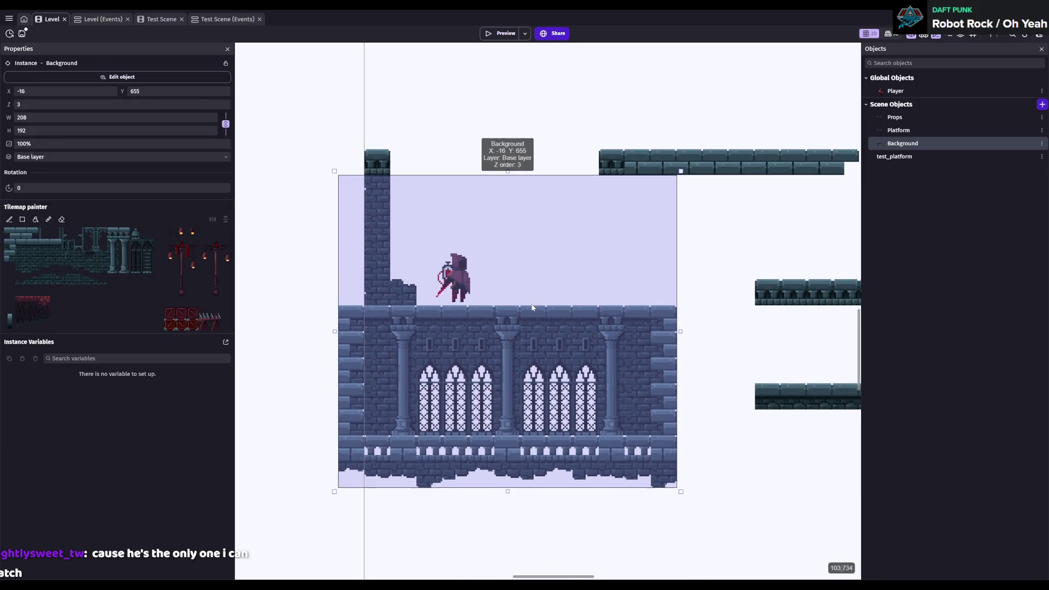
{"action": "key", "text": "ctrl+s"}
- Open the Player object's editor showing its Idle, Run, Jump and Fall animations
{"action": "scroll", "coordinate": [751, 320], "scroll_direction": "down", "scroll_amount": 1}
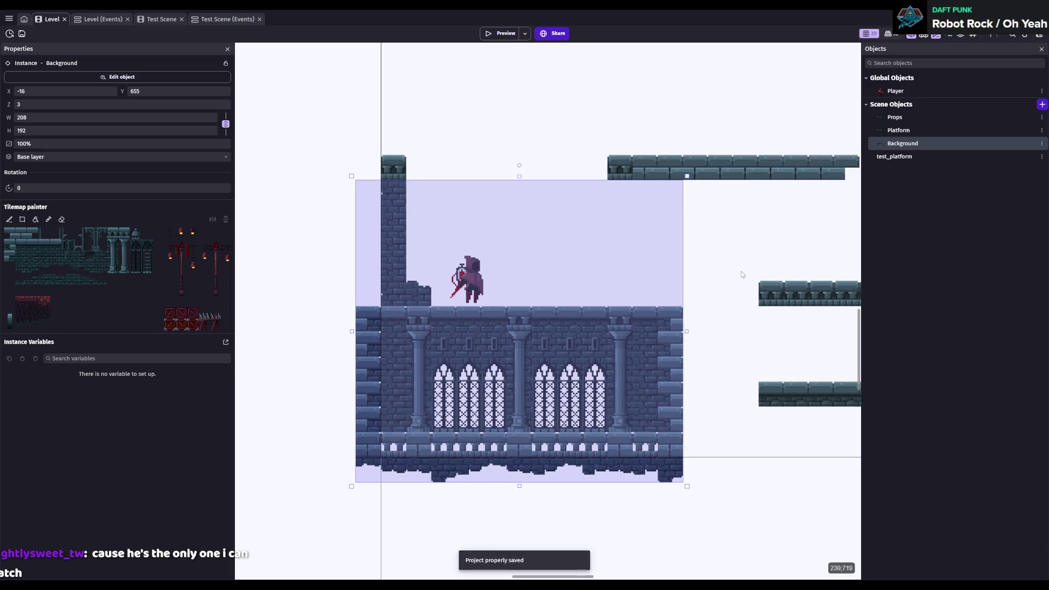
{"action": "scroll", "coordinate": [751, 321], "scroll_direction": "right", "scroll_amount": 3}
{"action": "scroll", "coordinate": [751, 321], "scroll_direction": "up", "scroll_amount": 1}
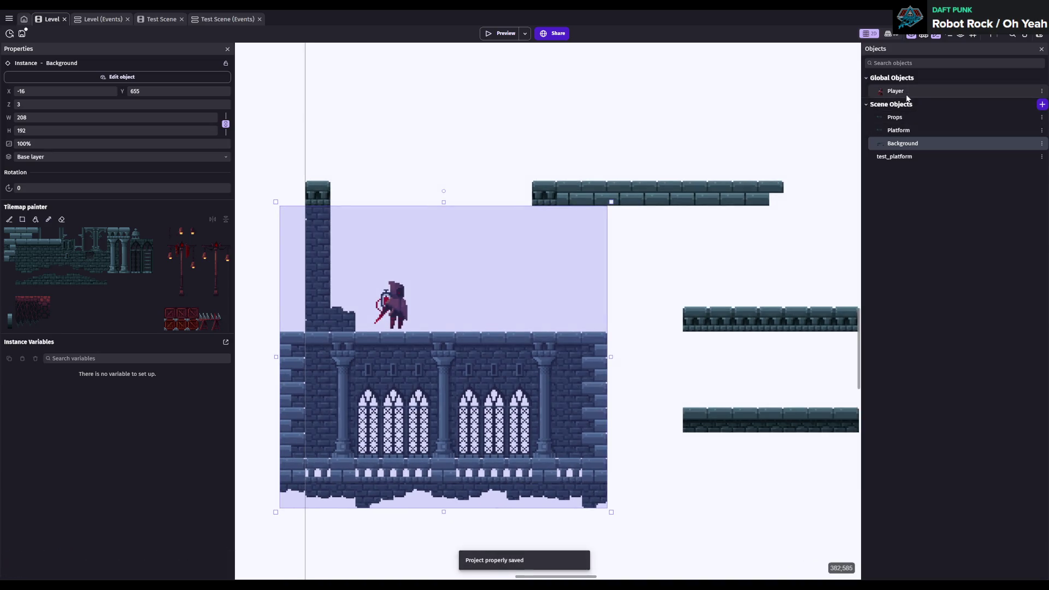
{"action": "left_click", "coordinate": [895, 91]}
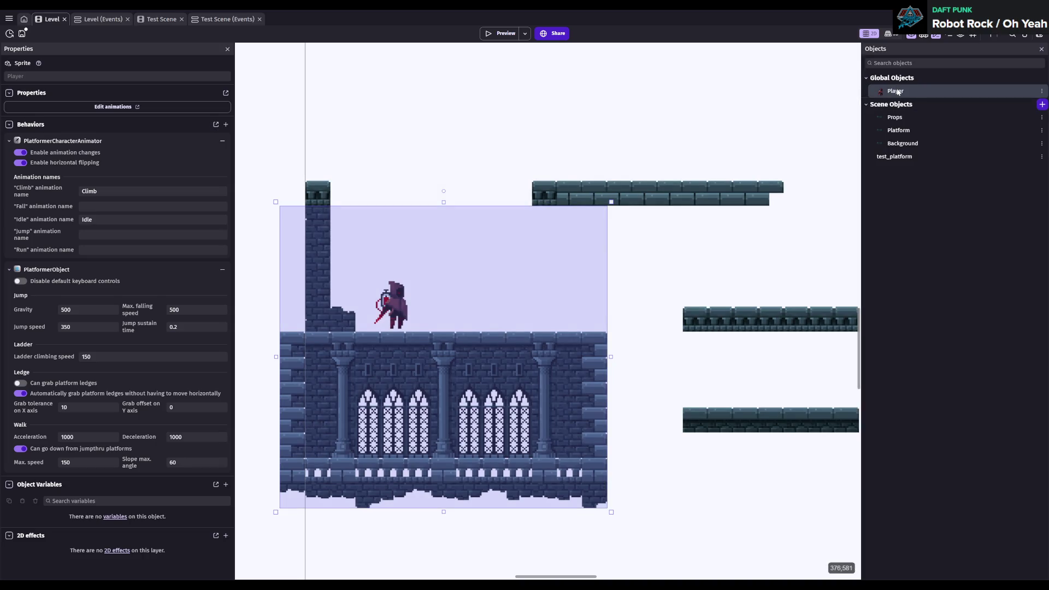
{"action": "double_click", "coordinate": [898, 92]}
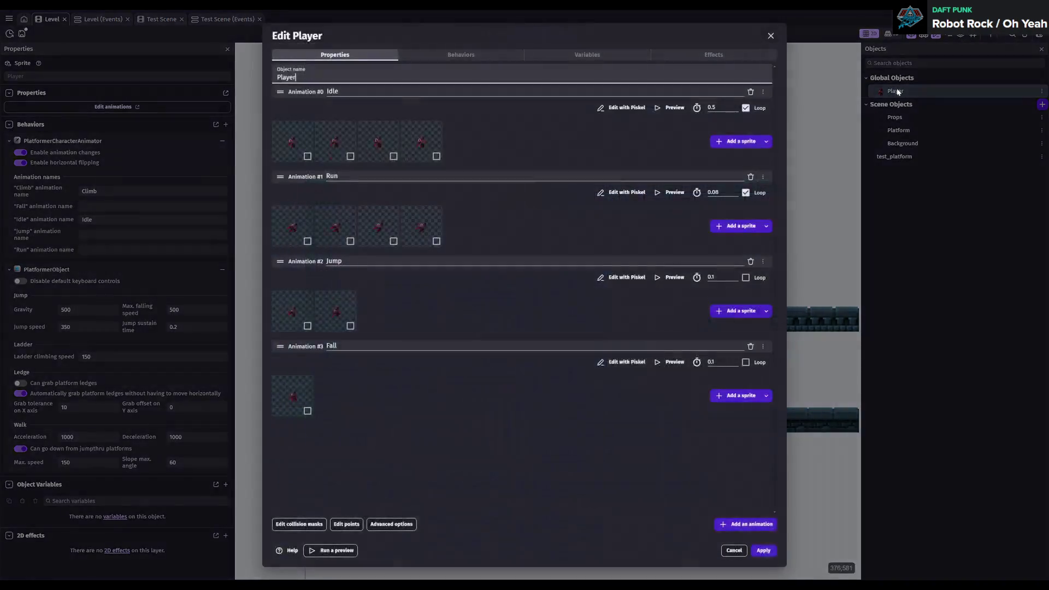
- Close the Player editor, reselect Player, then select the Background tilemap in the level
{"action": "key", "text": "Escape"}
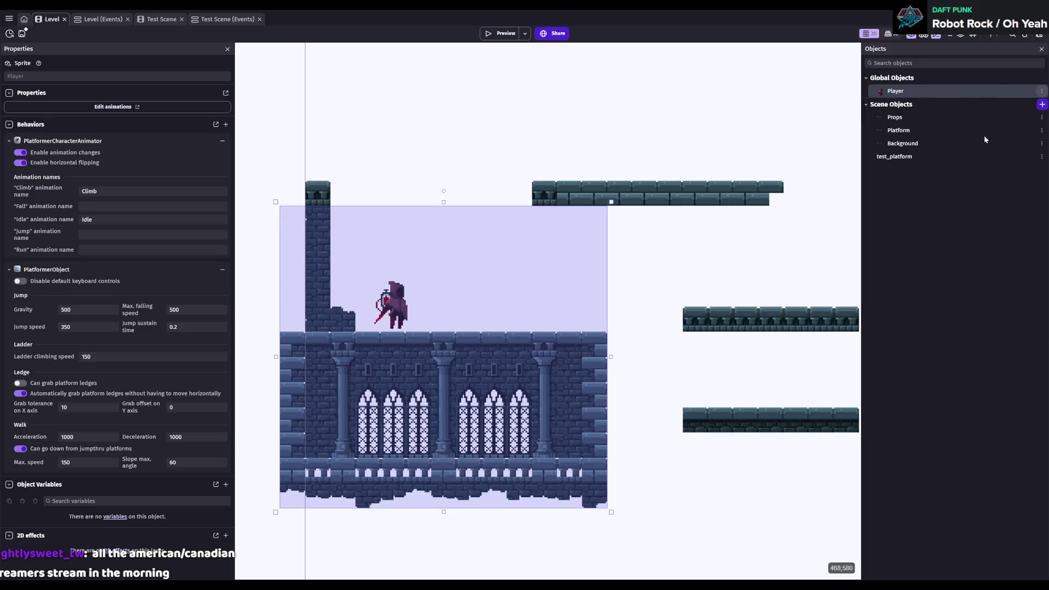
{"action": "key", "text": "Return"}
{"action": "key", "text": "Escape"}
{"action": "left_click", "coordinate": [718, 112]}
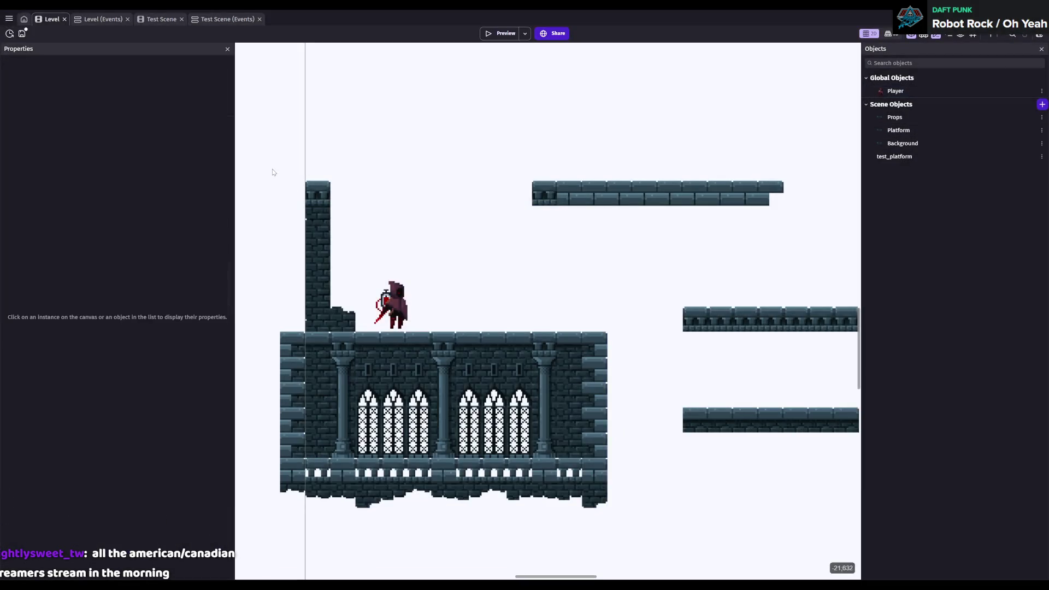
{"action": "left_click", "coordinate": [920, 93]}
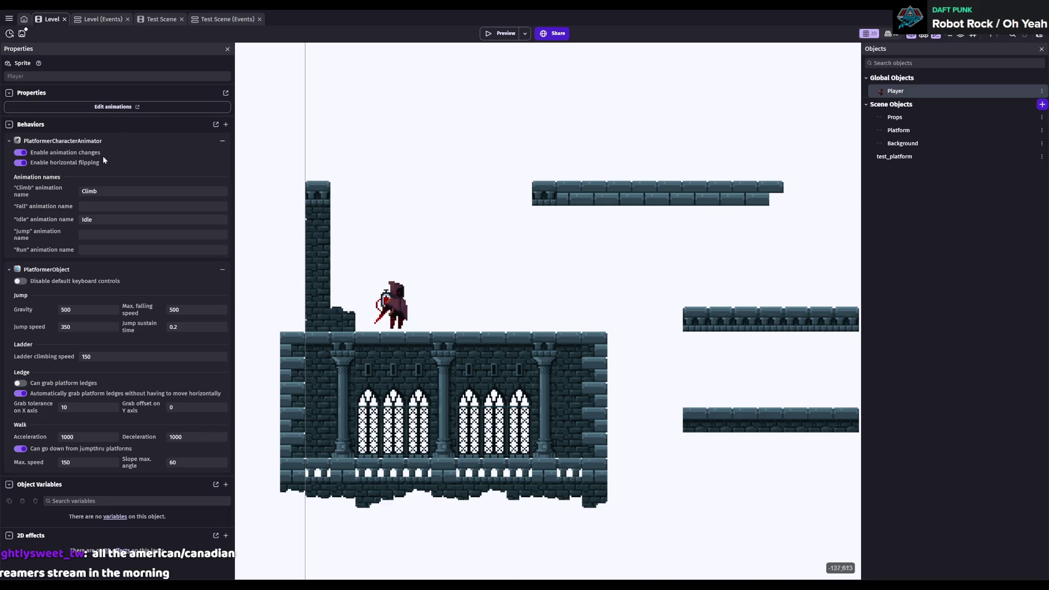
{"action": "left_click", "coordinate": [401, 299]}
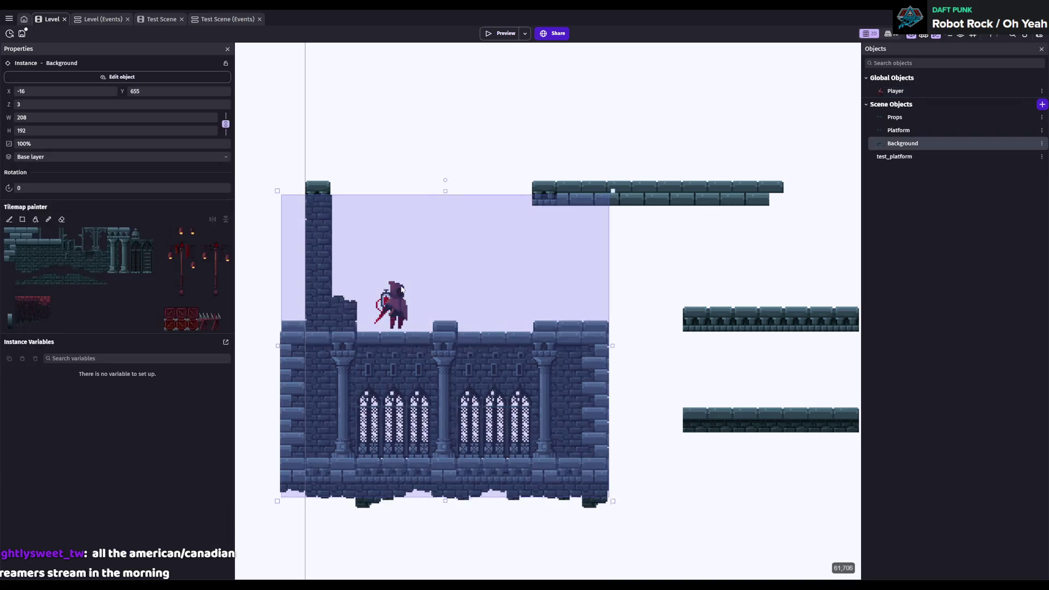
- Select Player, save the project, and open the IGB120 Project manager
{"action": "key", "text": "Escape"}
{"action": "left_click", "coordinate": [899, 91]}
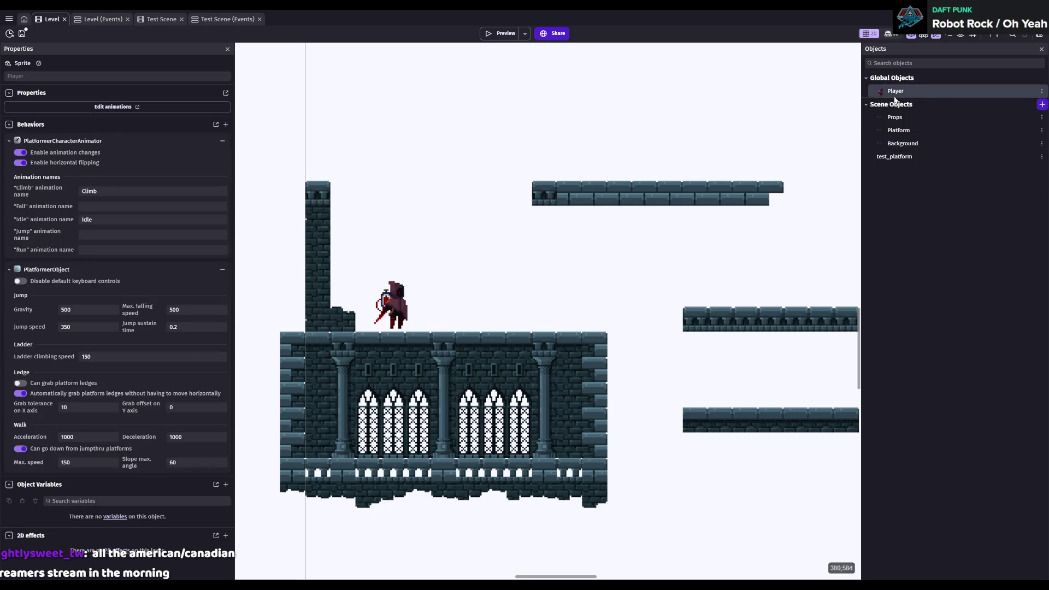
{"action": "key", "text": "ctrl+s"}
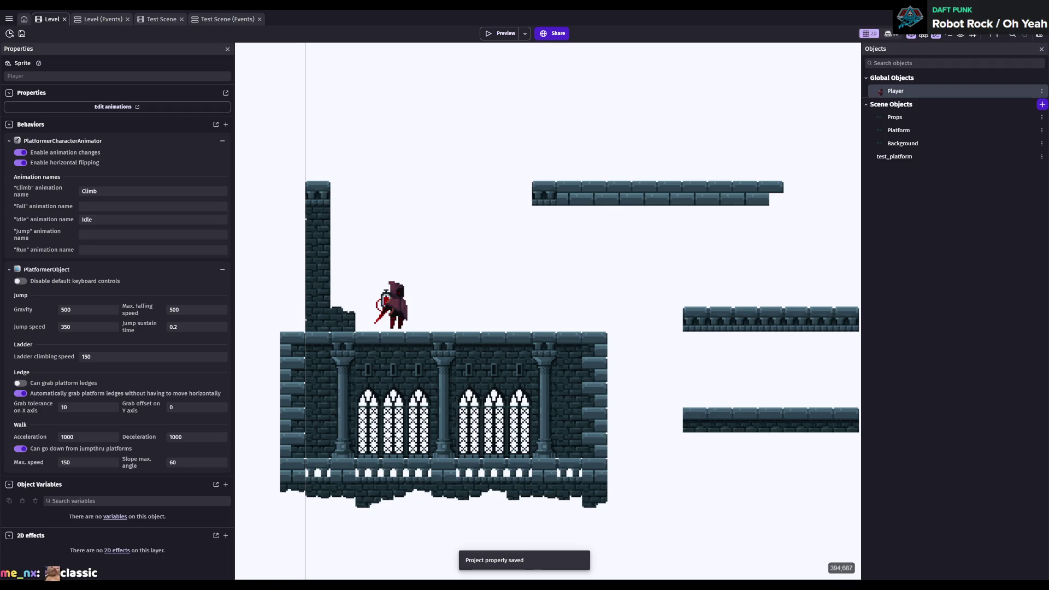
{"action": "left_click", "coordinate": [9, 18]}
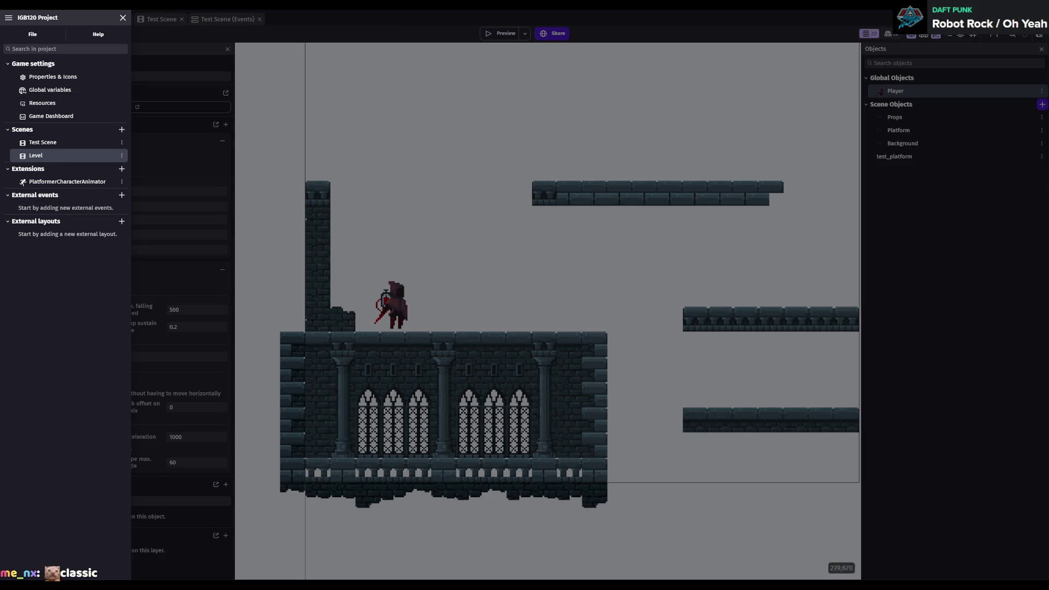
- Close the project manager, show the scene's layer list, and select the Base layer
{"action": "left_click", "coordinate": [911, 224]}
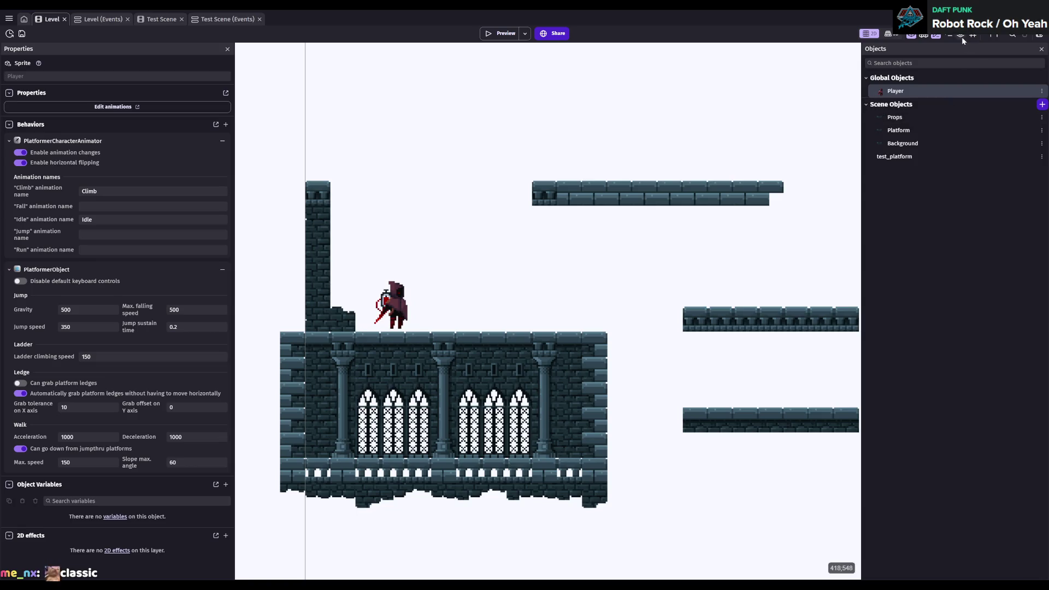
{"action": "left_click", "coordinate": [961, 35]}
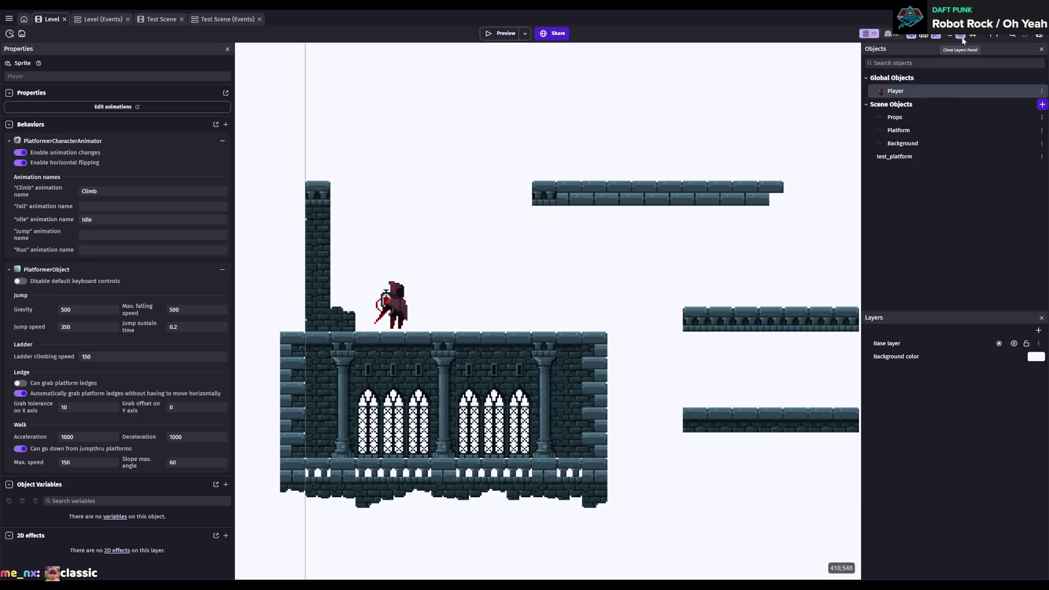
{"action": "left_click", "coordinate": [931, 143]}
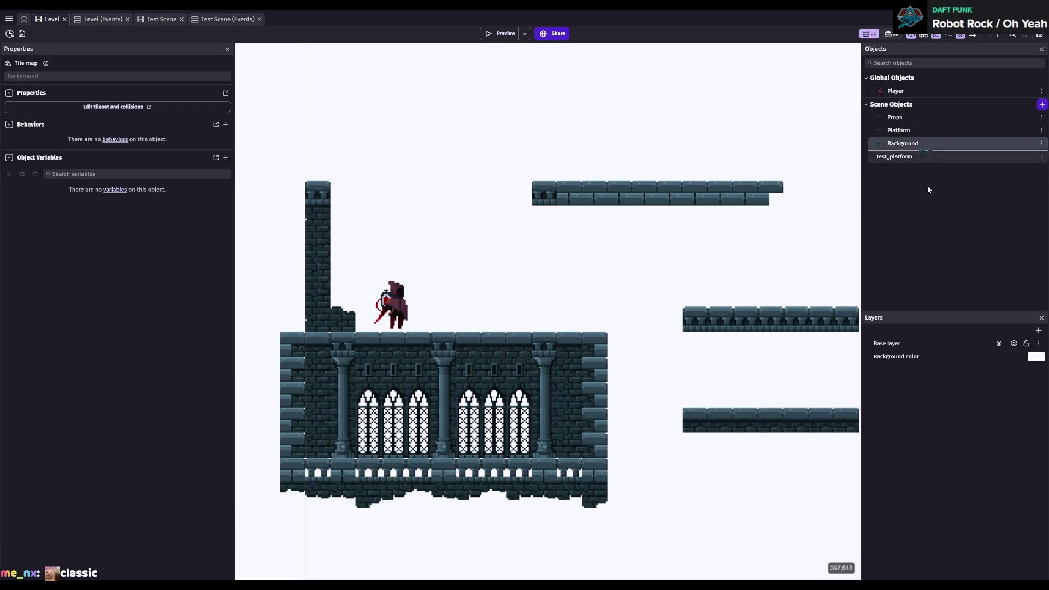
{"action": "left_click", "coordinate": [916, 348]}
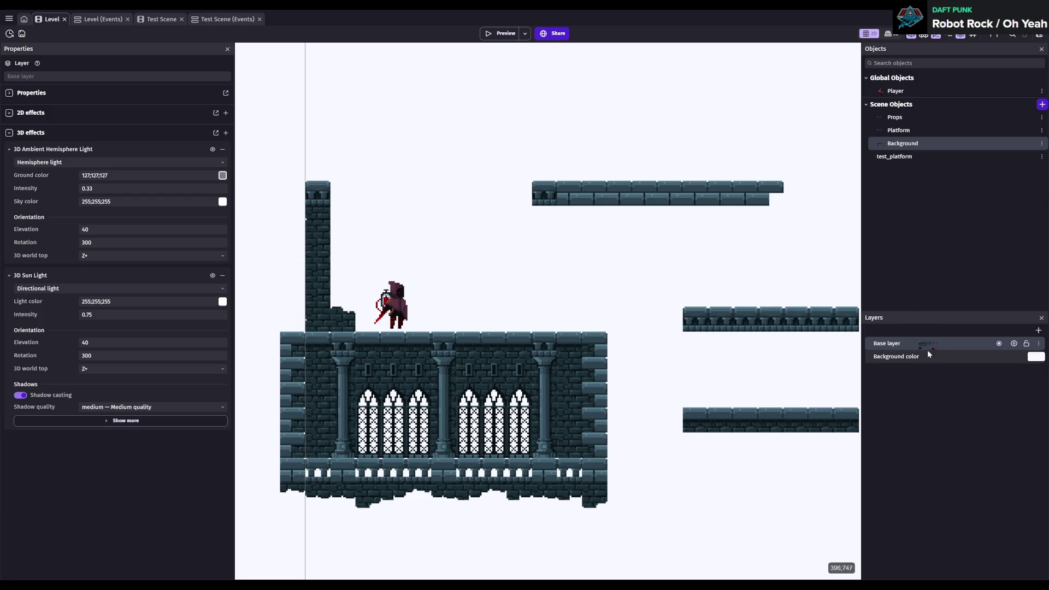
{"action": "double_click", "coordinate": [937, 144]}
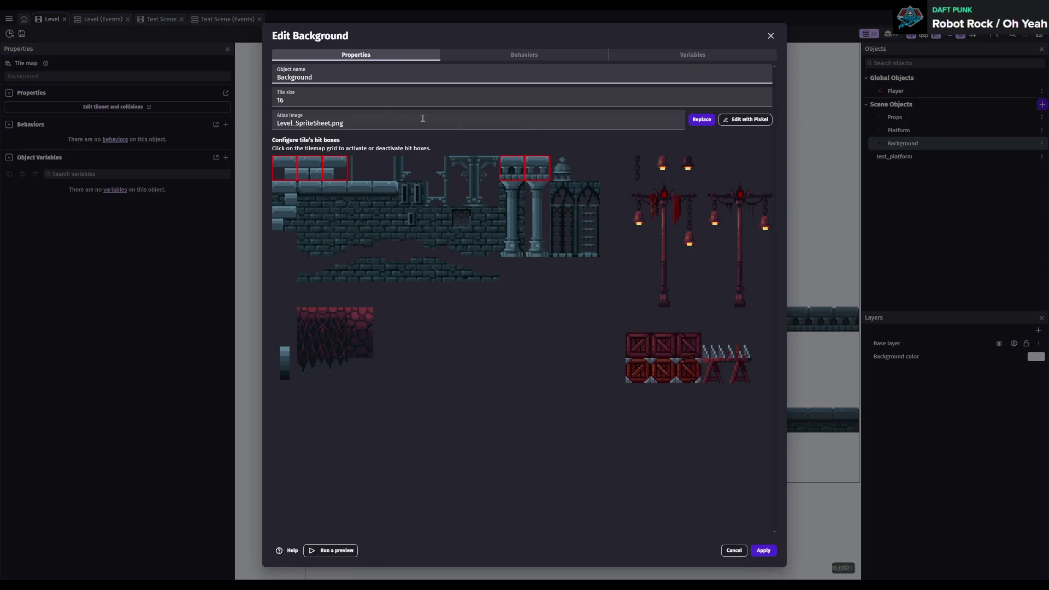
{"action": "left_click", "coordinate": [552, 55]}
{"action": "left_click", "coordinate": [653, 57]}
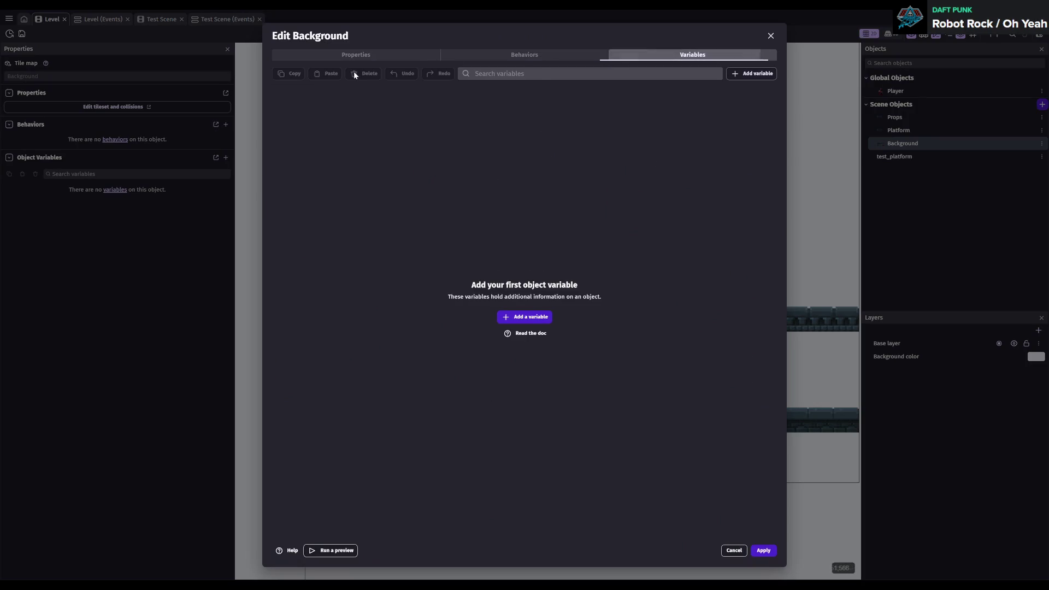
{"action": "left_click", "coordinate": [351, 57]}
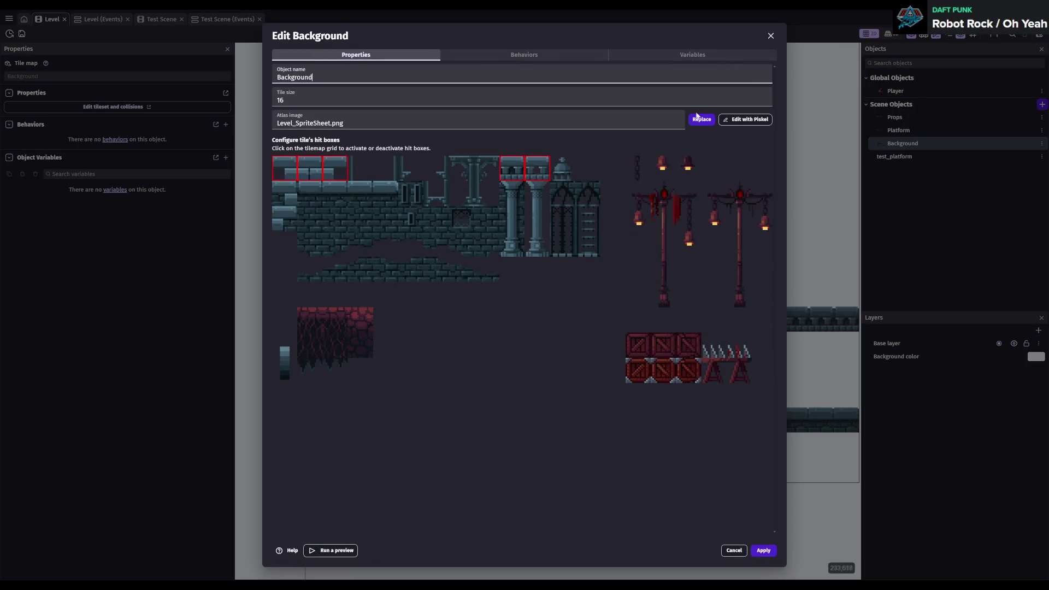
{"action": "left_click", "coordinate": [771, 36]}
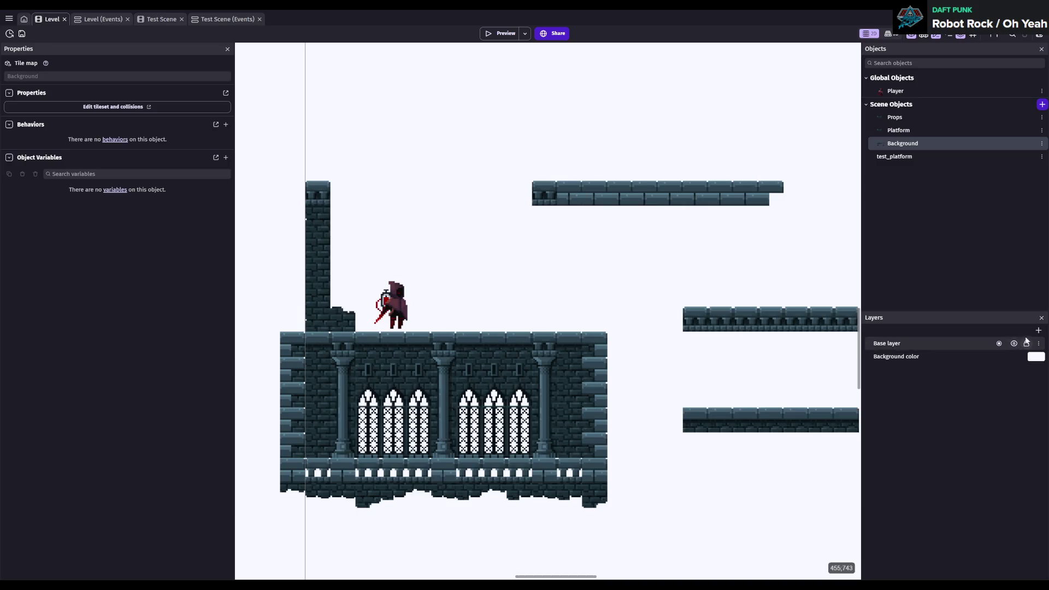
- Add a new layer to the Level scene and rename it Test
{"action": "left_click", "coordinate": [1039, 331]}
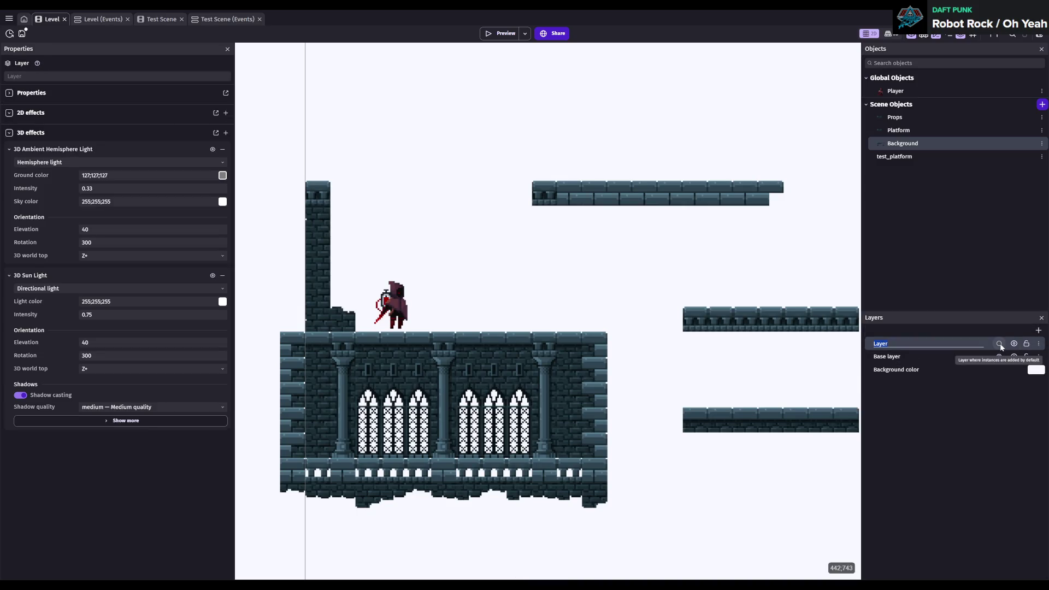
{"action": "key", "text": "Return"}
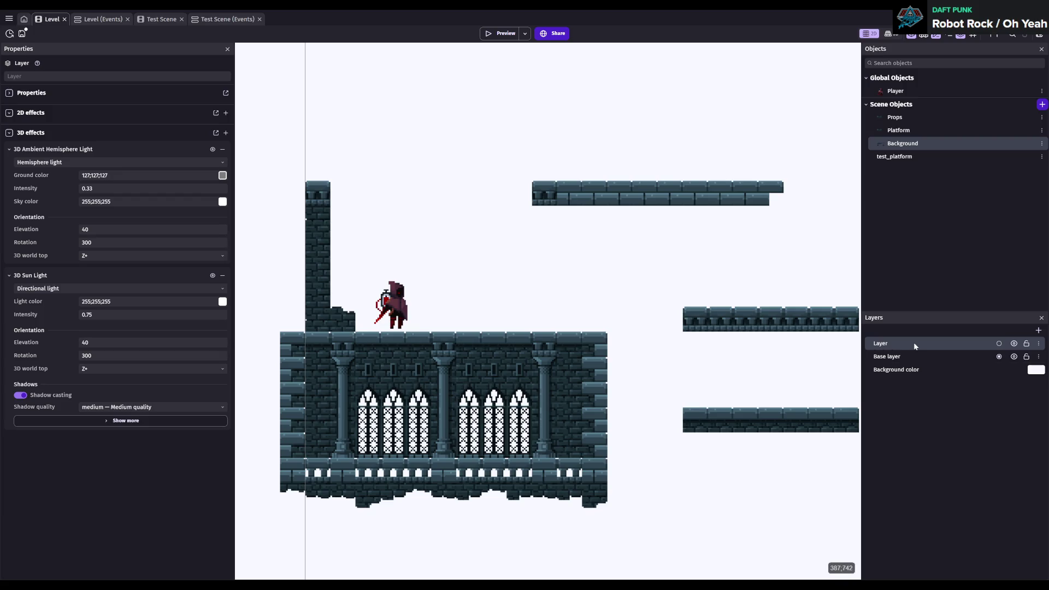
{"action": "double_click", "coordinate": [914, 342]}
{"action": "type", "text": "Test"}
{"action": "key", "text": "Return"}
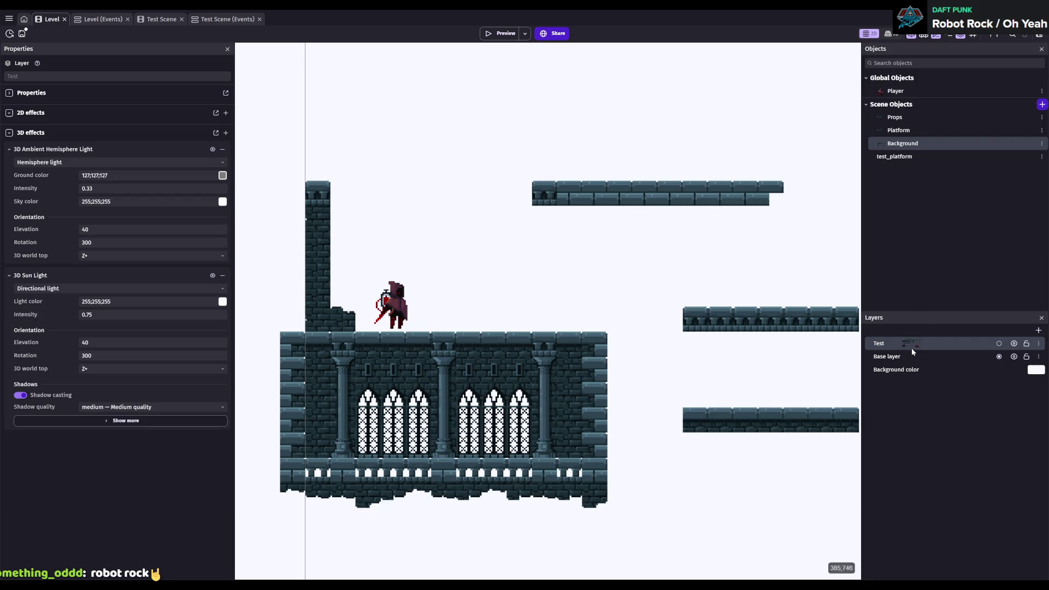
{"action": "left_click_drag", "start_coordinate": [894, 160], "coordinate": [924, 330]}
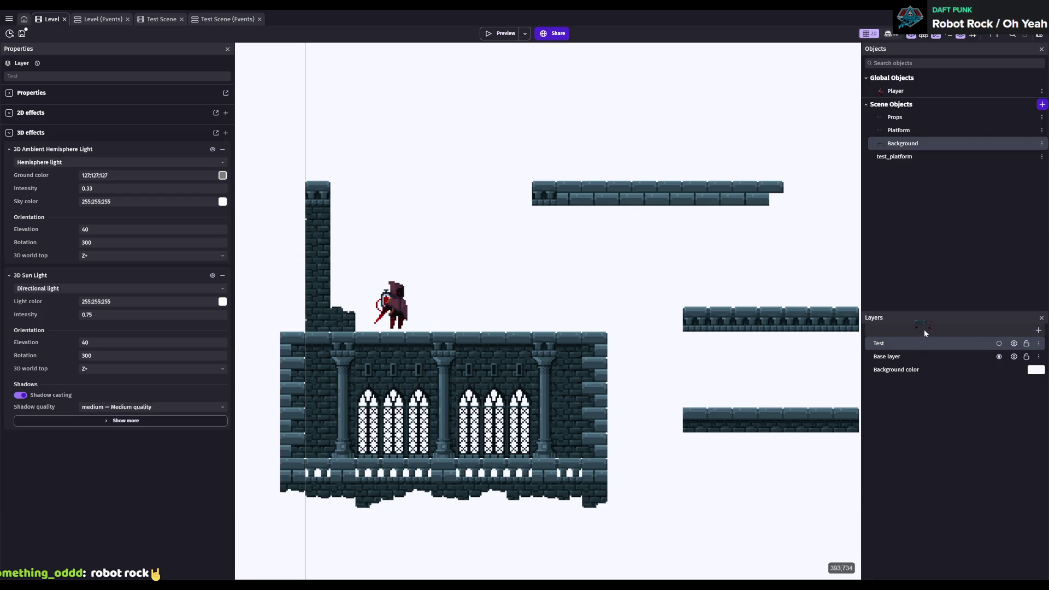
- Make Test the default layer for new instances and open its properties
{"action": "left_click", "coordinate": [892, 143]}
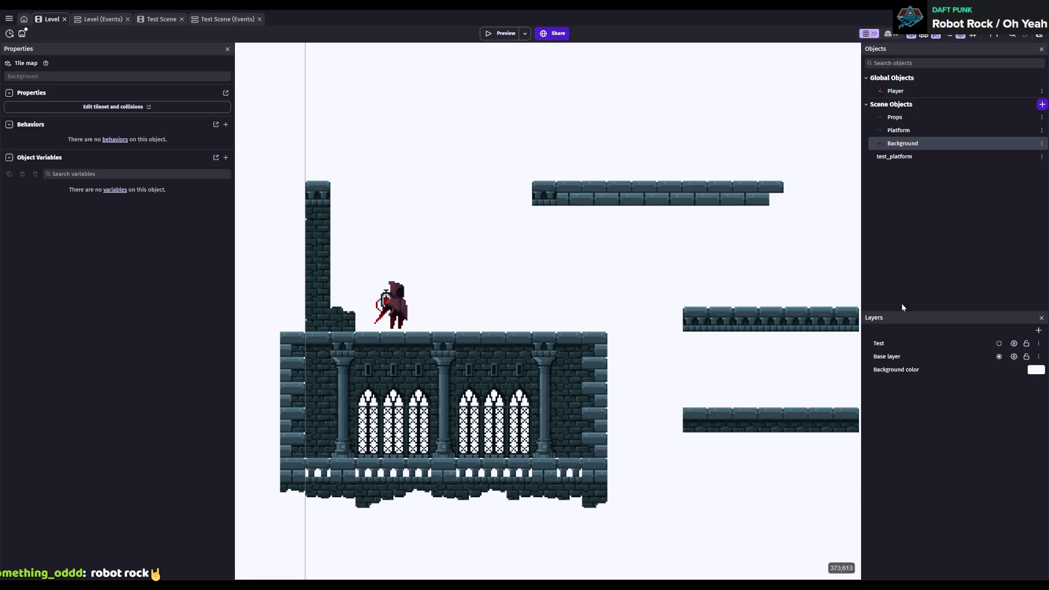
{"action": "left_click", "coordinate": [919, 342]}
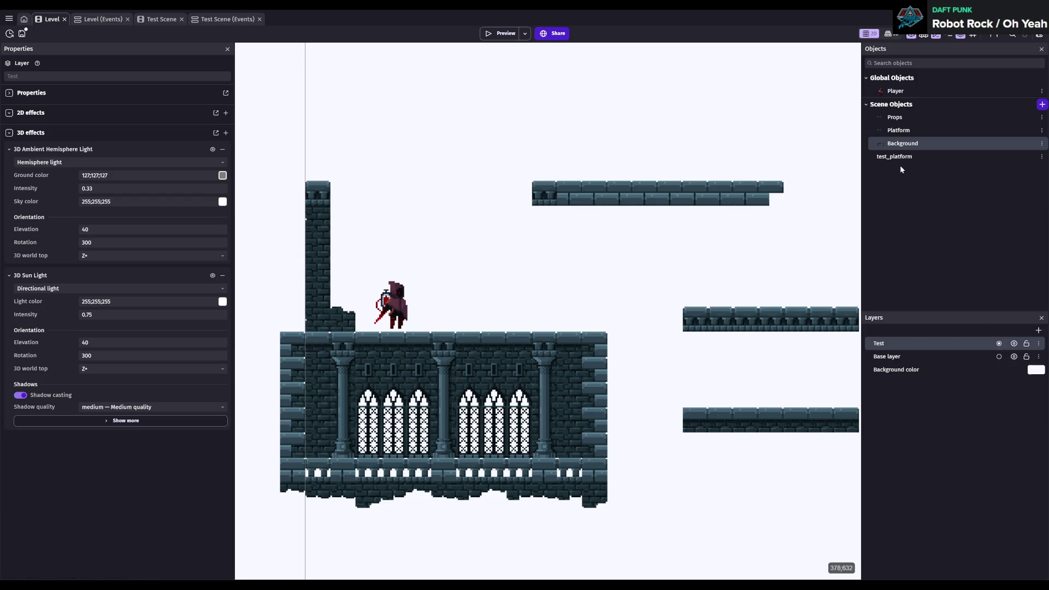
{"action": "left_click", "coordinate": [903, 129]}
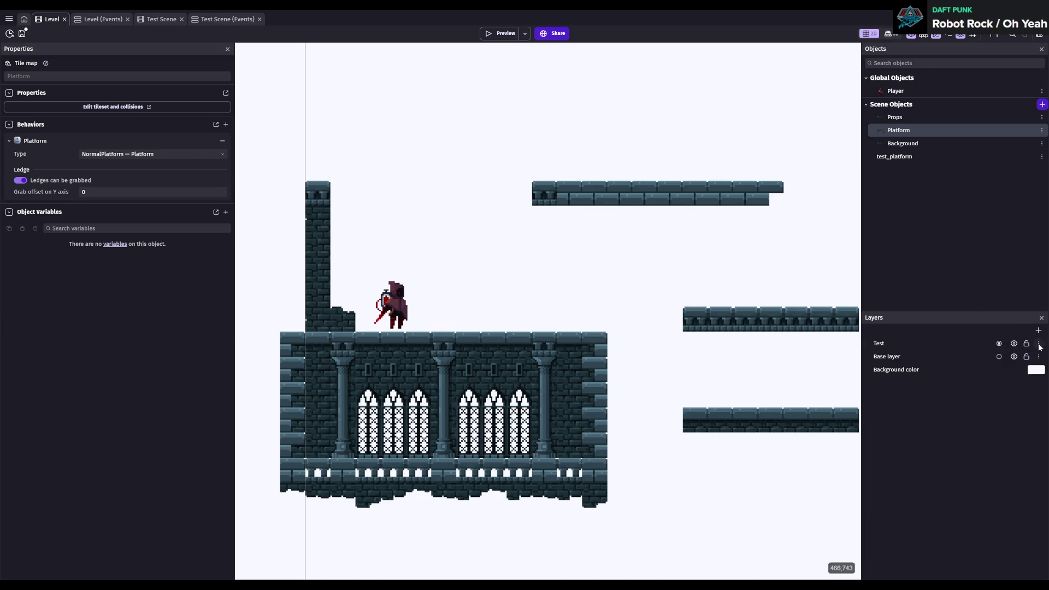
{"action": "double_click", "coordinate": [992, 384]}
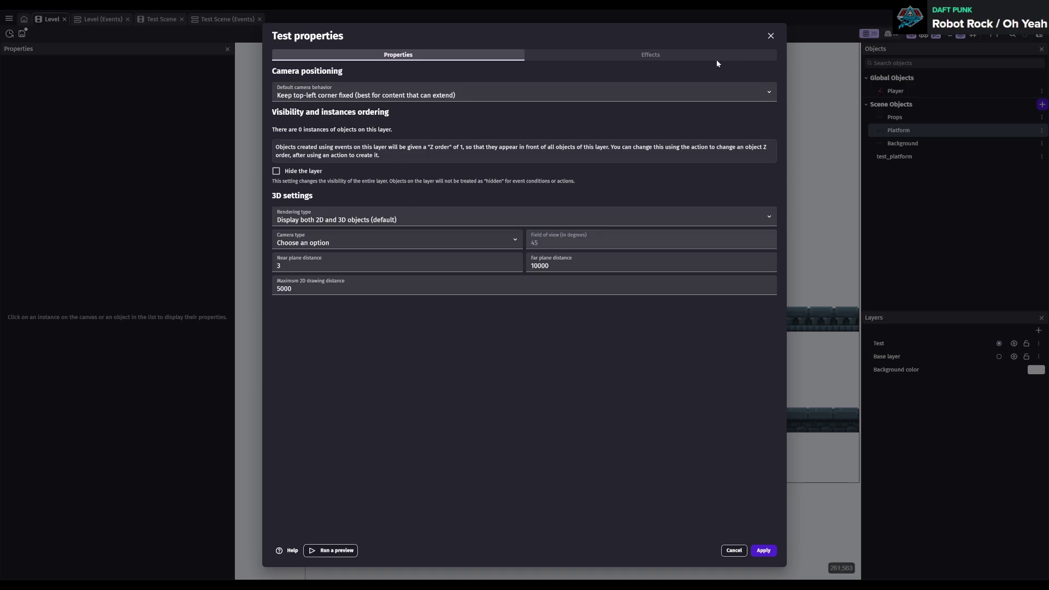
- Close the Test layer's properties dialog to return to the Level scene
{"action": "left_click", "coordinate": [772, 36]}
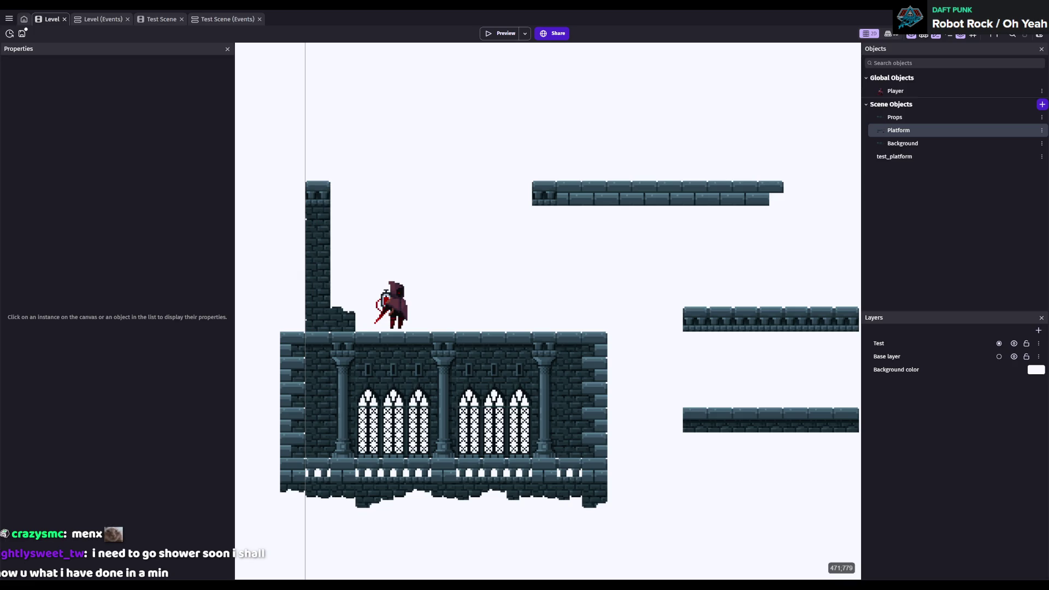
- Open the Background tile map's tileset and collisions editor, then close it
{"action": "double_click", "coordinate": [907, 143]}
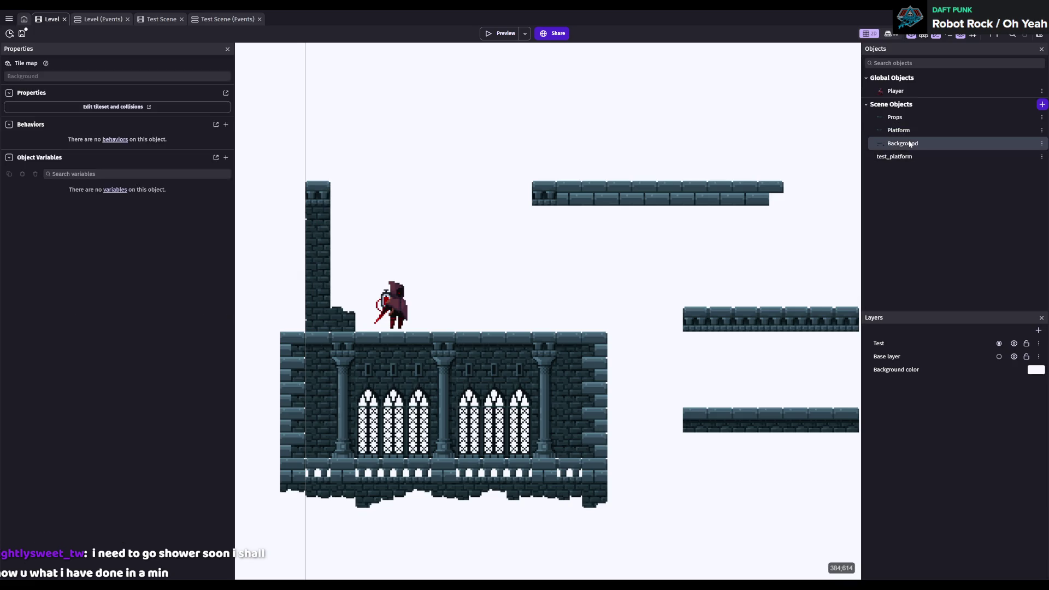
{"action": "left_click", "coordinate": [925, 217]}
{"action": "left_click", "coordinate": [112, 107]}
{"action": "key", "text": "Escape"}
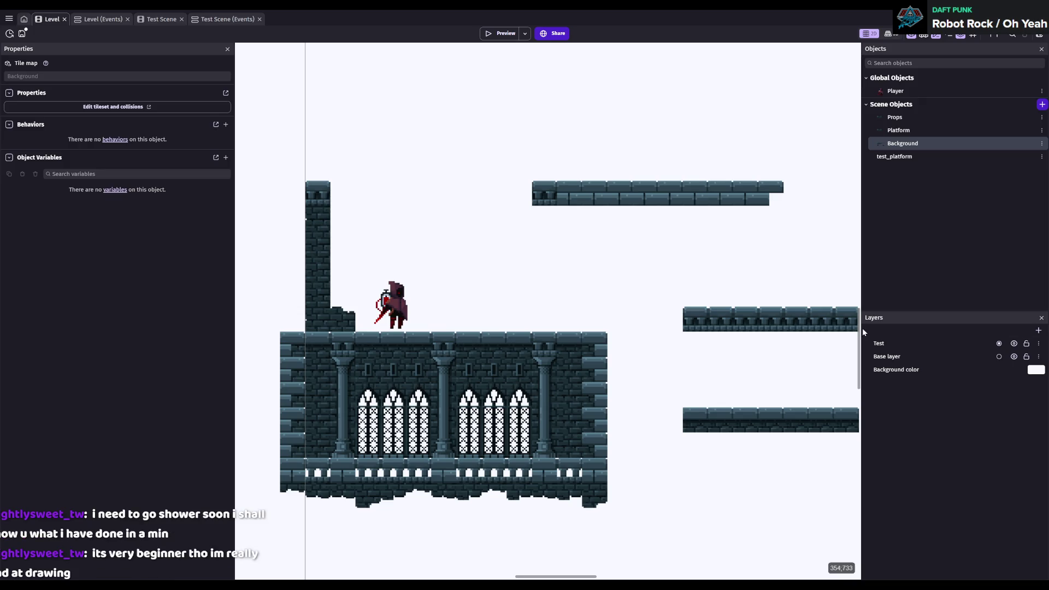
- List the scene instances, inspect Background and Player, then view the Base and Test layer properties
{"action": "left_click", "coordinate": [949, 36]}
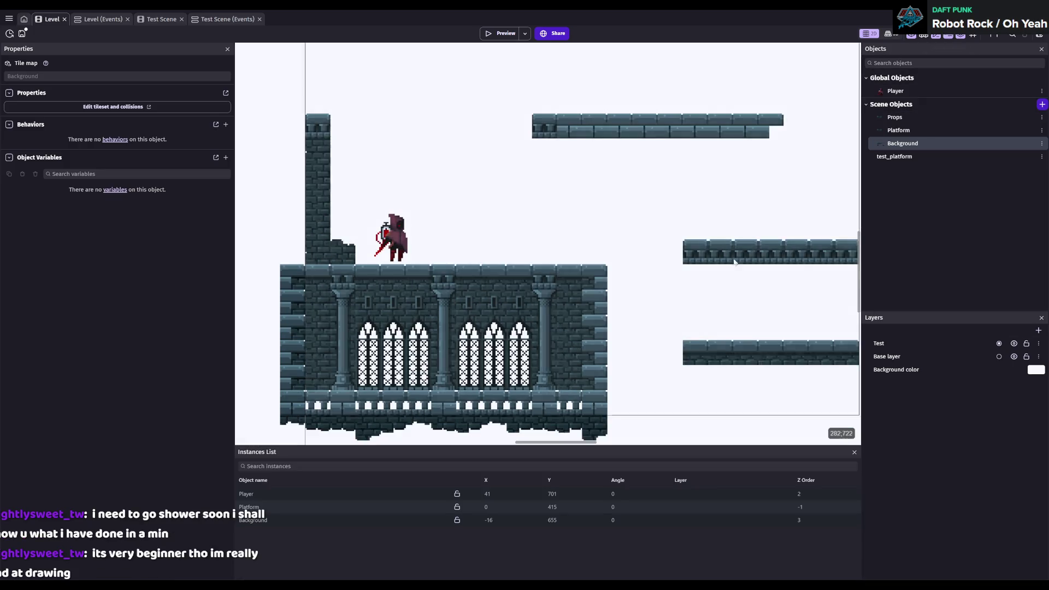
{"action": "left_click", "coordinate": [260, 521]}
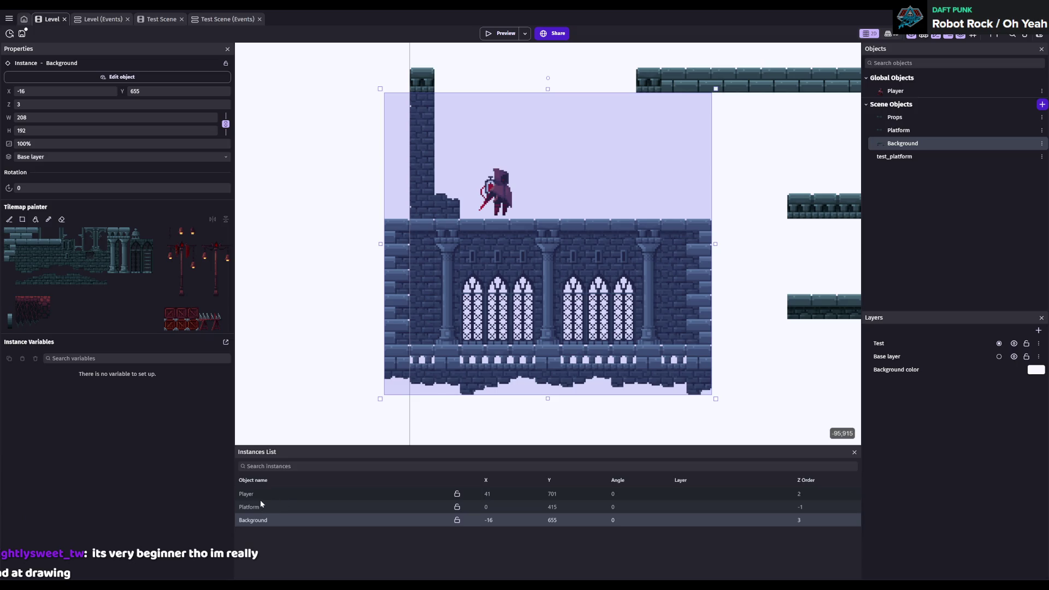
{"action": "left_click", "coordinate": [263, 493]}
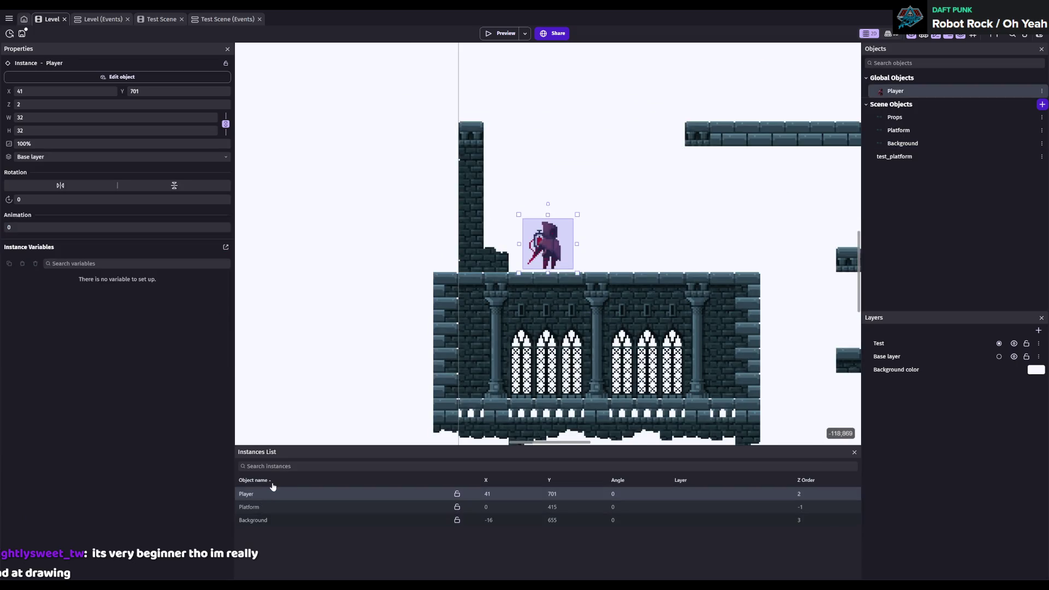
{"action": "left_click", "coordinate": [260, 520]}
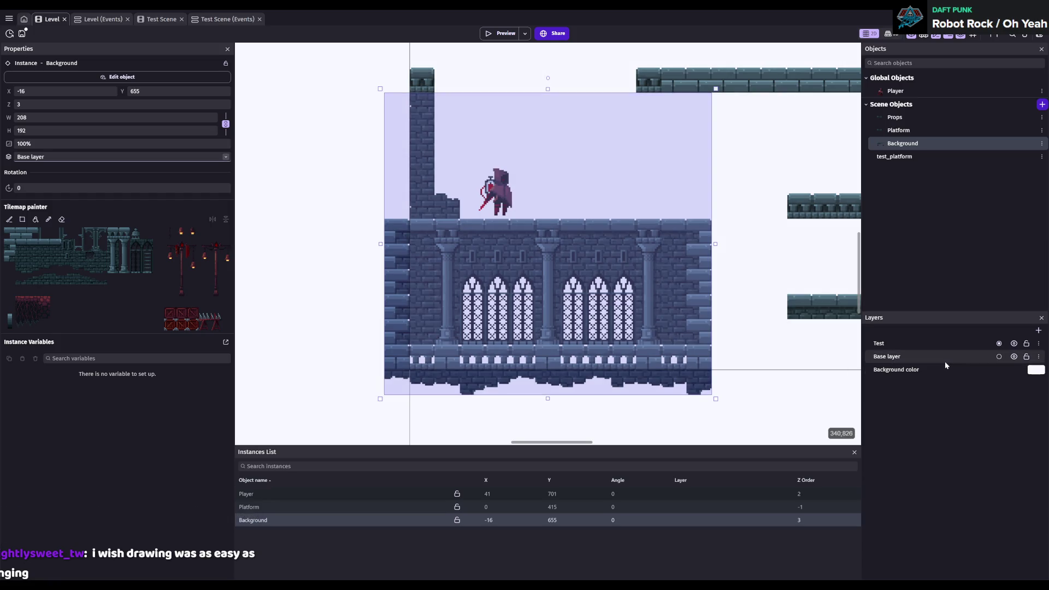
{"action": "left_click", "coordinate": [946, 361]}
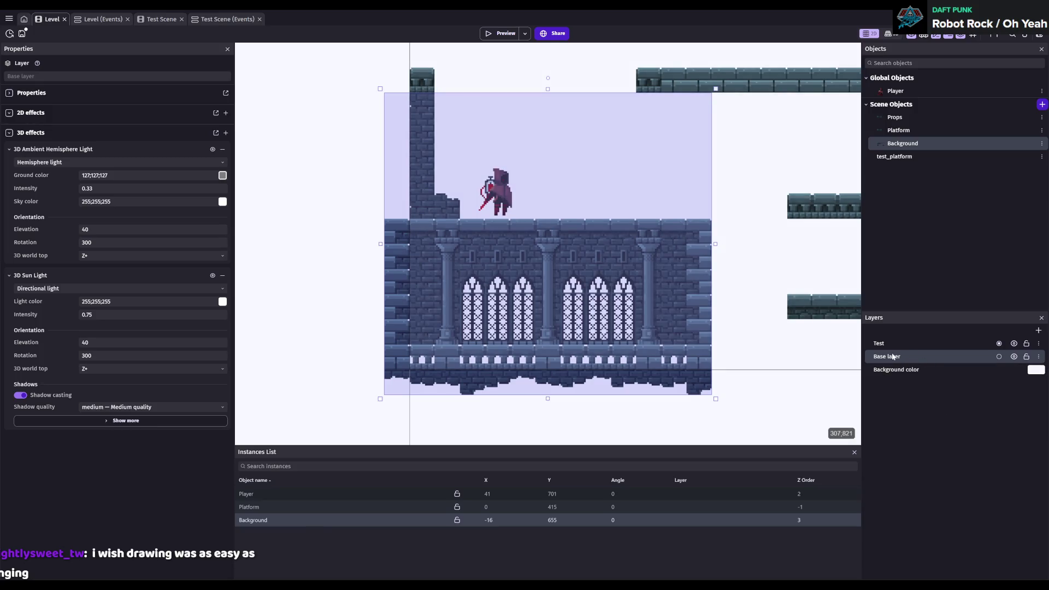
{"action": "left_click", "coordinate": [893, 348]}
- Rename the Test layer to BG and add a new layer named Player
{"action": "left_click", "coordinate": [893, 346]}
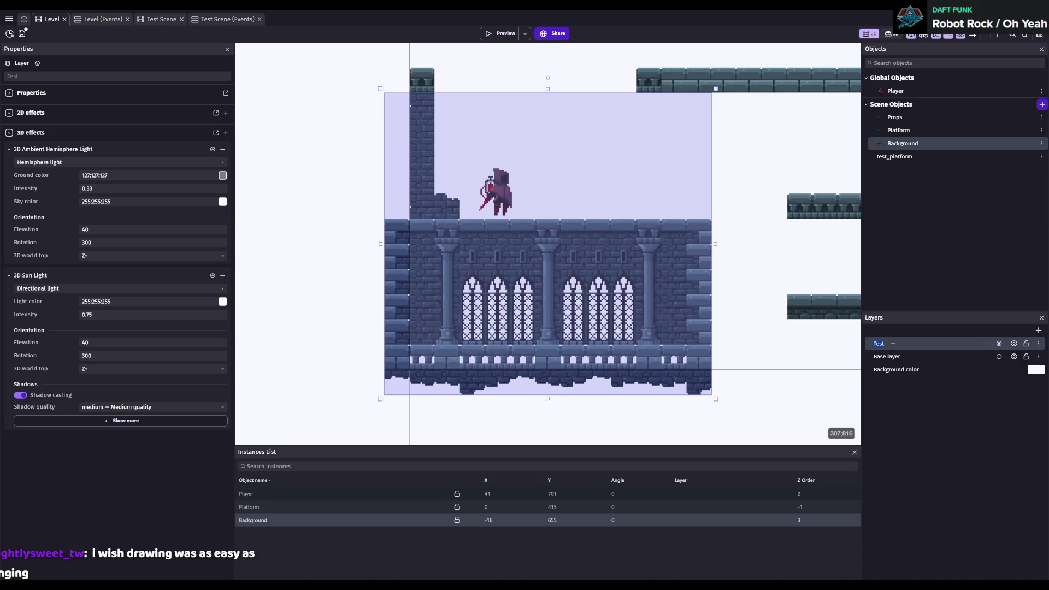
{"action": "type", "text": "BG"}
{"action": "key", "text": "Return"}
{"action": "left_click", "coordinate": [1039, 332]}
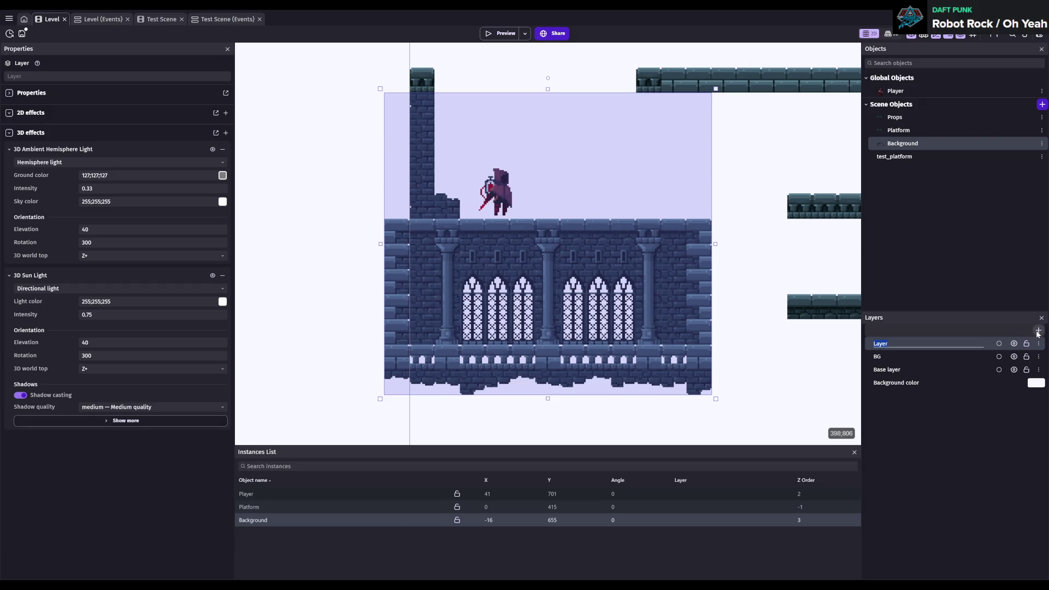
{"action": "type", "text": "Player"}
{"action": "key", "text": "Return"}
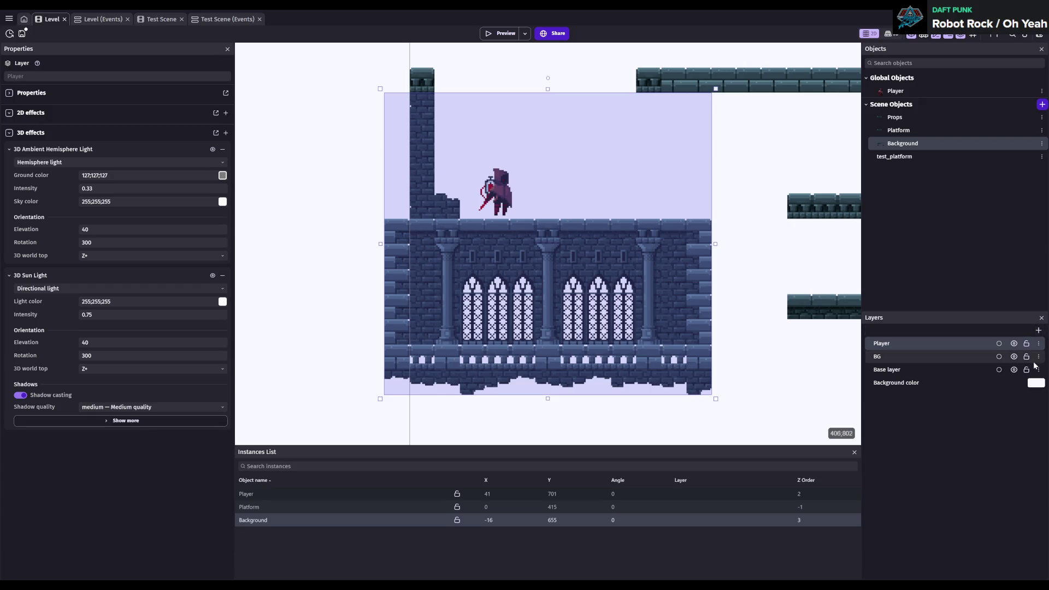
- Add another layer and rename the layers so Platforms sits under Player
{"action": "left_click", "coordinate": [1039, 331]}
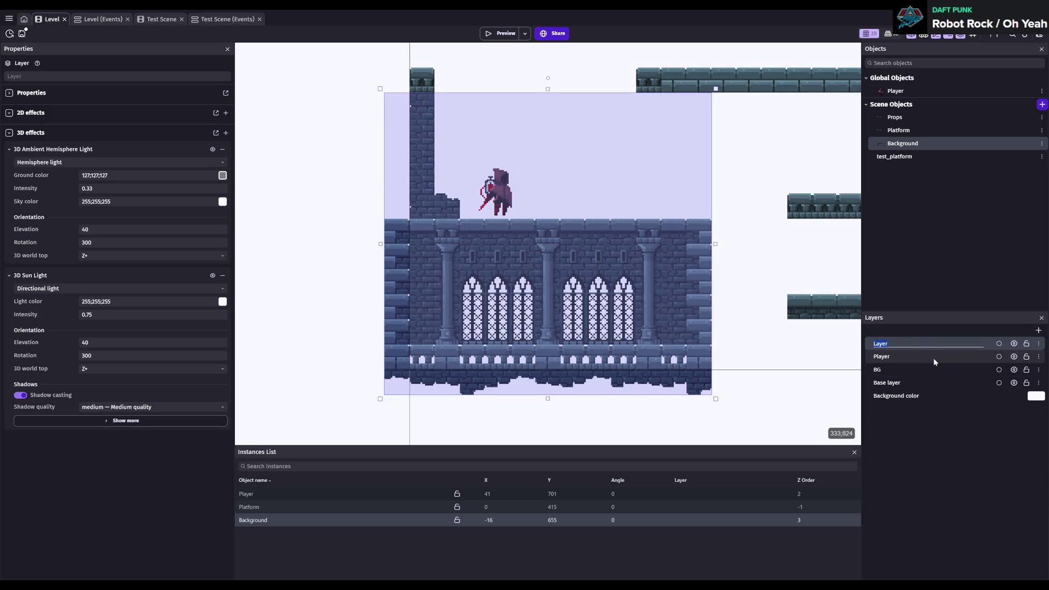
{"action": "double_click", "coordinate": [904, 356]}
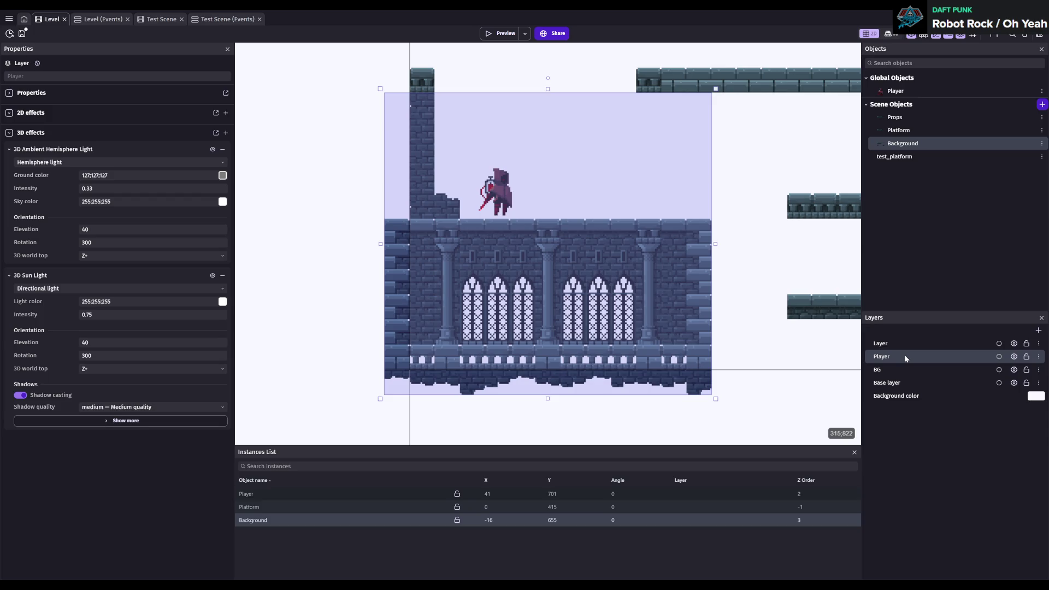
{"action": "type", "text": "Platforms"}
{"action": "key", "text": "Return"}
{"action": "left_click", "coordinate": [942, 343]}
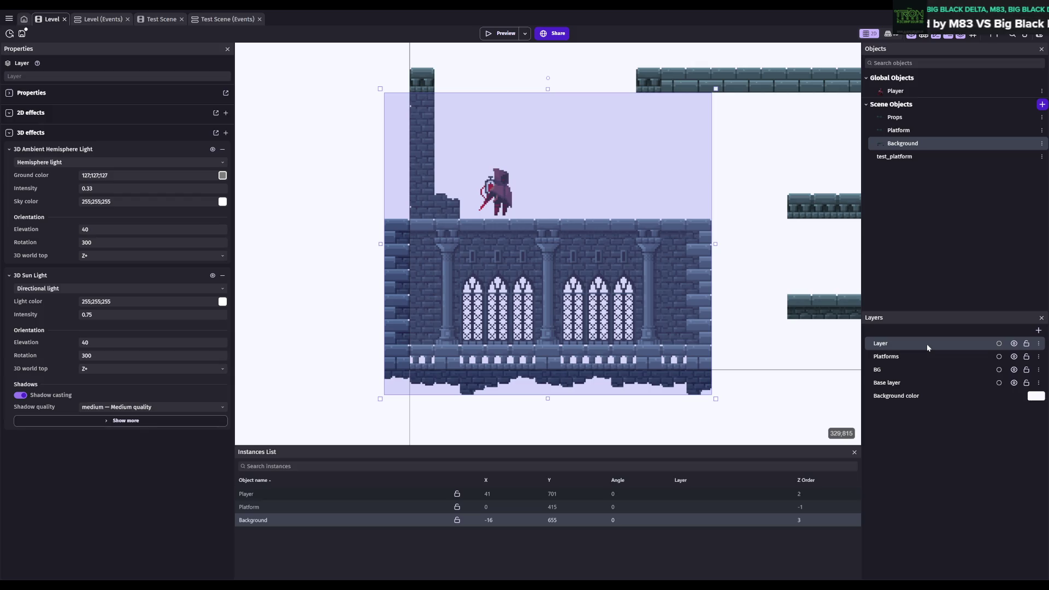
{"action": "double_click", "coordinate": [928, 346]}
{"action": "key", "text": "BackSpace"}
{"action": "type", "text": "layer"}
{"action": "key", "text": "Return"}
- Add a Foreground layer renamed to Props, then a UI layer on top
{"action": "left_click", "coordinate": [1041, 334]}
{"action": "type", "text": "Foreground"}
{"action": "key", "text": "Return"}
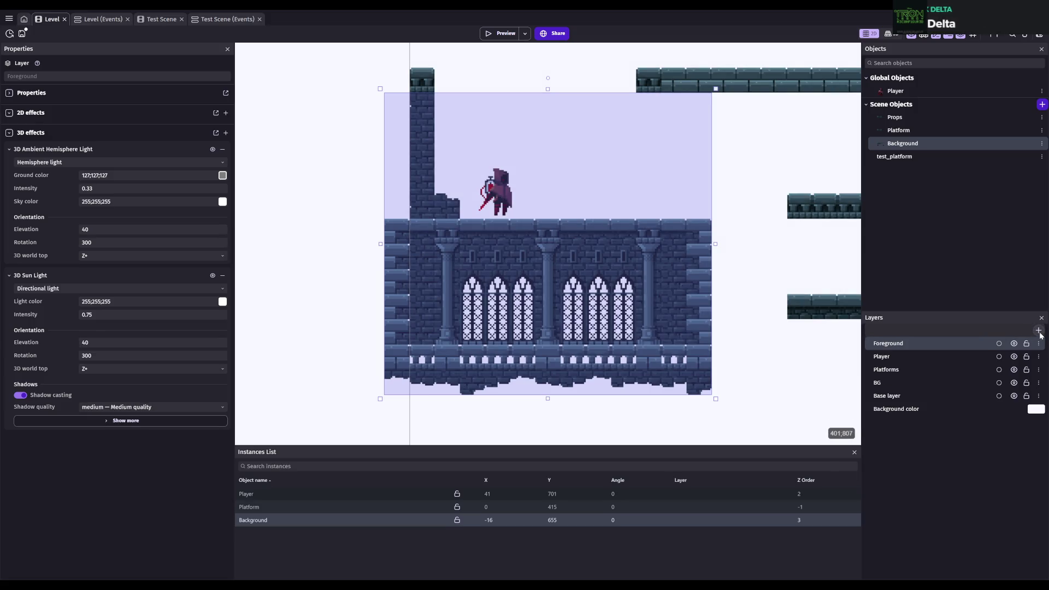
{"action": "double_click", "coordinate": [949, 341]}
{"action": "type", "text": "Props"}
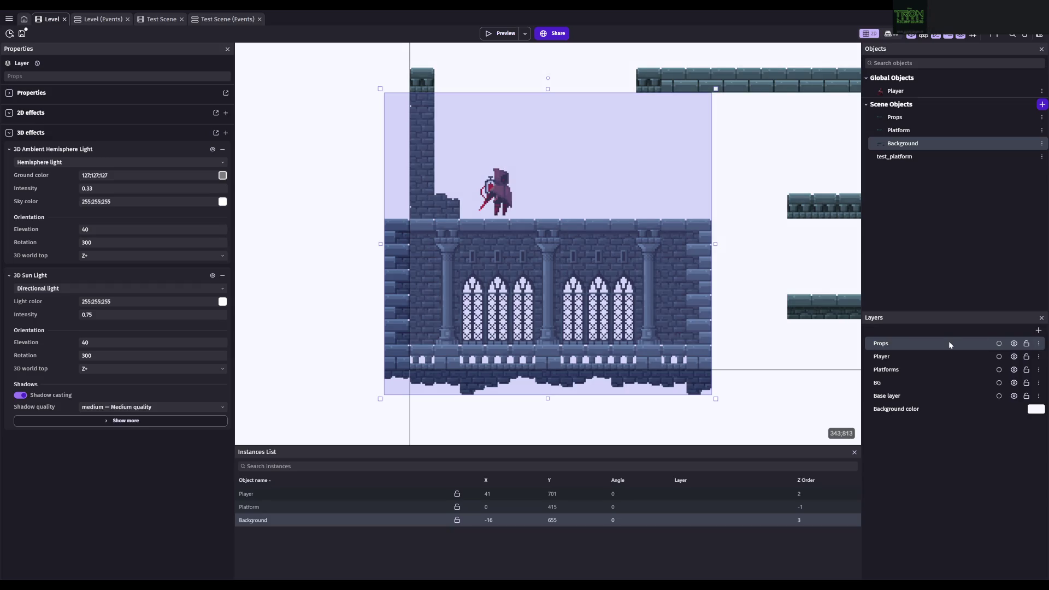
{"action": "left_click", "coordinate": [1039, 330]}
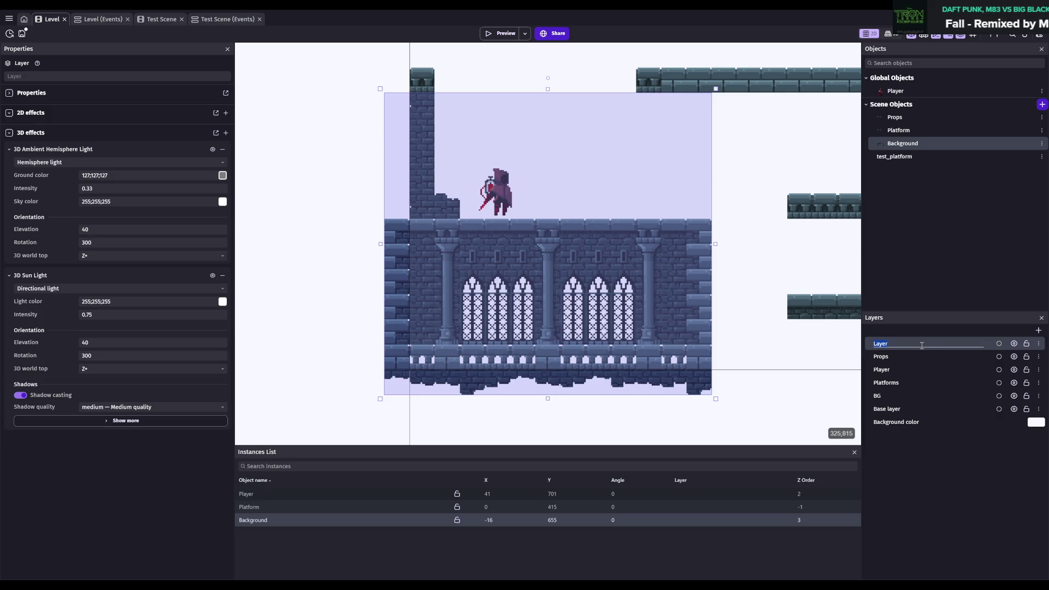
{"action": "type", "text": "UI"}
{"action": "key", "text": "Return"}
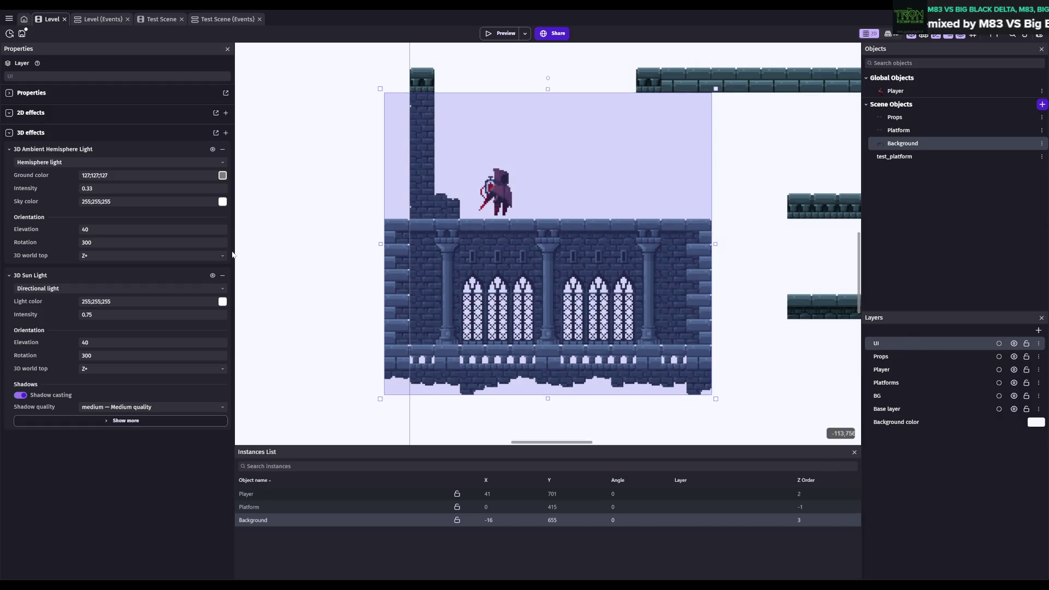
{"action": "left_click", "coordinate": [897, 145]}
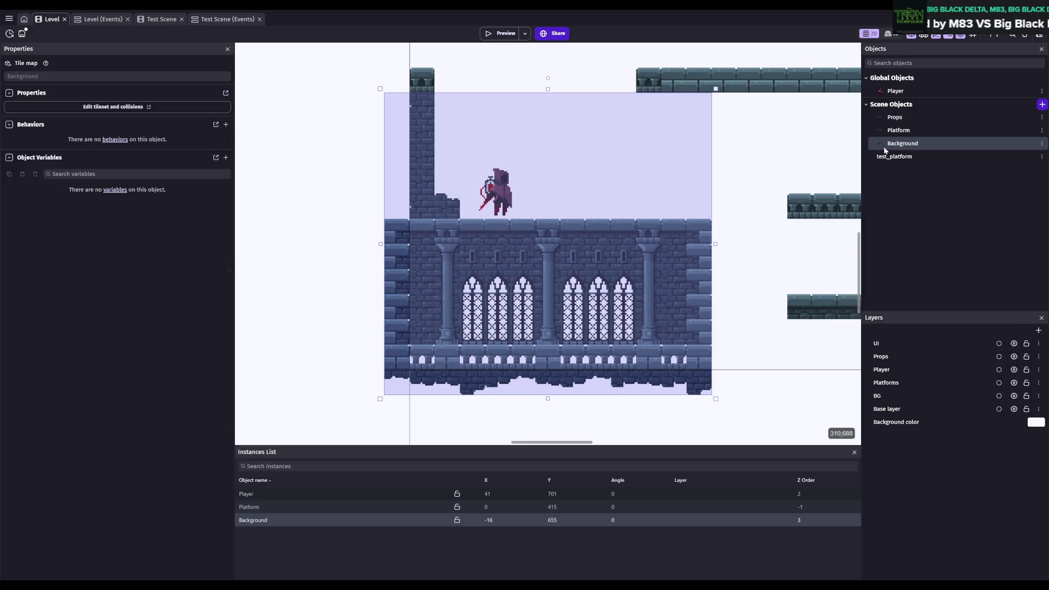
- Put the Background, Platform and Player instances on the BG, Platforms and Player layers
{"action": "left_click", "coordinate": [900, 397]}
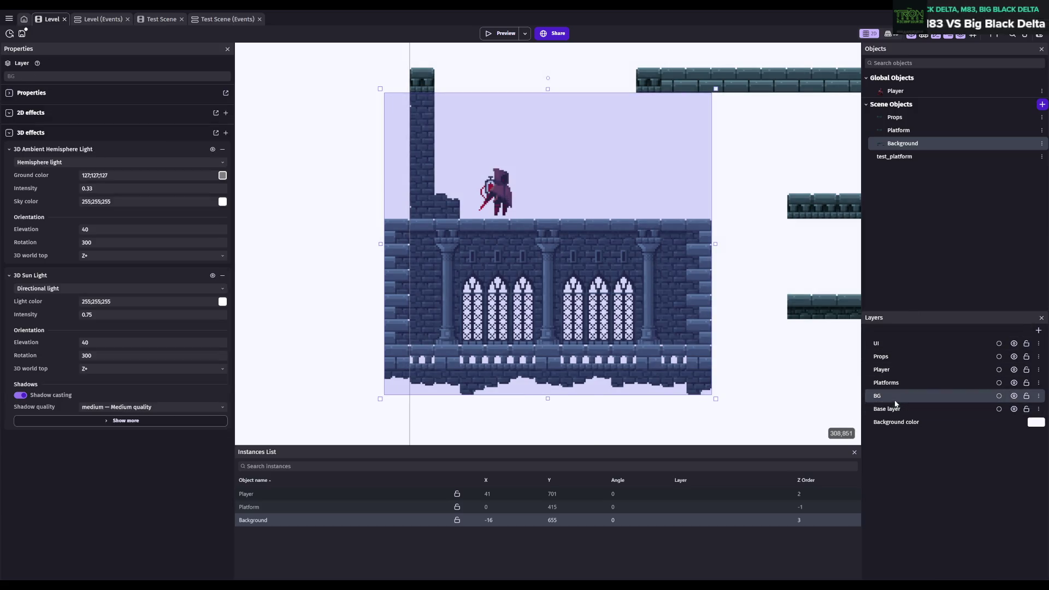
{"action": "left_click", "coordinate": [272, 522]}
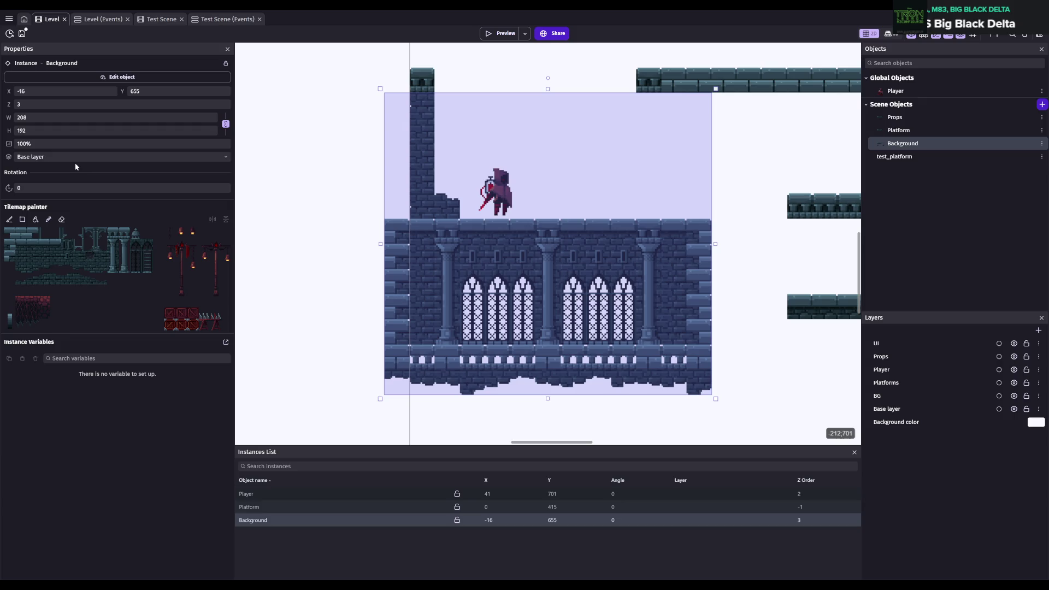
{"action": "left_click", "coordinate": [45, 157]}
{"action": "left_click", "coordinate": [45, 175]}
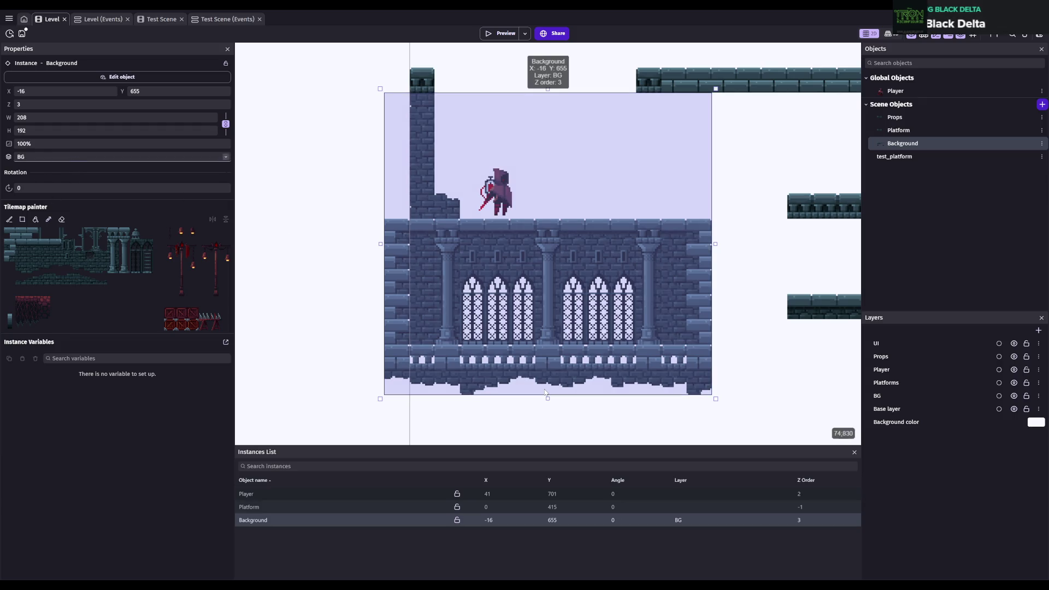
{"action": "left_click", "coordinate": [289, 506]}
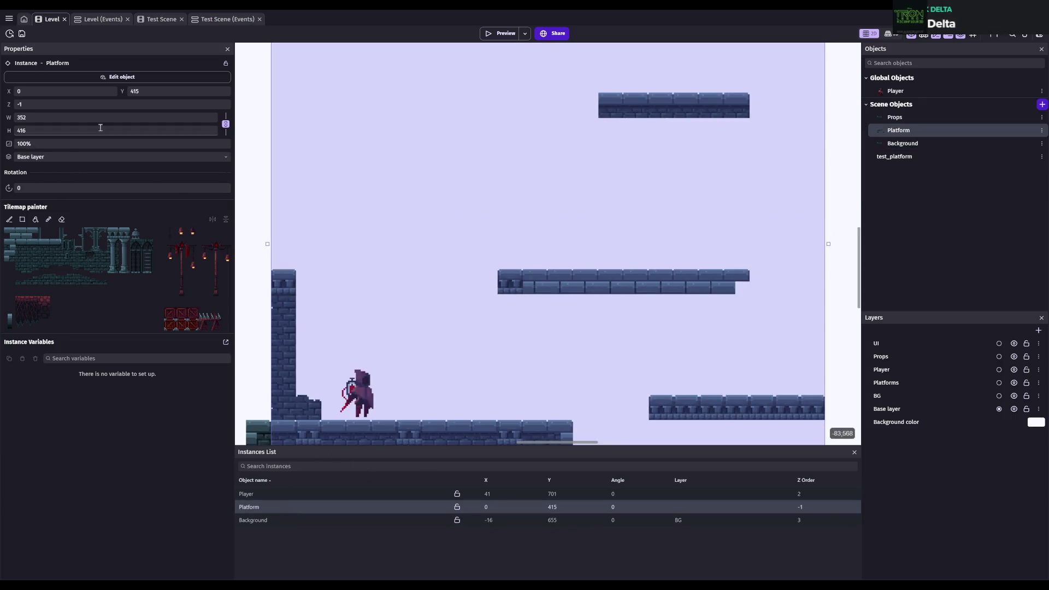
{"action": "left_click", "coordinate": [65, 157]}
{"action": "left_click", "coordinate": [47, 187]}
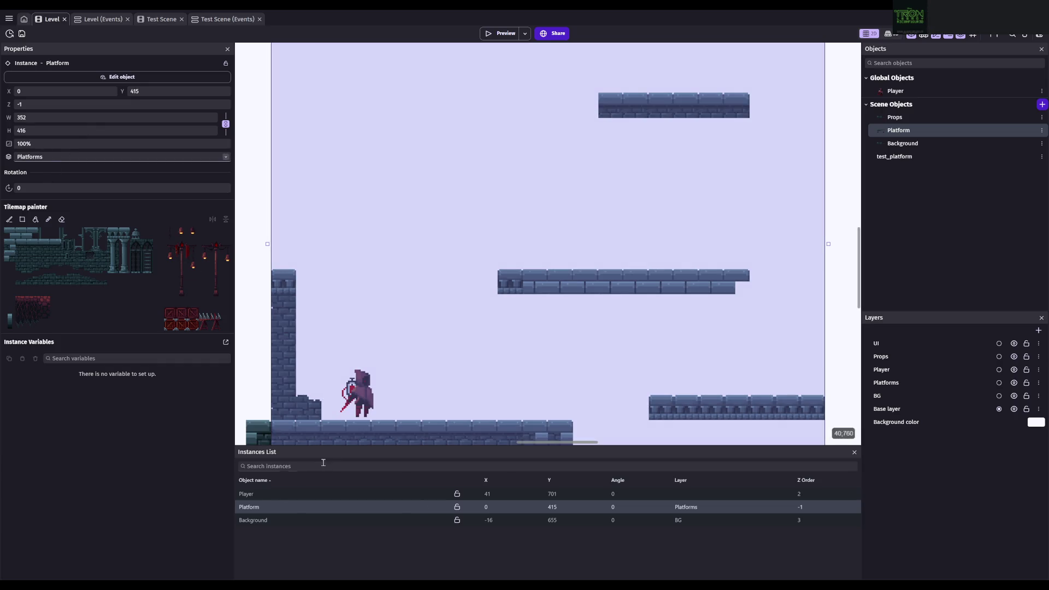
{"action": "left_click", "coordinate": [270, 493]}
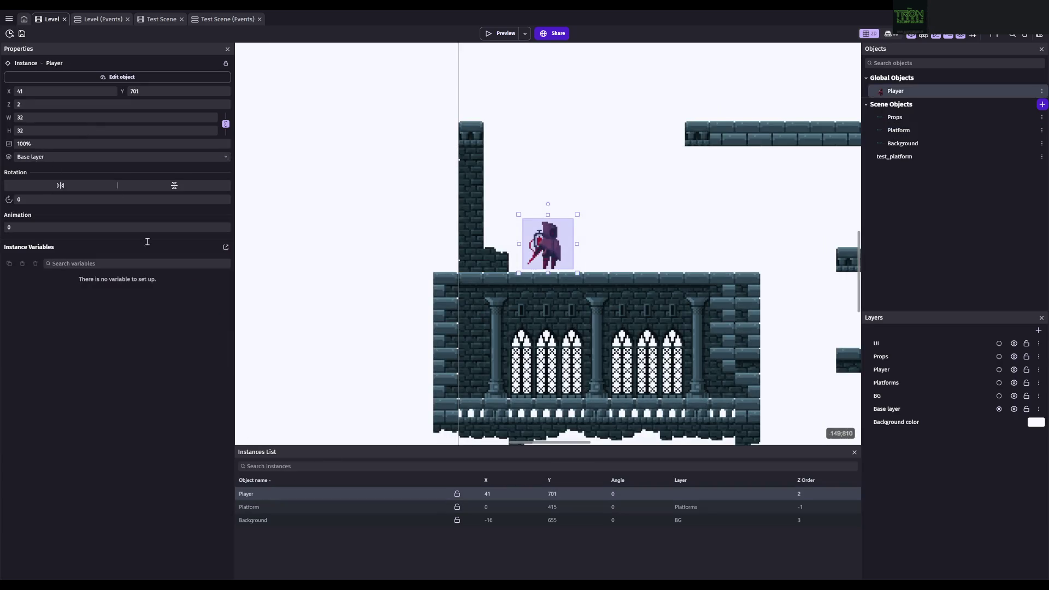
{"action": "left_click", "coordinate": [35, 194]}
- Save, sort and filter the instance list by name, and check the Props tile map settings
{"action": "key", "text": "ctrl+s"}
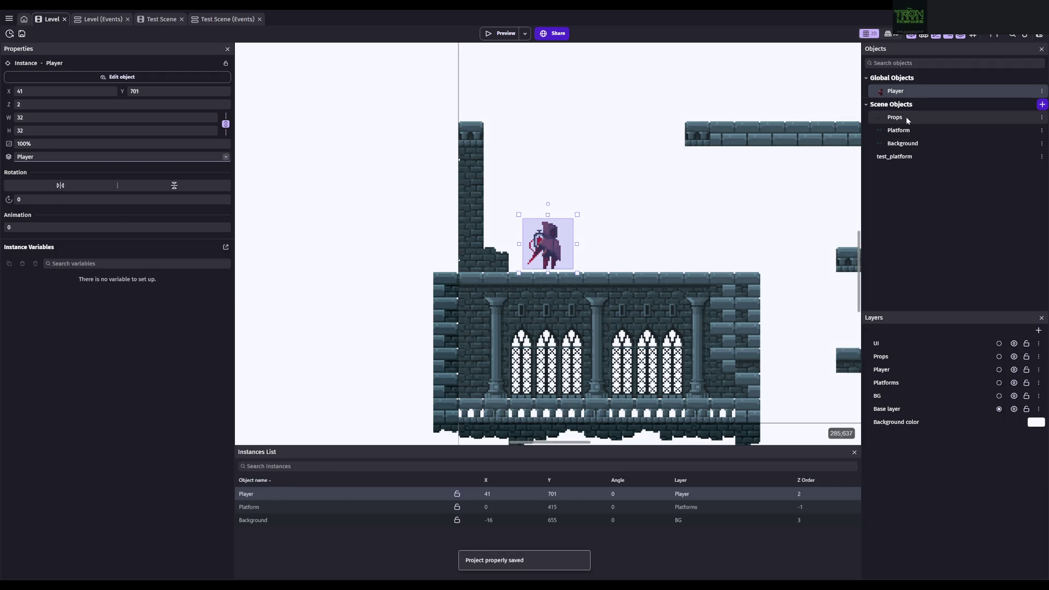
{"action": "left_click", "coordinate": [270, 481]}
{"action": "left_click", "coordinate": [283, 469]}
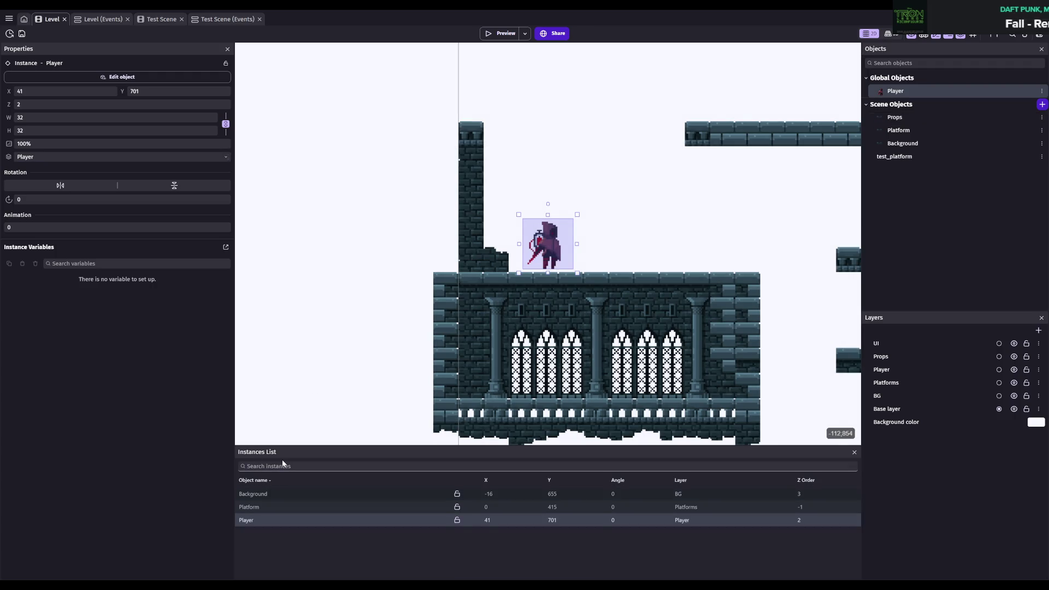
{"action": "type", "text": "plats"}
{"action": "key", "text": "BackSpace"}
{"action": "key", "text": "BackSpace"}
{"action": "key", "text": "BackSpace"}
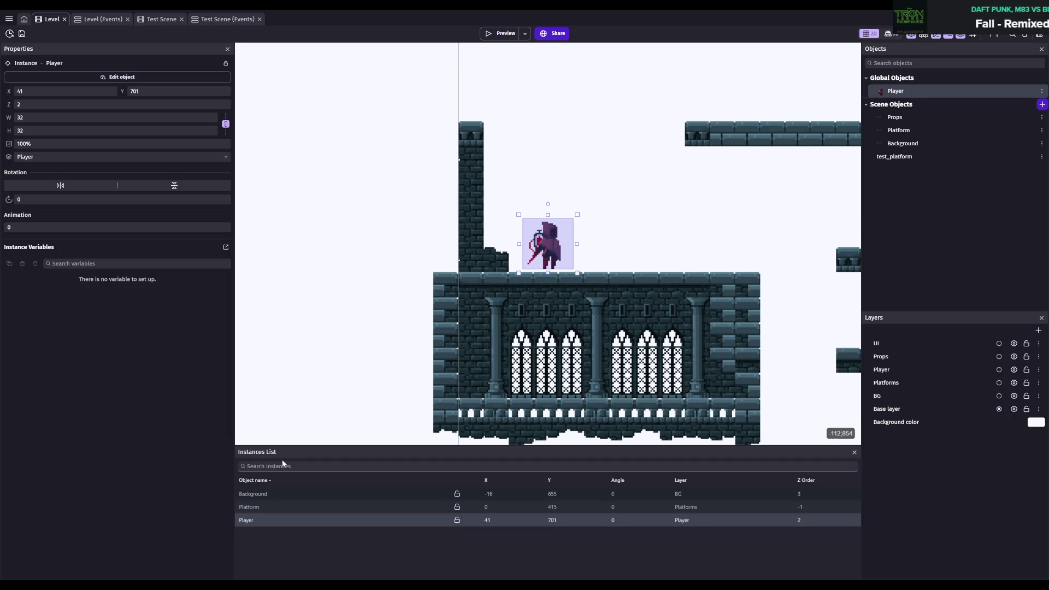
{"action": "double_click", "coordinate": [943, 120]}
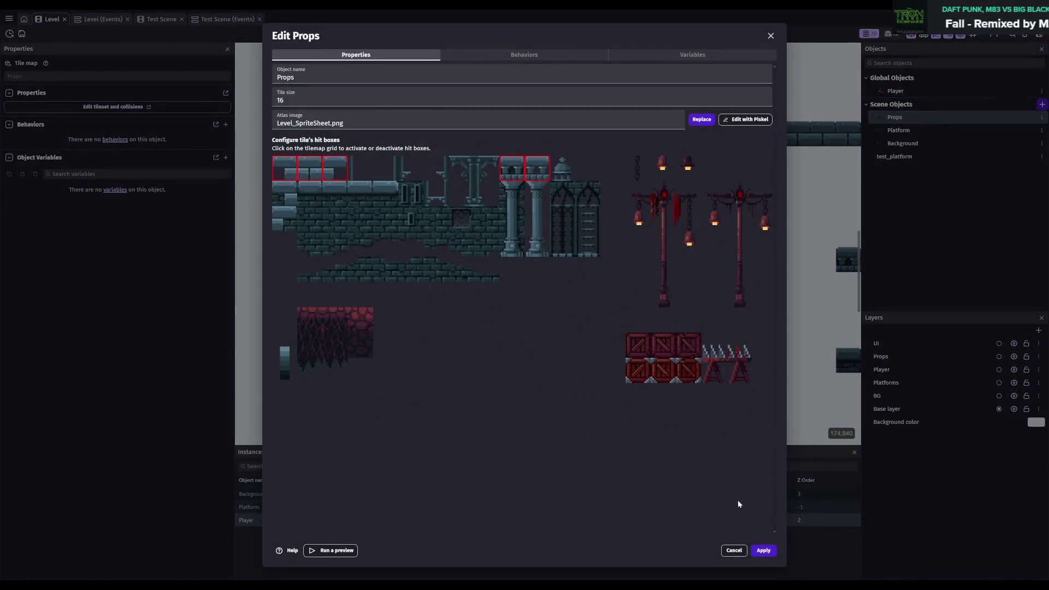
{"action": "left_click", "coordinate": [758, 553]}
{"action": "key", "text": "ctrl+s"}
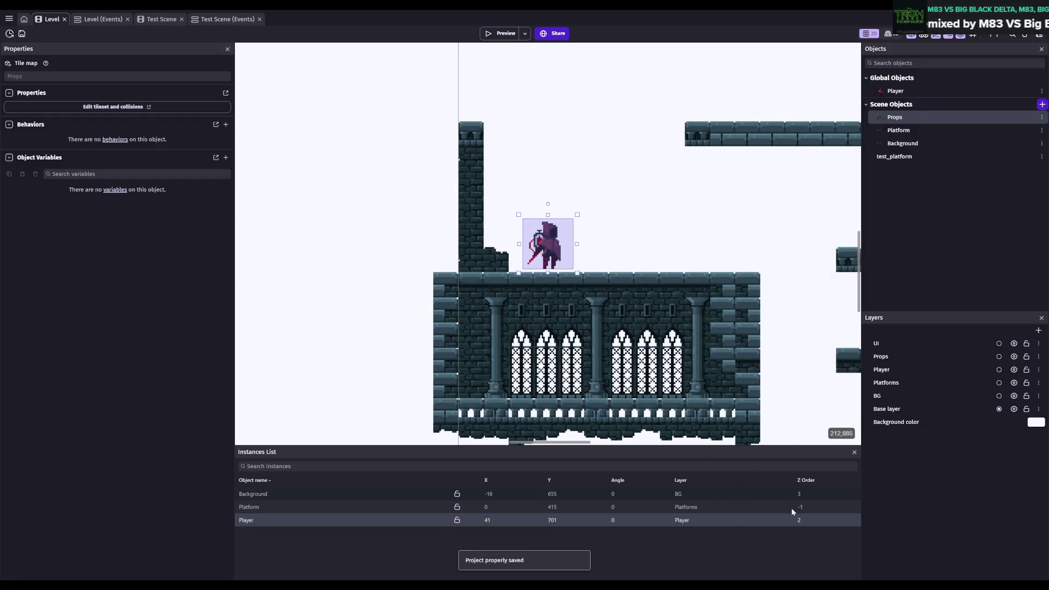
- Nudge the Player instance to X 39, Y 703, save, and launch a preview
{"action": "left_click", "coordinate": [260, 507]}
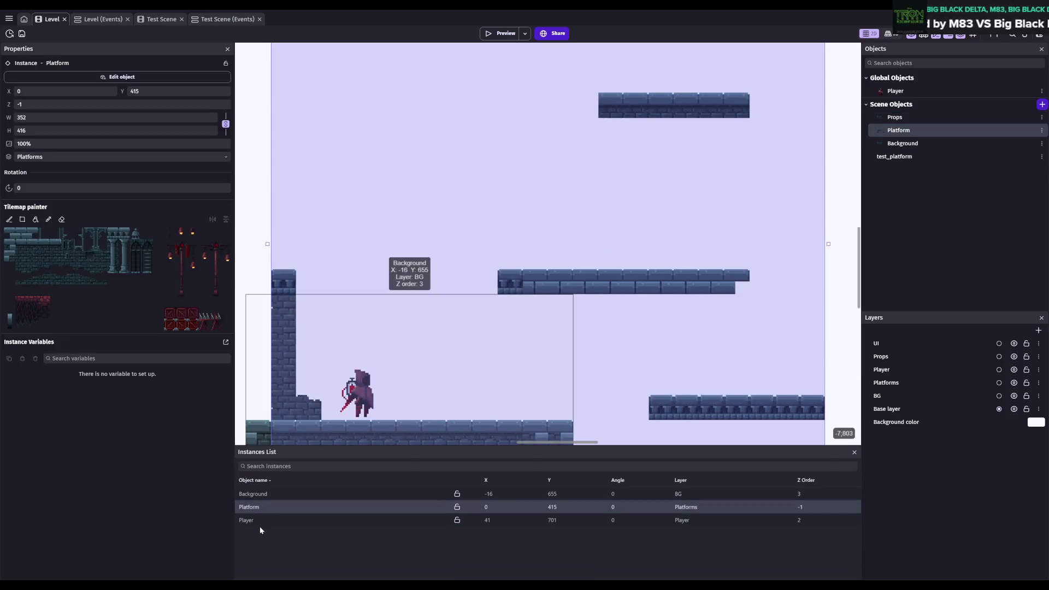
{"action": "left_click", "coordinate": [259, 507]}
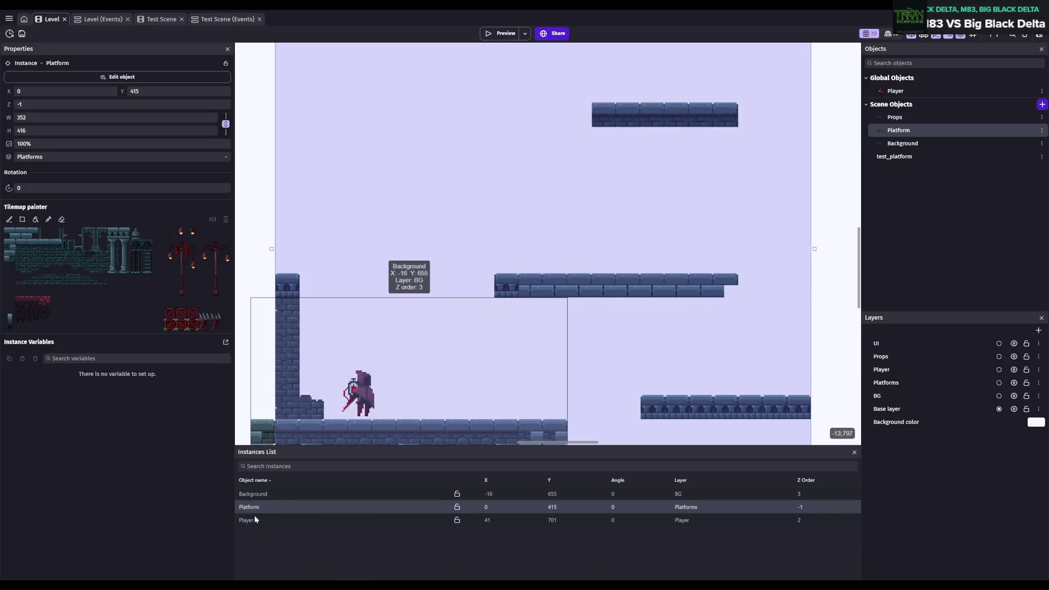
{"action": "left_click", "coordinate": [255, 520]}
{"action": "left_click_drag", "start_coordinate": [548, 249], "coordinate": [546, 252]}
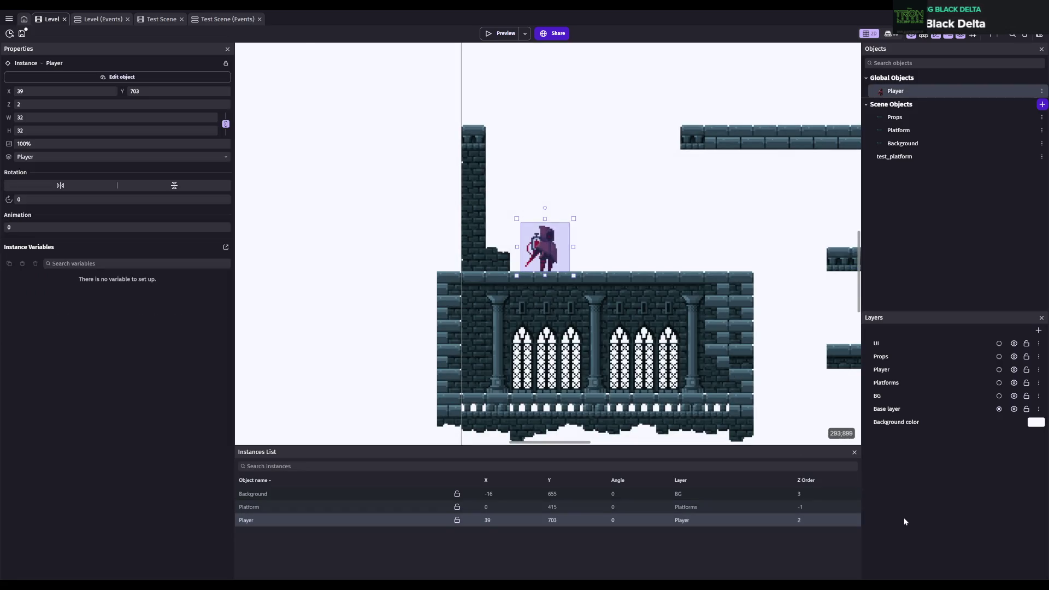
{"action": "left_click_drag", "start_coordinate": [668, 447], "coordinate": [666, 474]}
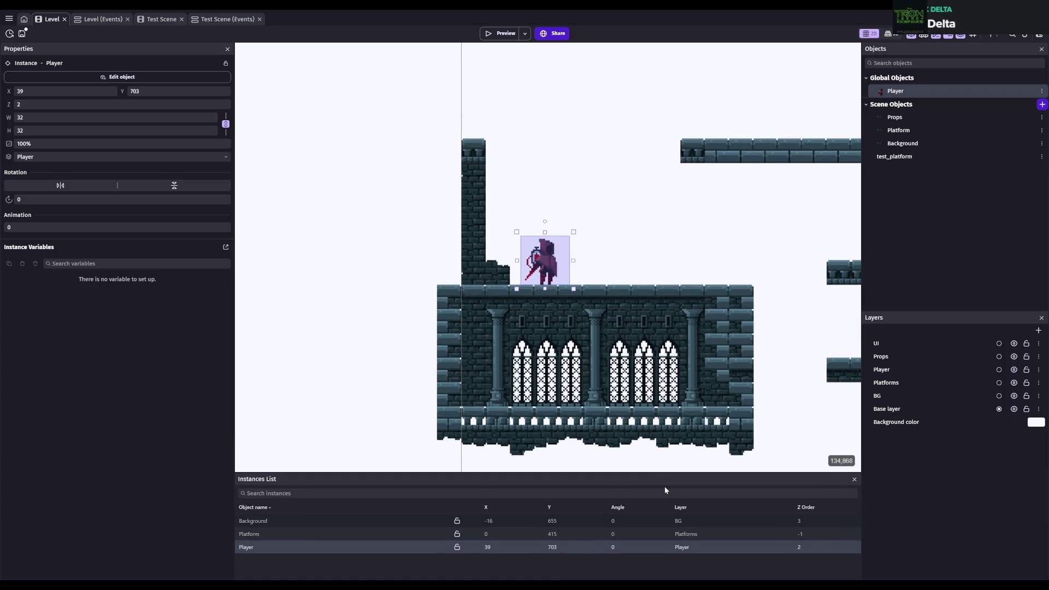
{"action": "key", "text": "ctrl+s"}
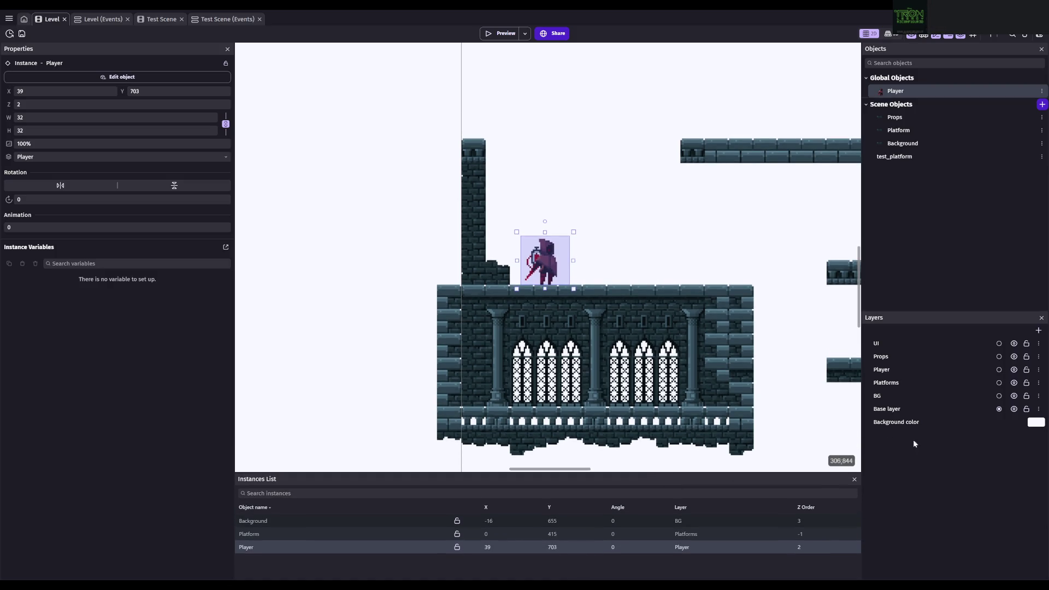
{"action": "left_click", "coordinate": [494, 35]}
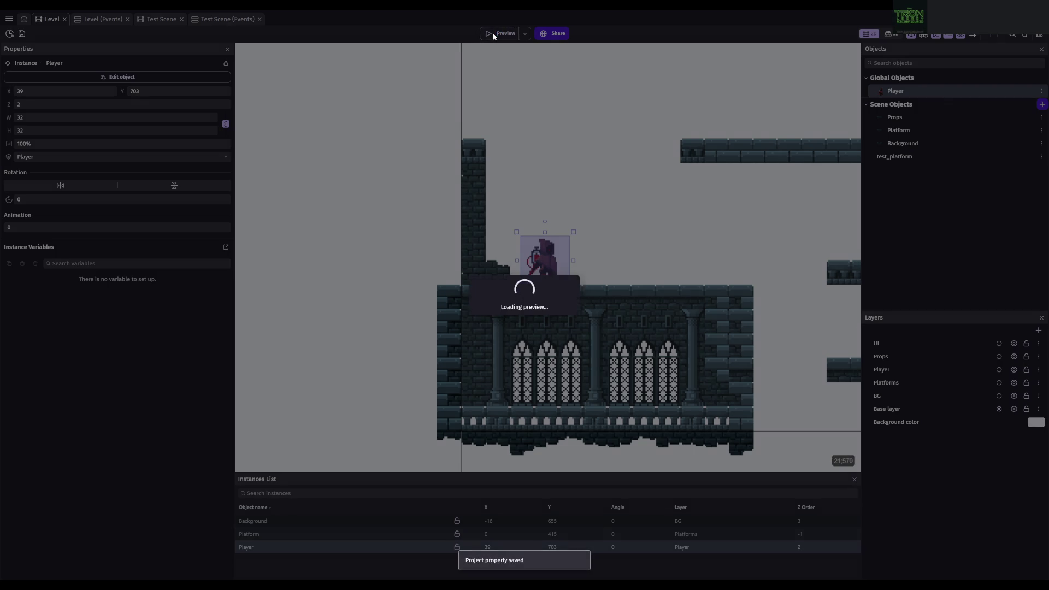
- Play-test the level, running and jumping the player between ledges, then close the preview
{"action": "key", "text": "Right"}
{"action": "key", "text": "space"}
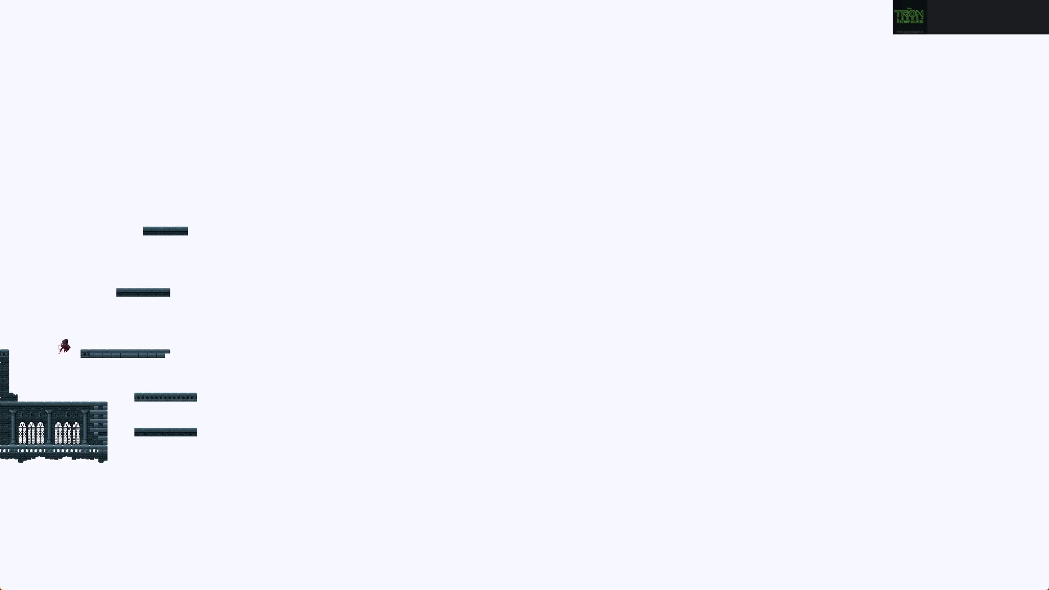
{"action": "key", "text": "Left"}
{"action": "key", "text": "space"}
{"action": "key", "text": "Left"}
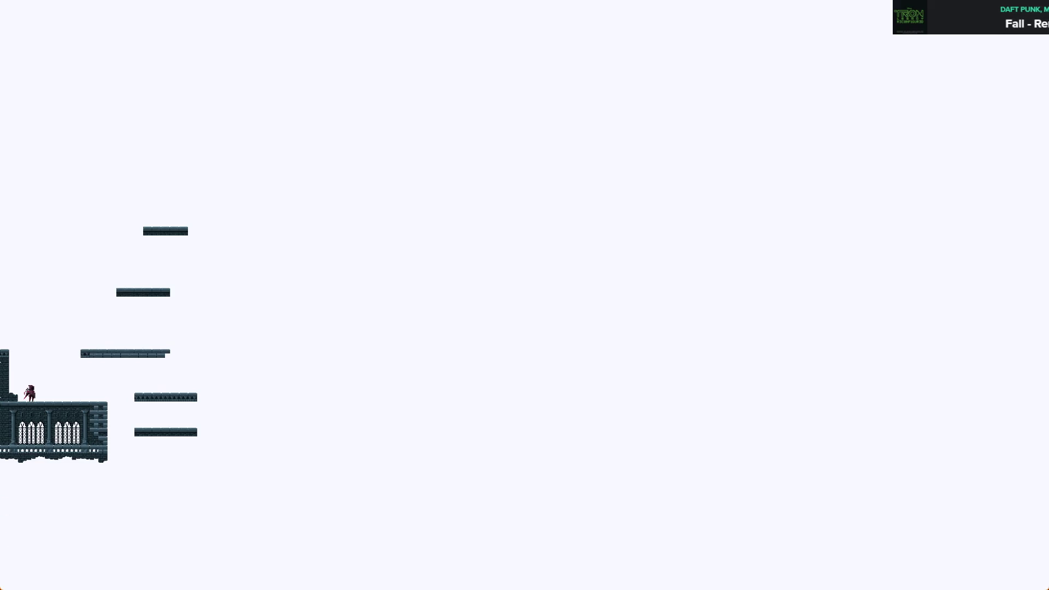
{"action": "key", "text": "alt+F4"}
{"action": "key", "text": "ctrl+s"}
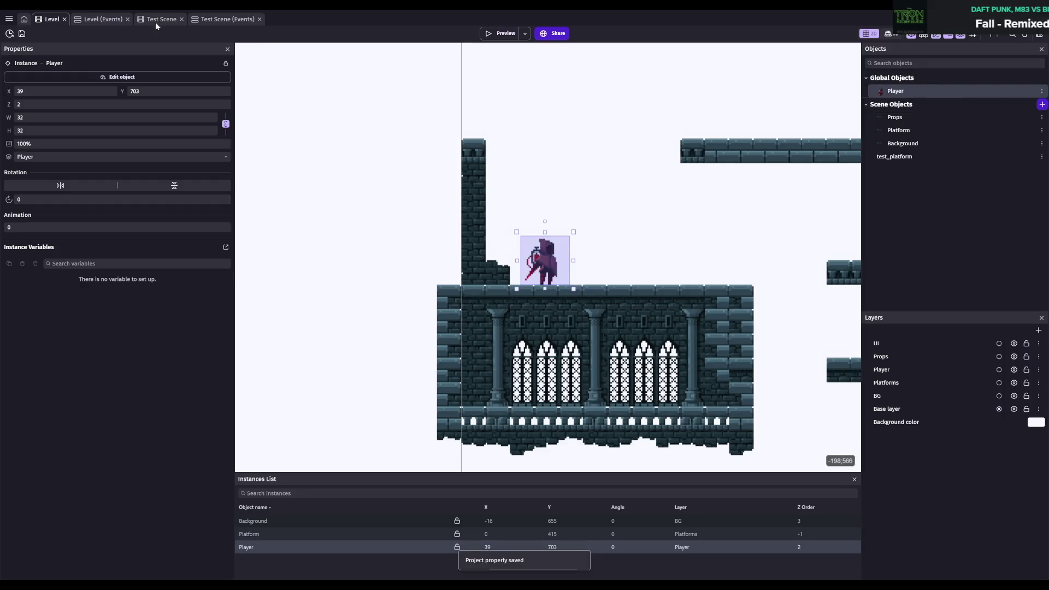
{"action": "left_click", "coordinate": [96, 21]}
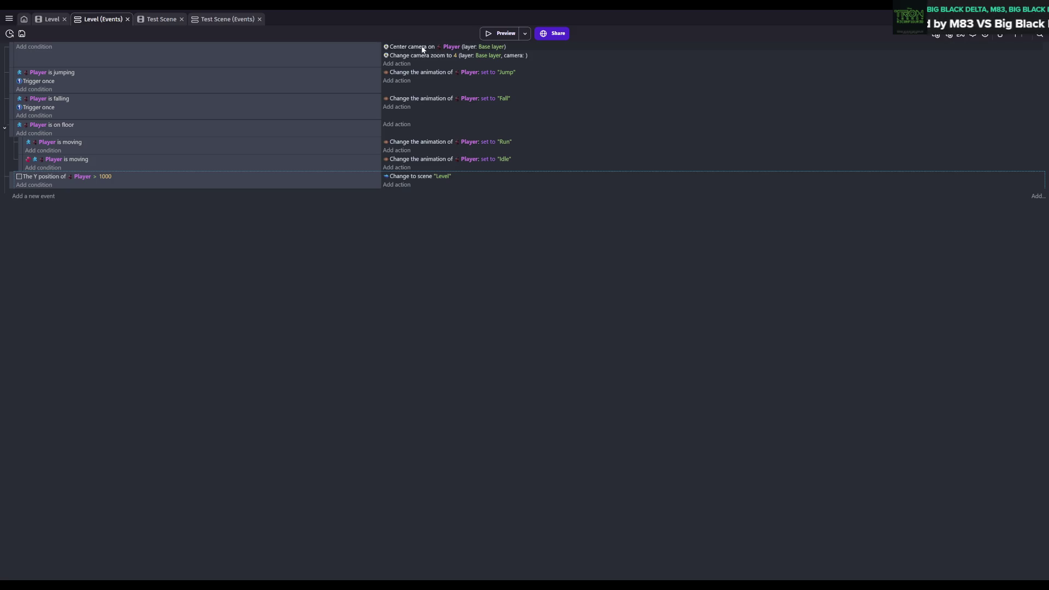
- Change the centre-camera-on-Player action's layer from Base layer to Player and save
{"action": "double_click", "coordinate": [431, 48]}
{"action": "left_click", "coordinate": [825, 116]}
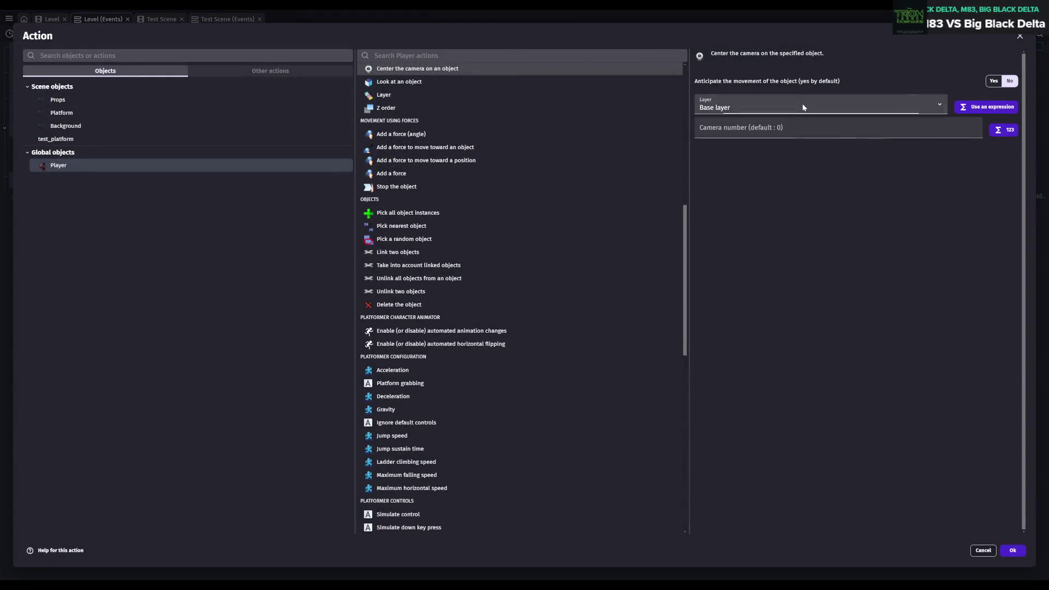
{"action": "left_click", "coordinate": [723, 147]}
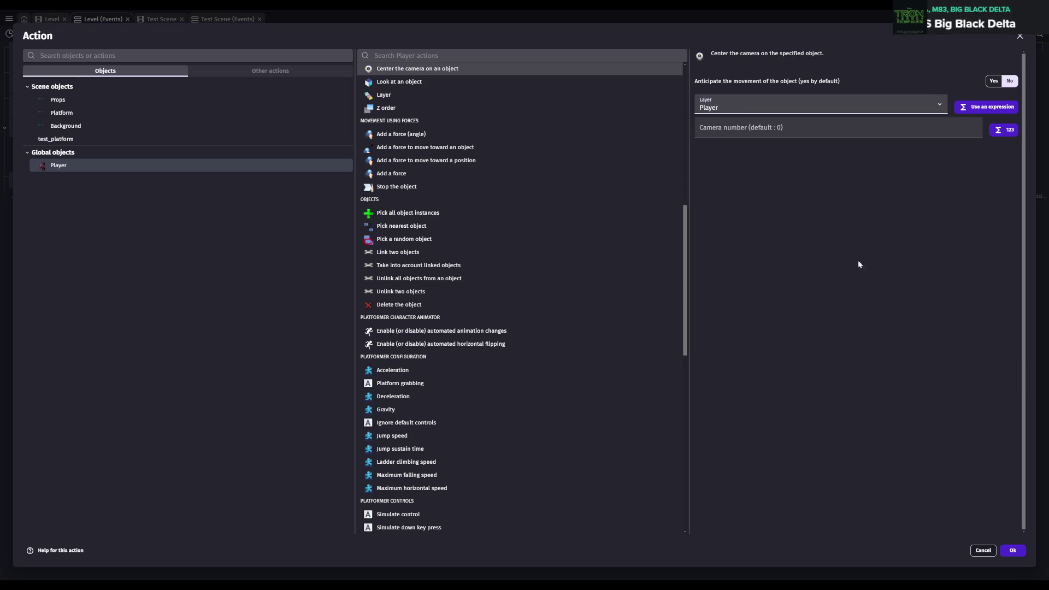
{"action": "left_click", "coordinate": [1014, 552]}
{"action": "key", "text": "ctrl+s"}
- Change the camera zoom-to-4 action's layer to Player and save
{"action": "left_click", "coordinate": [443, 56]}
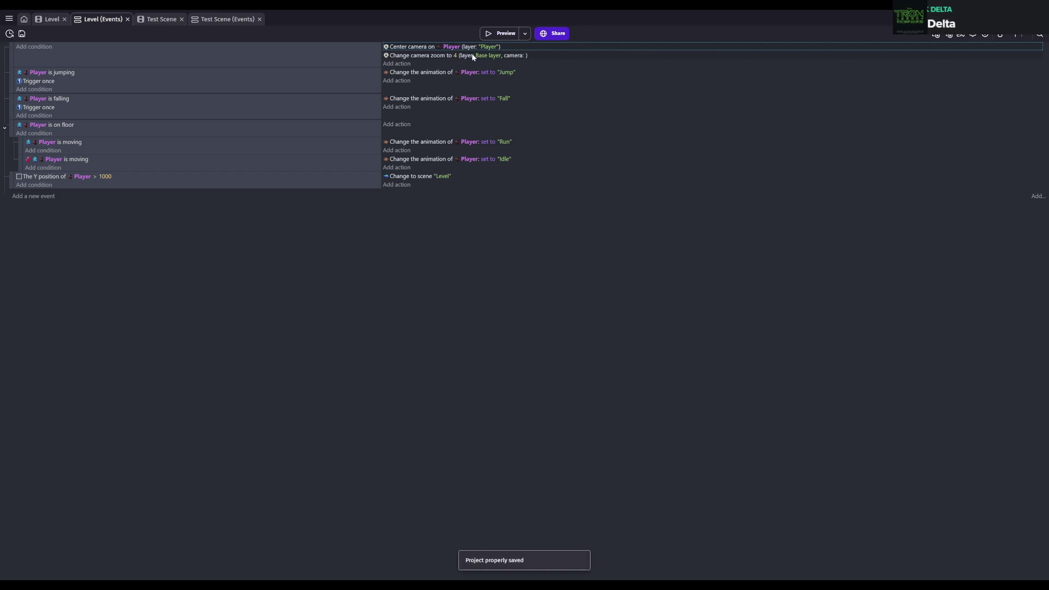
{"action": "left_click", "coordinate": [487, 55]}
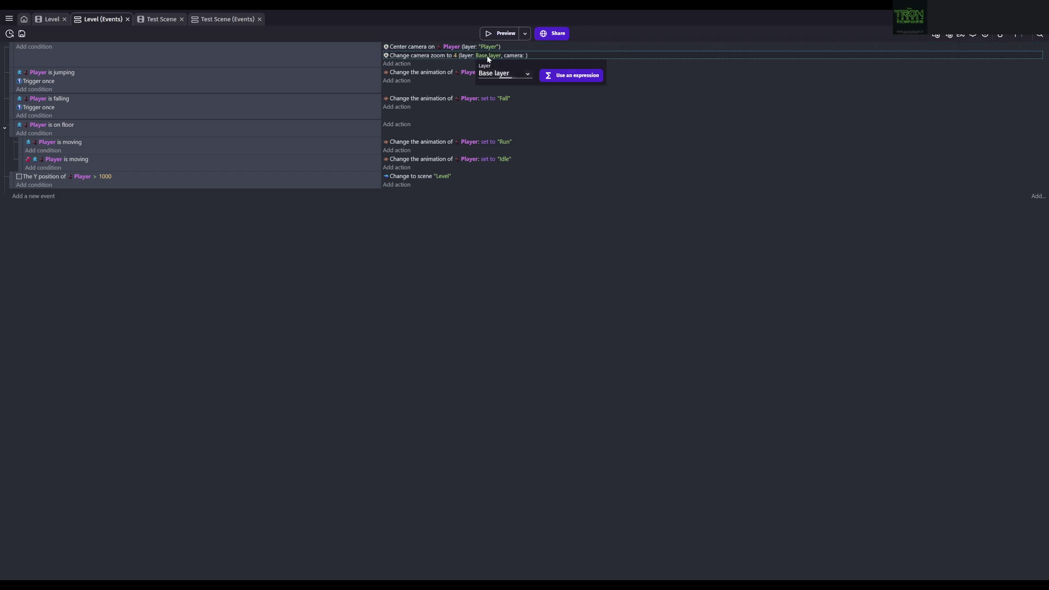
{"action": "left_click", "coordinate": [523, 70]}
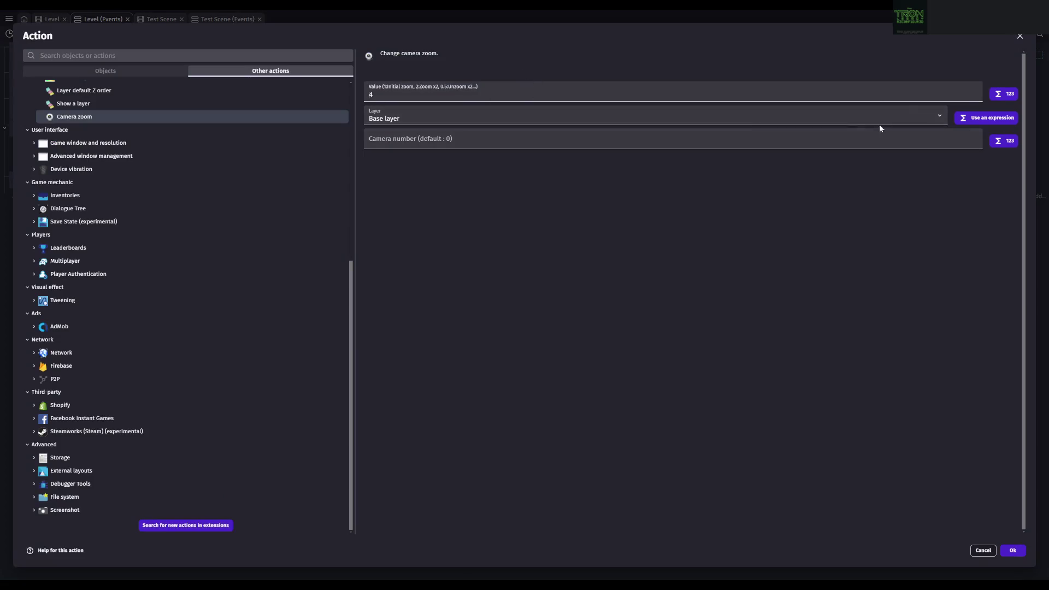
{"action": "left_click", "coordinate": [917, 111]}
{"action": "left_click", "coordinate": [416, 163]}
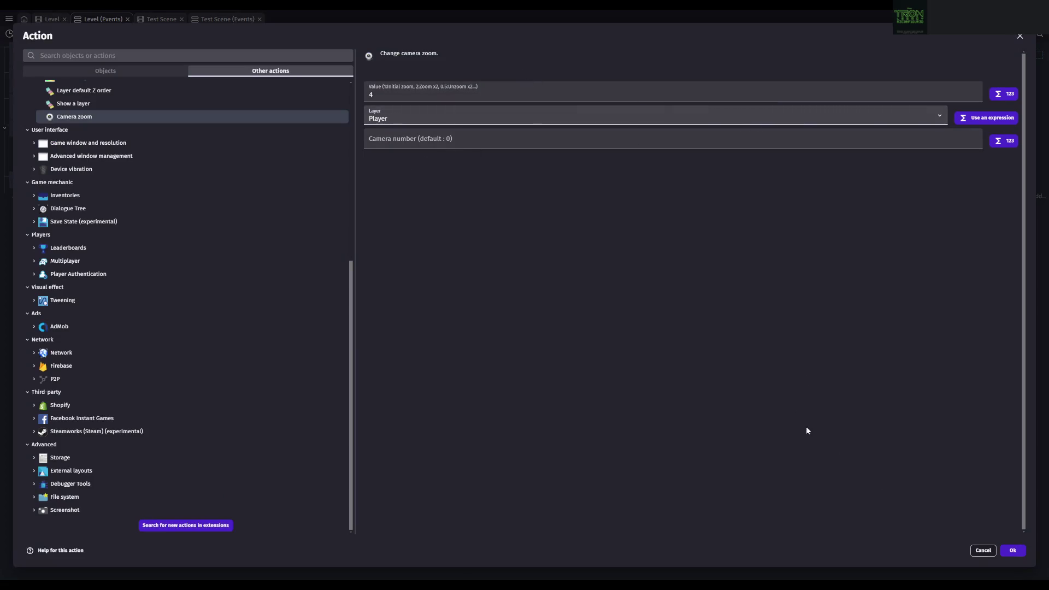
{"action": "left_click", "coordinate": [1017, 552]}
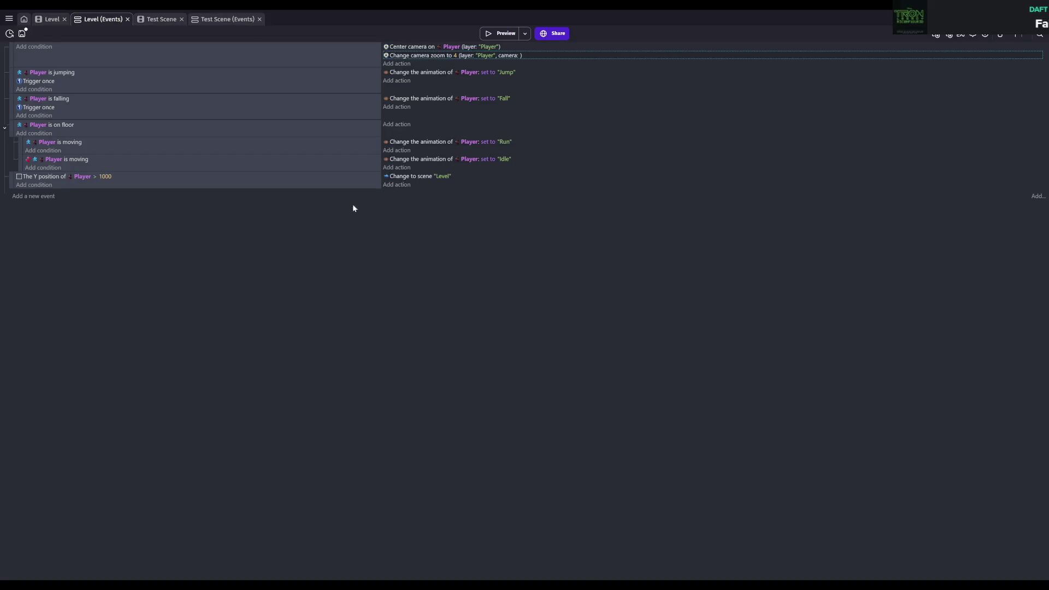
{"action": "key", "text": "ctrl+s"}
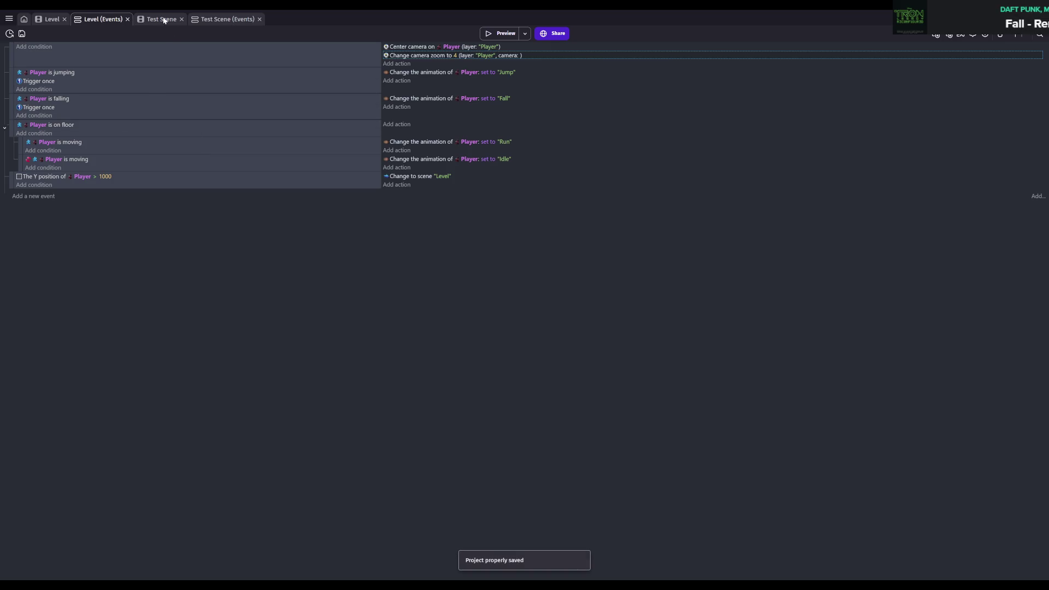
{"action": "left_click", "coordinate": [146, 18]}
{"action": "left_click", "coordinate": [500, 33]}
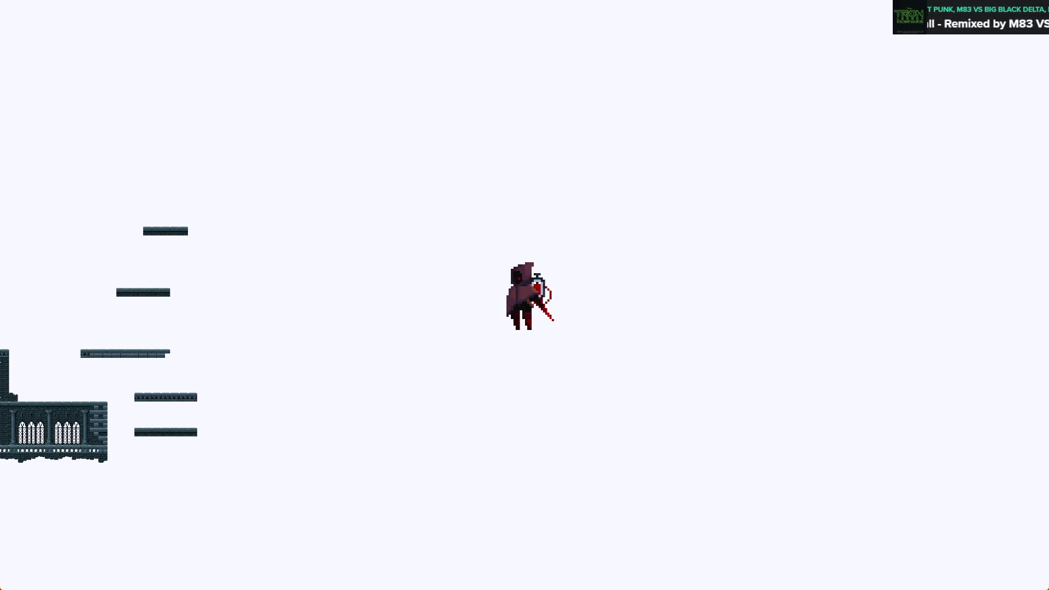
{"action": "key", "text": "alt+F4"}
{"action": "left_click", "coordinate": [91, 19]}
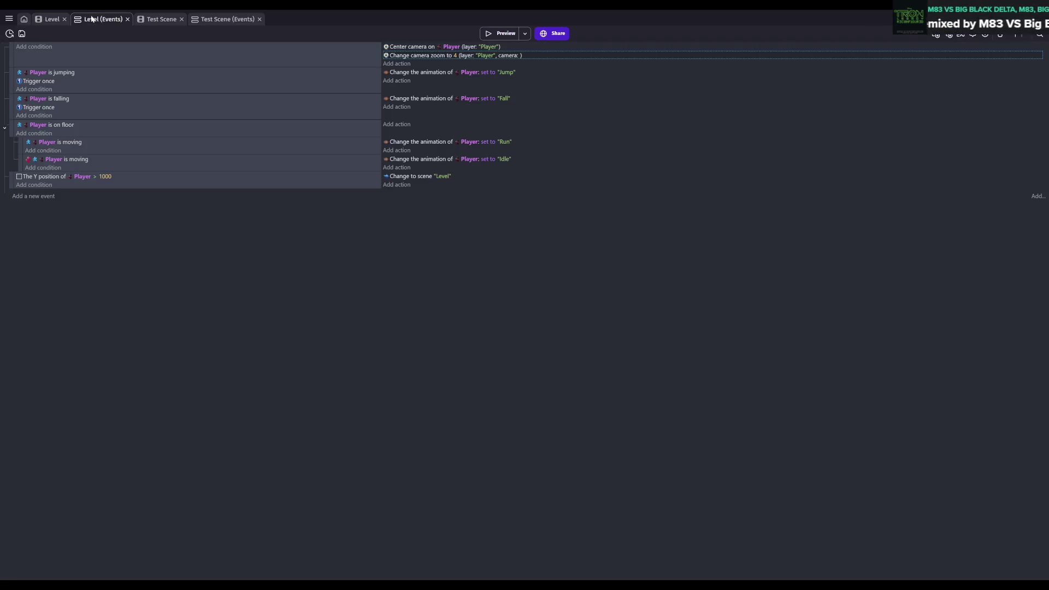
{"action": "double_click", "coordinate": [473, 48]}
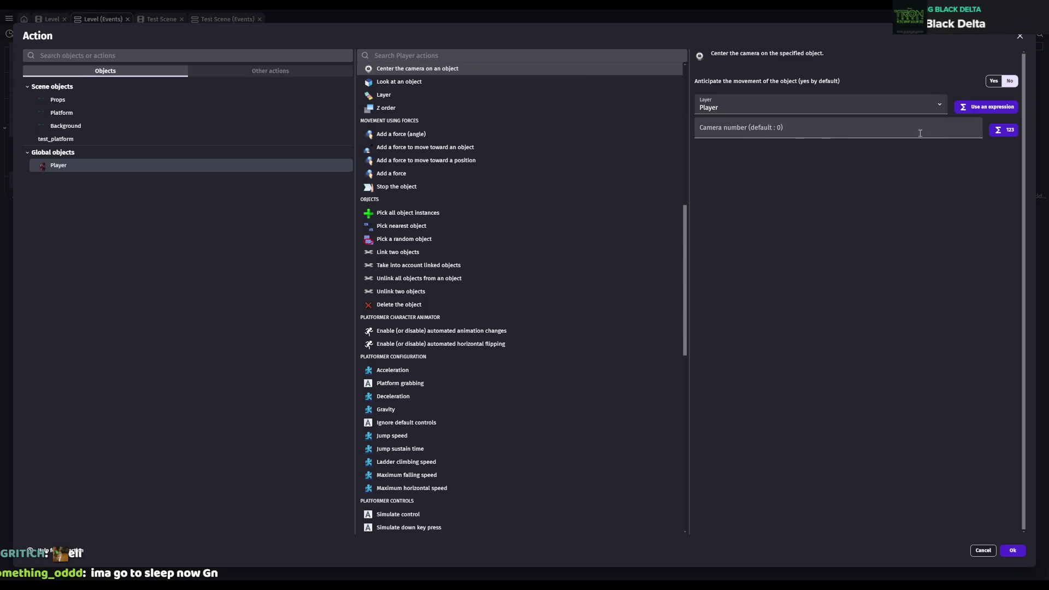
{"action": "left_click", "coordinate": [937, 112]}
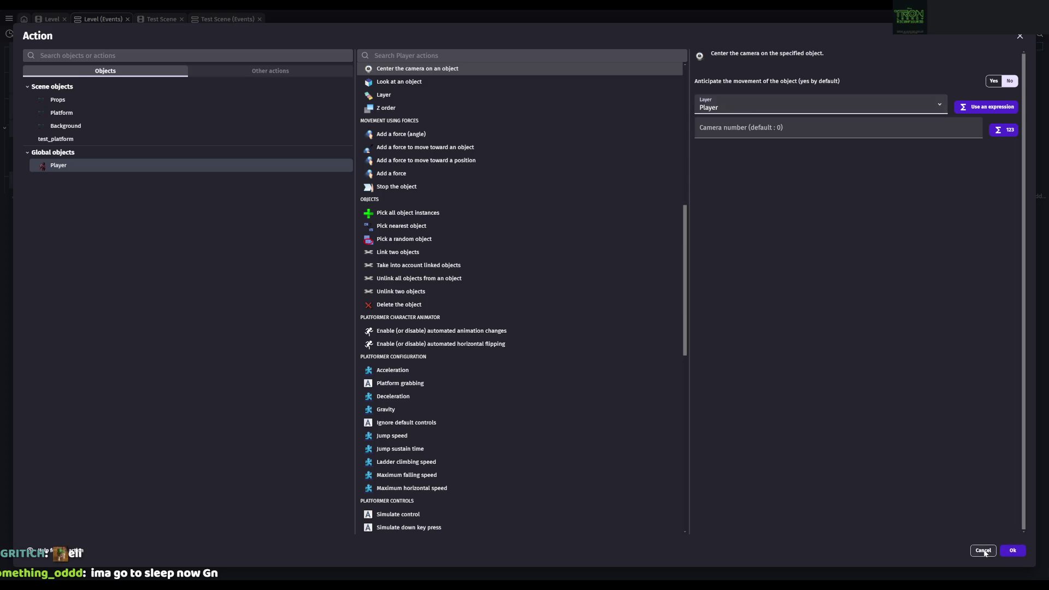
{"action": "left_click", "coordinate": [1010, 551]}
{"action": "key", "text": "ctrl+s"}
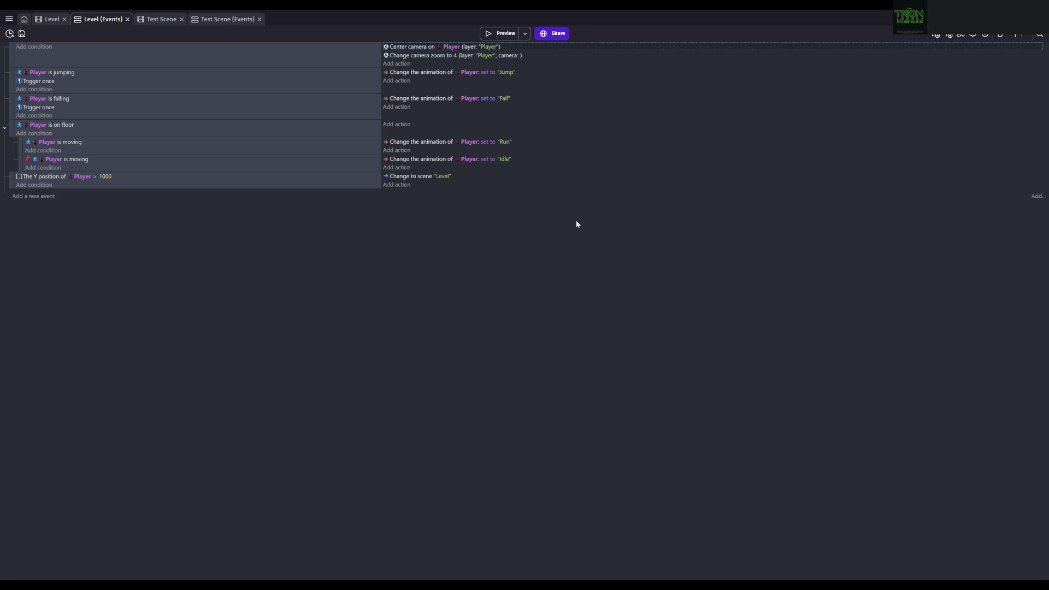
{"action": "key", "text": "ctrl+s"}
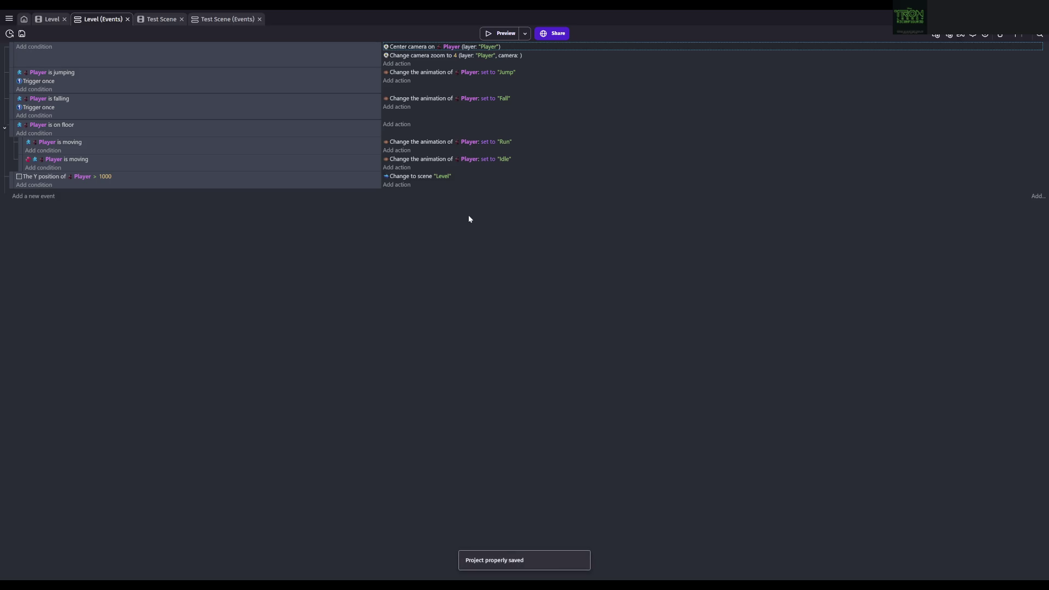
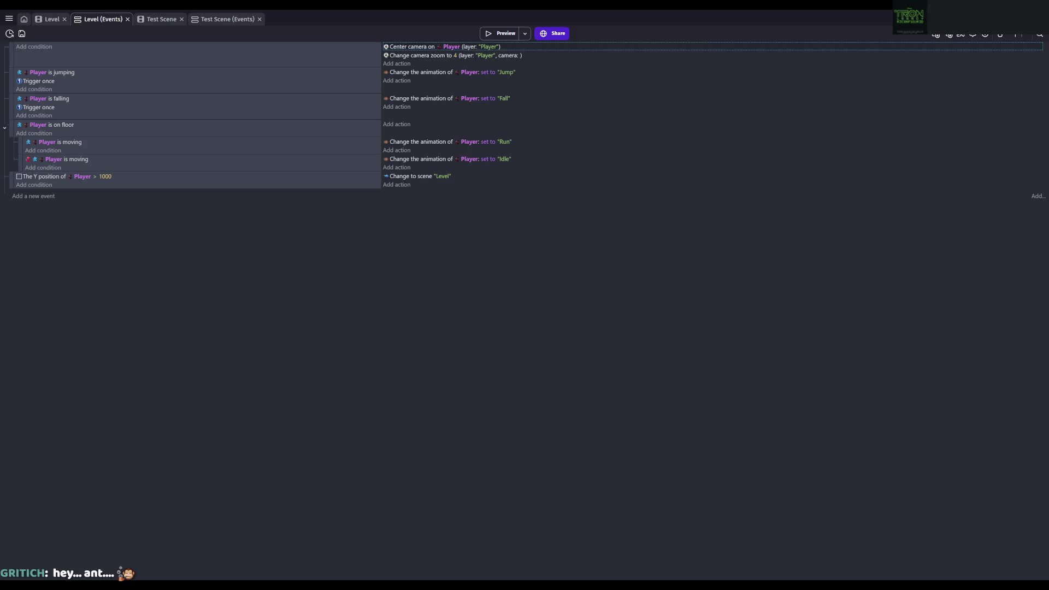
- Return to the Level scene and open the Props layer's properties dialog
{"action": "key", "text": "ctrl+shift+Tab"}
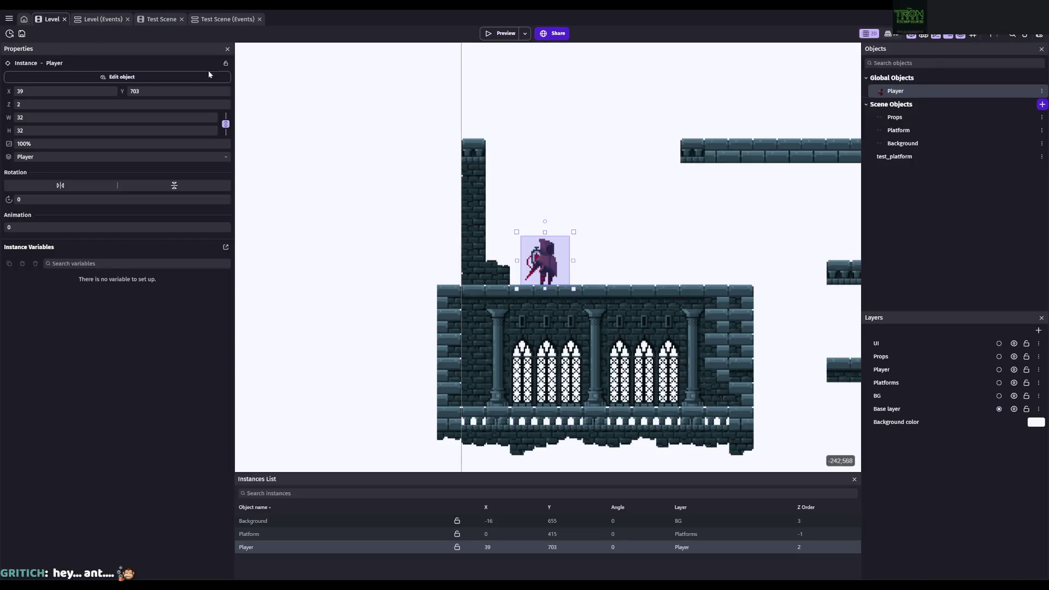
{"action": "double_click", "coordinate": [938, 355]}
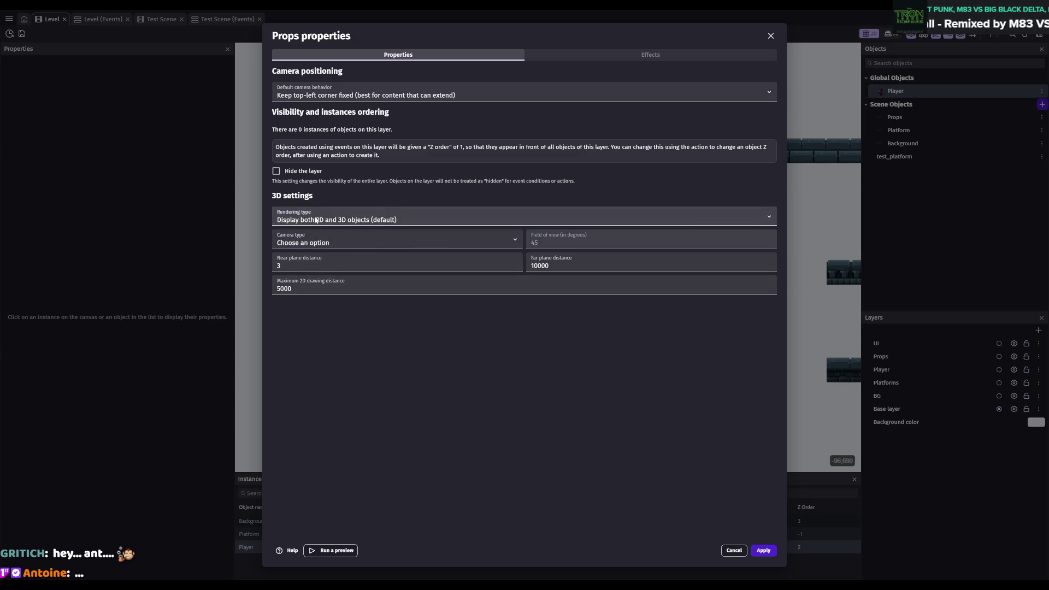
- Check the Props layer's camera type and apply the dialog without changes
{"action": "left_click", "coordinate": [337, 248]}
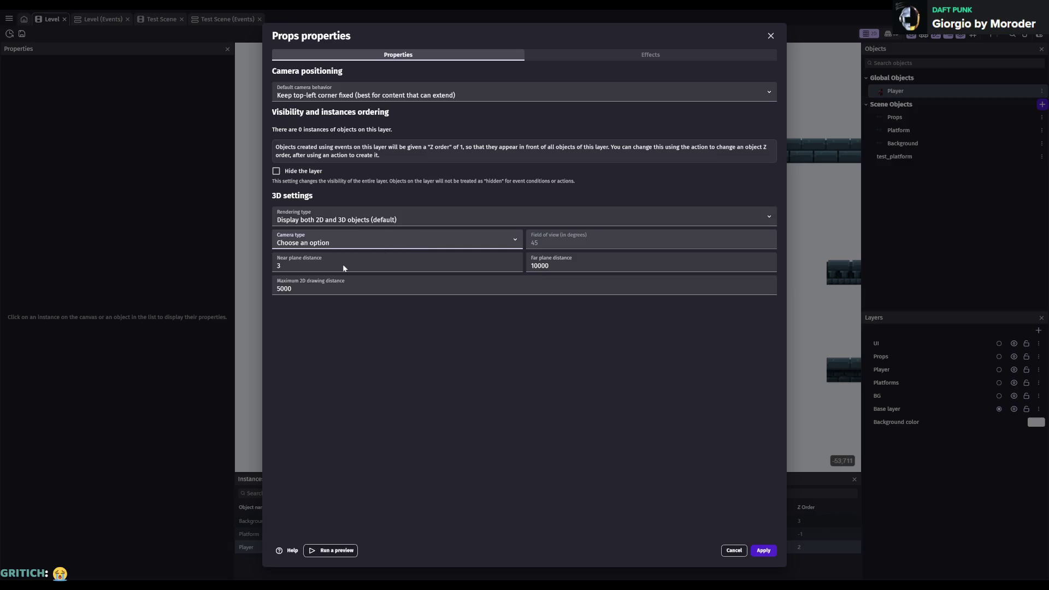
{"action": "left_click", "coordinate": [759, 550]}
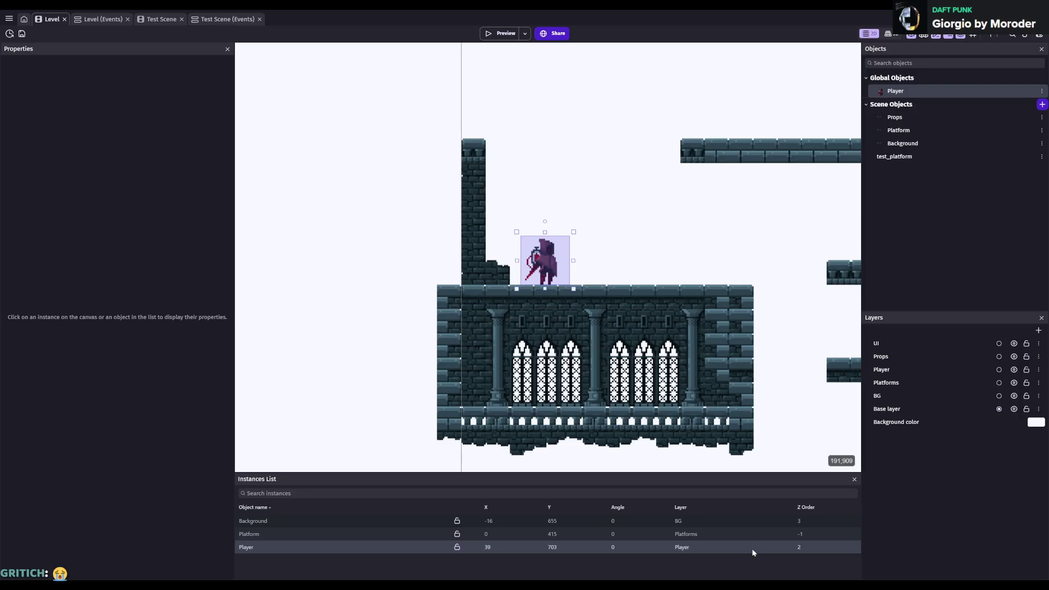
{"action": "left_click", "coordinate": [498, 35]}
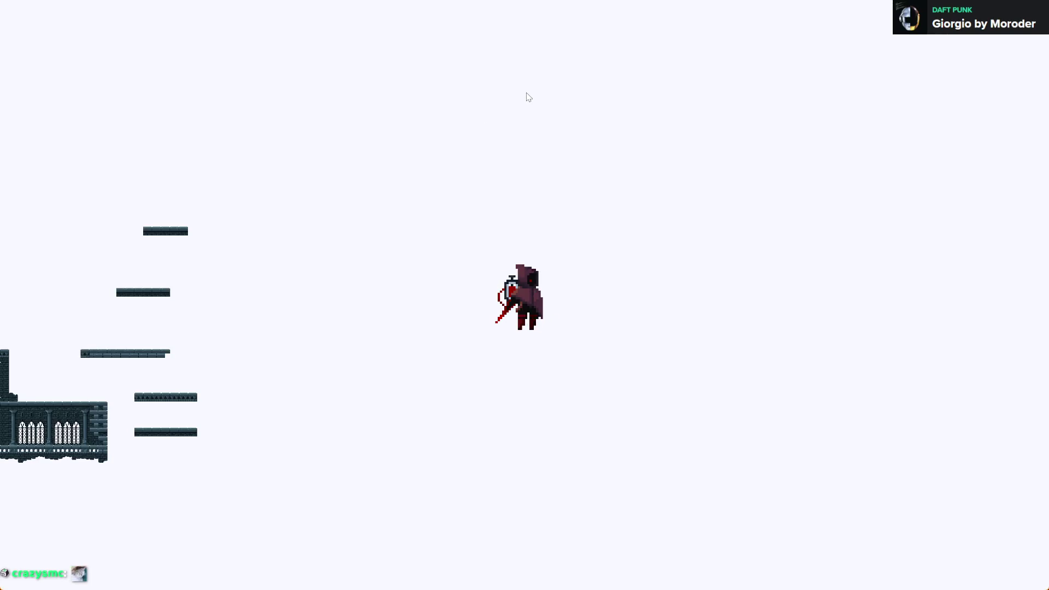
{"action": "key", "text": "alt+F4"}
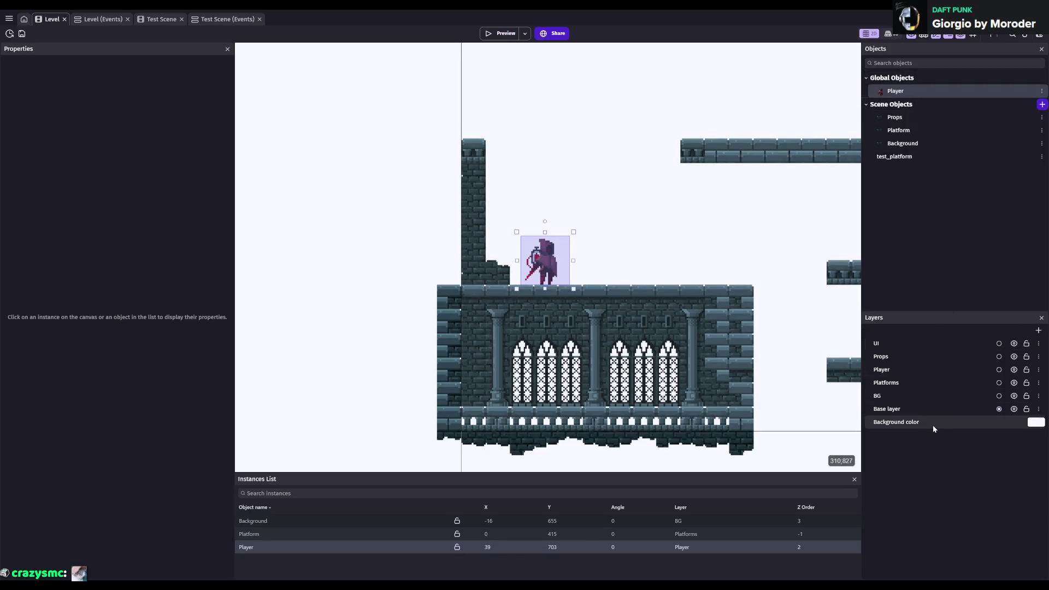
- Inspect the properties of the Base, BG and Player layers
{"action": "left_click", "coordinate": [918, 416]}
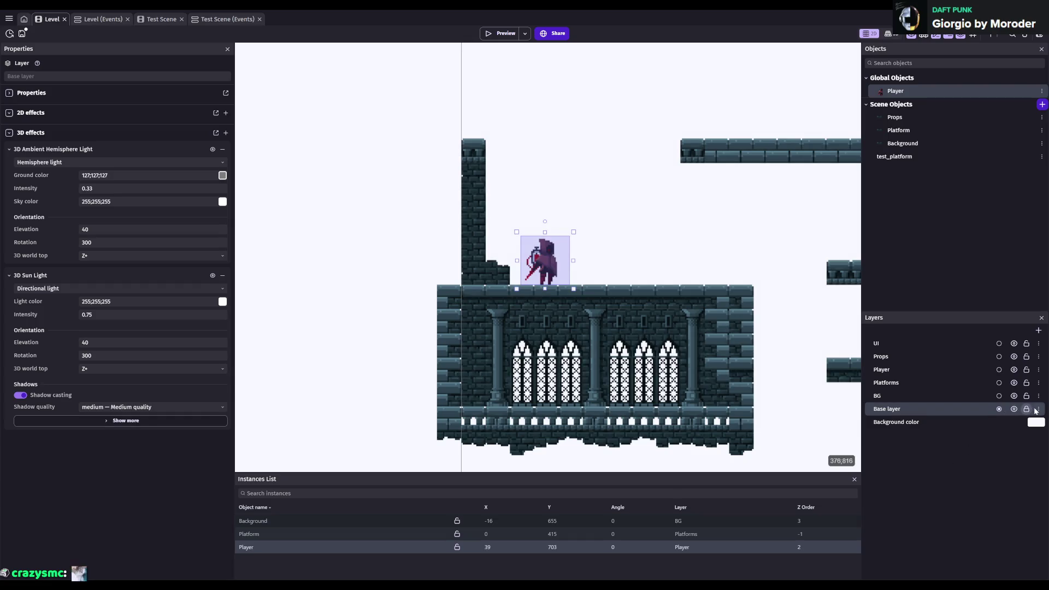
{"action": "left_click", "coordinate": [1000, 410]}
{"action": "left_click", "coordinate": [941, 397]}
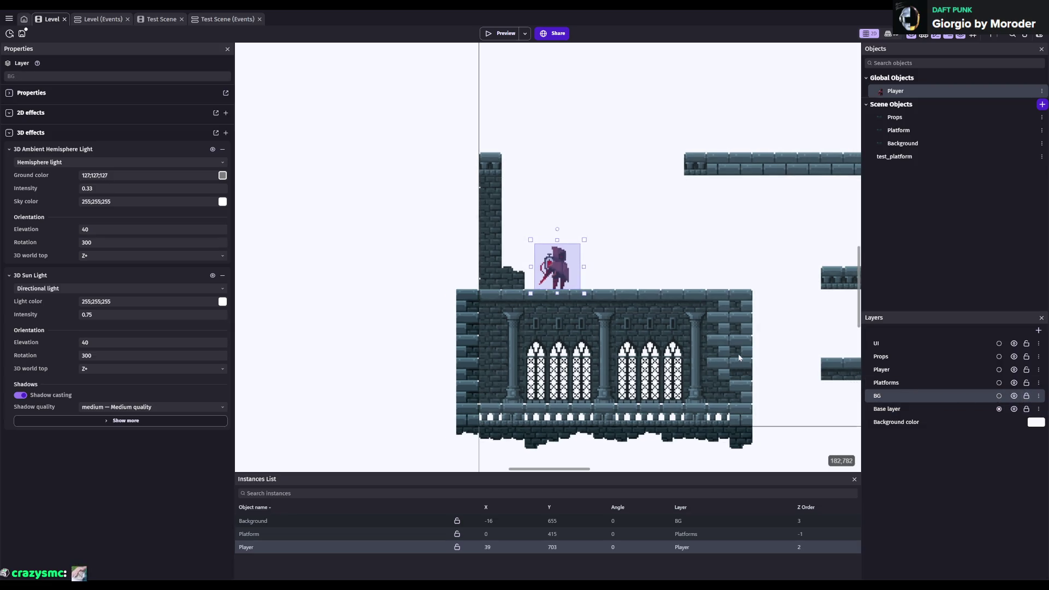
{"action": "scroll", "coordinate": [521, 300], "scroll_direction": "down", "scroll_amount": 2}
{"action": "scroll", "coordinate": [682, 321], "scroll_direction": "left", "scroll_amount": 3}
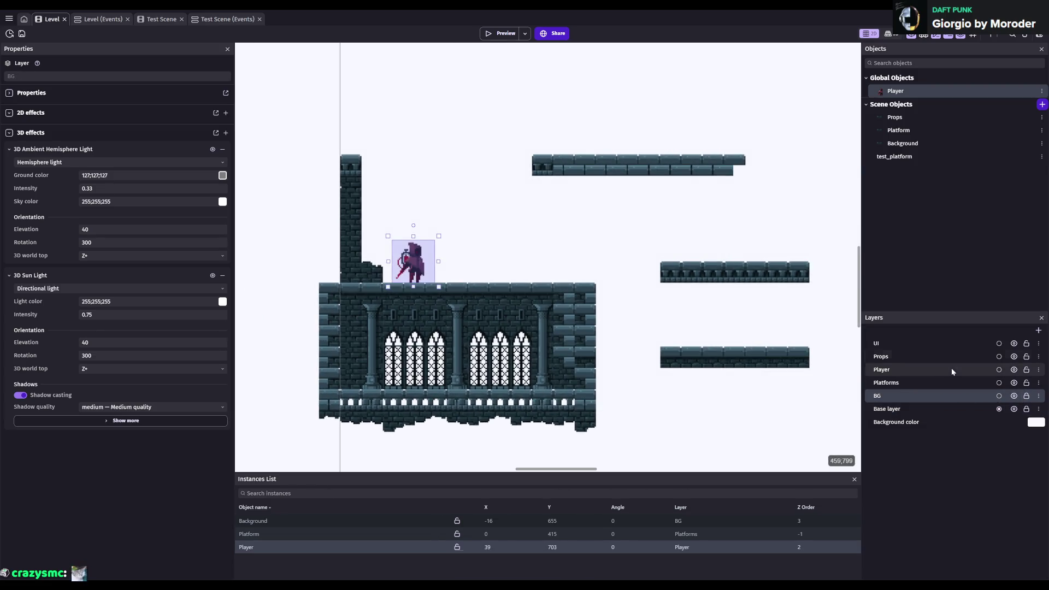
{"action": "left_click", "coordinate": [891, 369]}
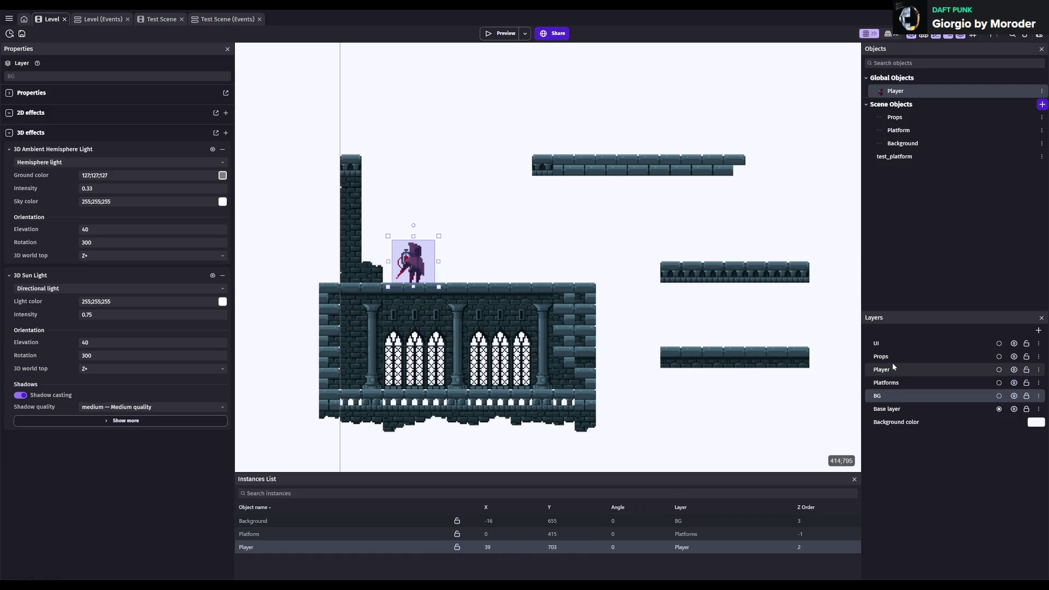
- Delete the empty Props layer and save the project
{"action": "left_click", "coordinate": [900, 355]}
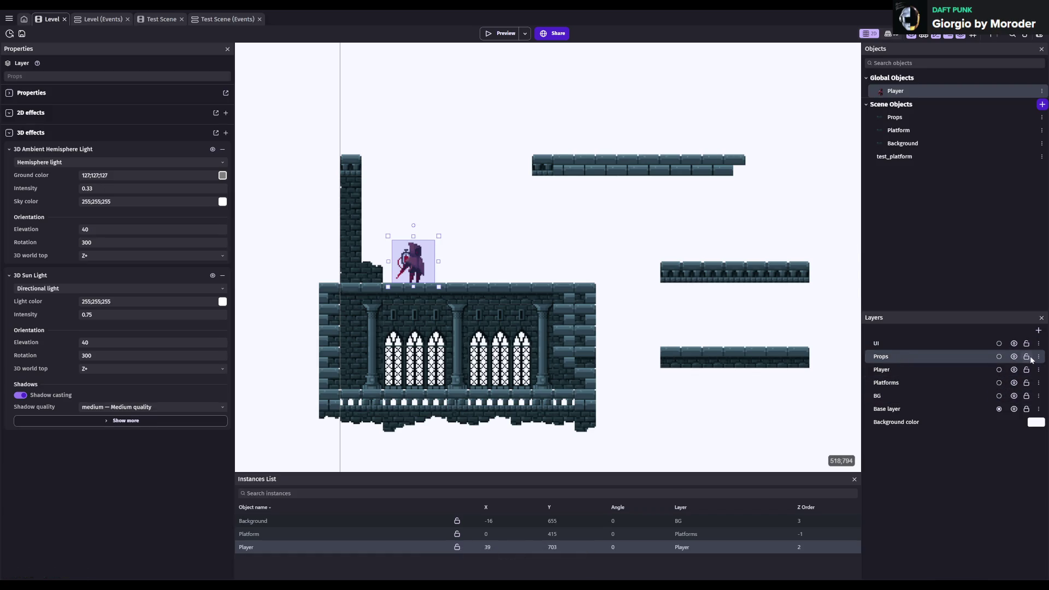
{"action": "key", "text": "Delete"}
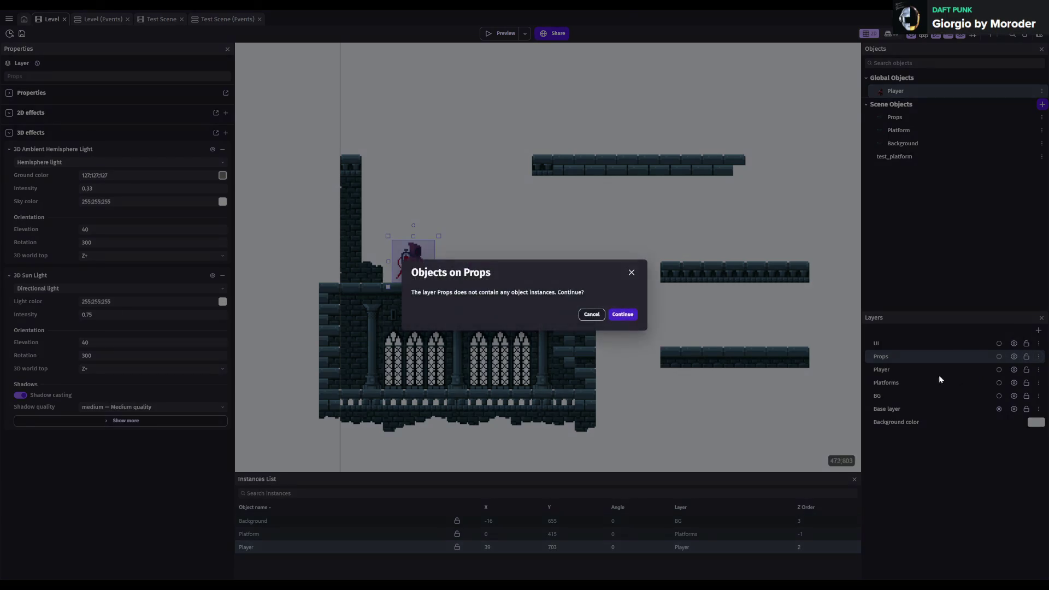
{"action": "left_click", "coordinate": [620, 315]}
{"action": "key", "text": "ctrl+s"}
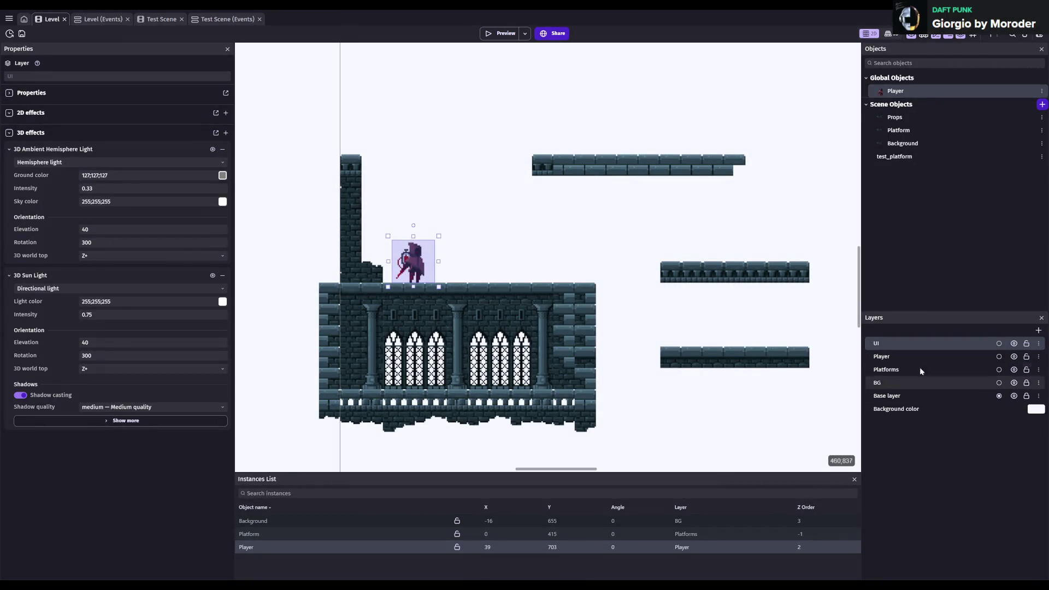
- Delete the Props tile map object from the scene objects
{"action": "left_click", "coordinate": [905, 117]}
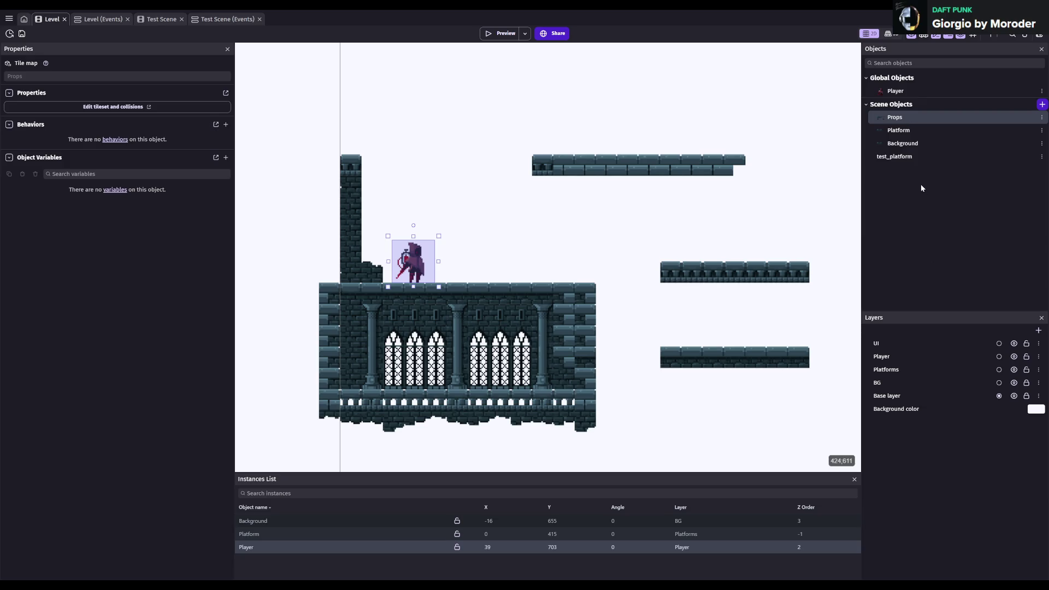
{"action": "key", "text": "Delete"}
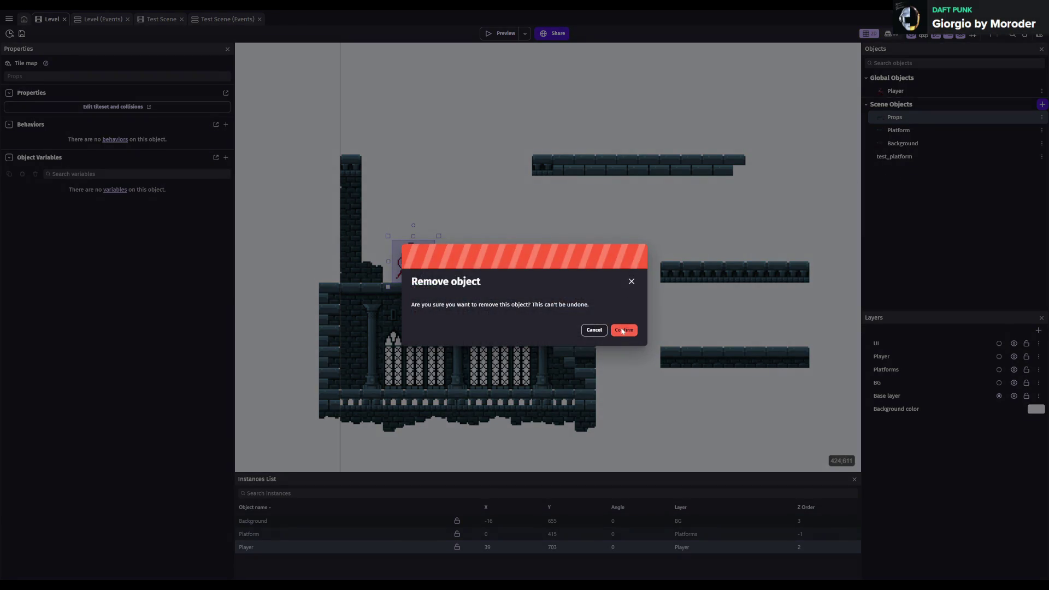
{"action": "left_click", "coordinate": [624, 330]}
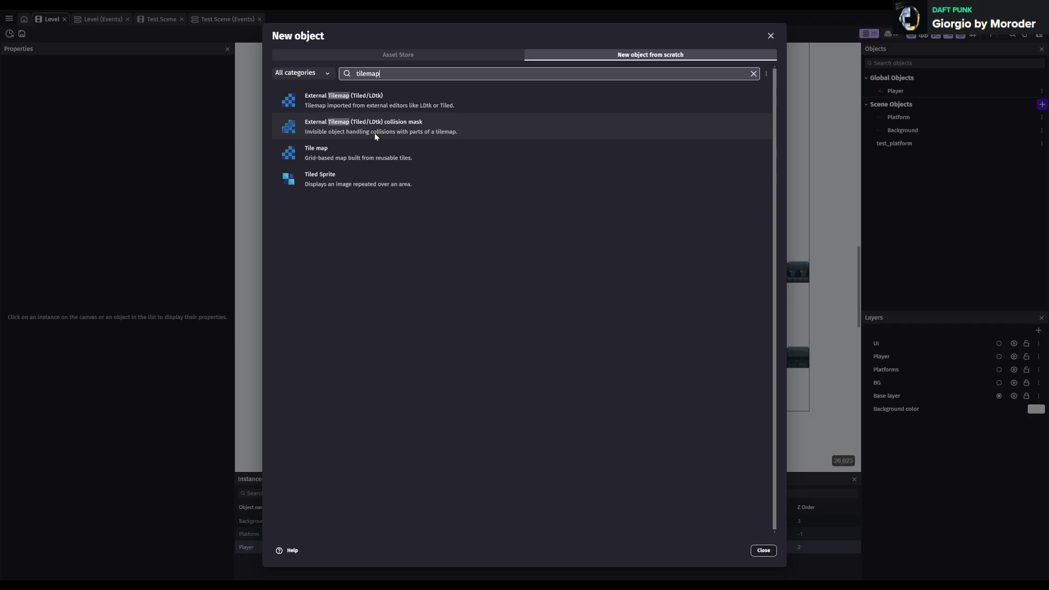
{"action": "left_click", "coordinate": [1042, 104]}
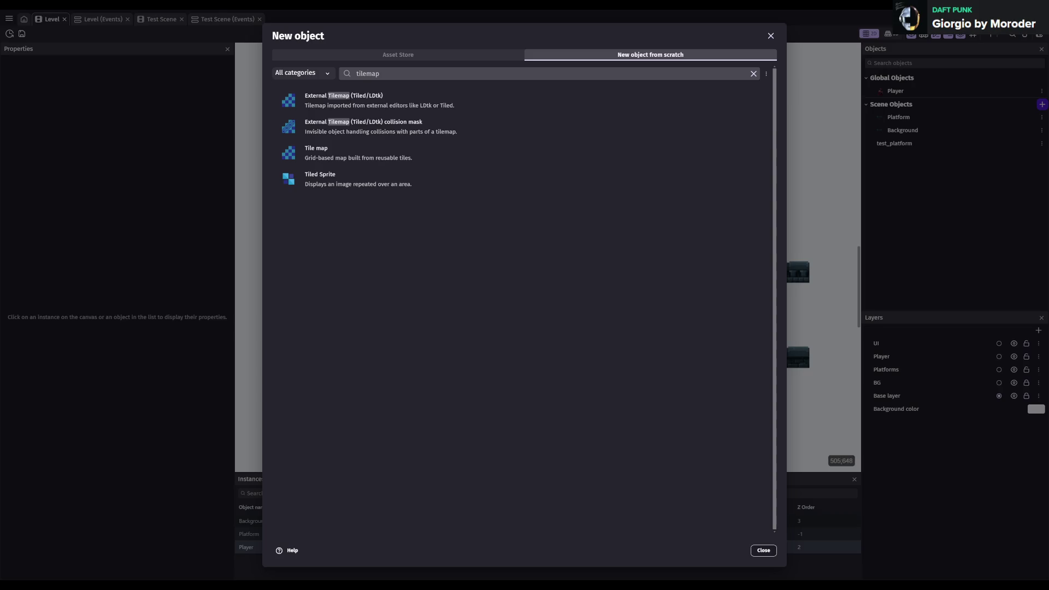
- Dismiss the New object dialog and switch between the Level events sheet and scene editor
{"action": "left_click", "coordinate": [771, 35]}
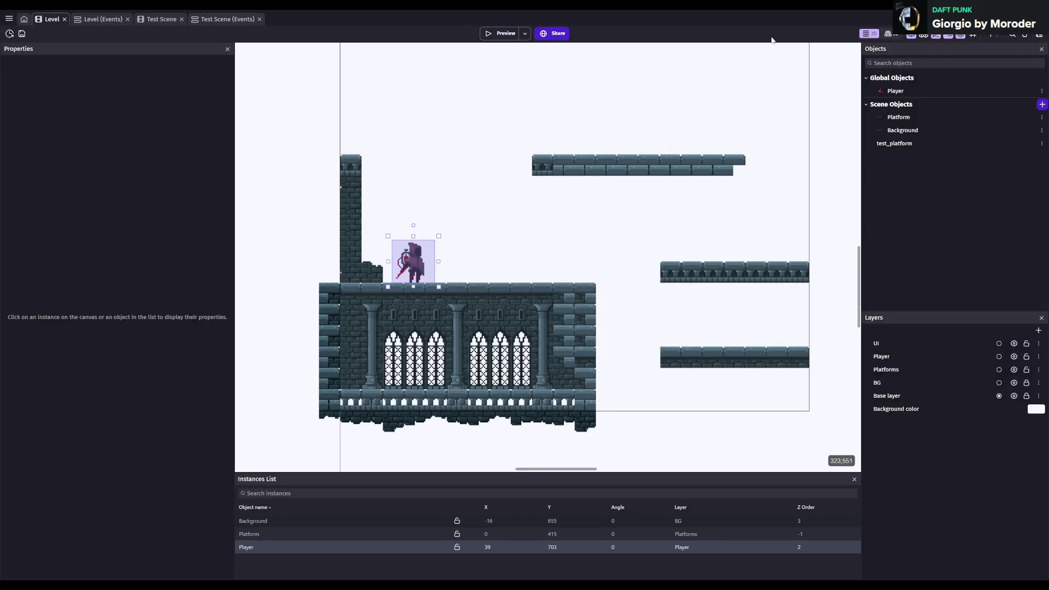
{"action": "left_click", "coordinate": [100, 20]}
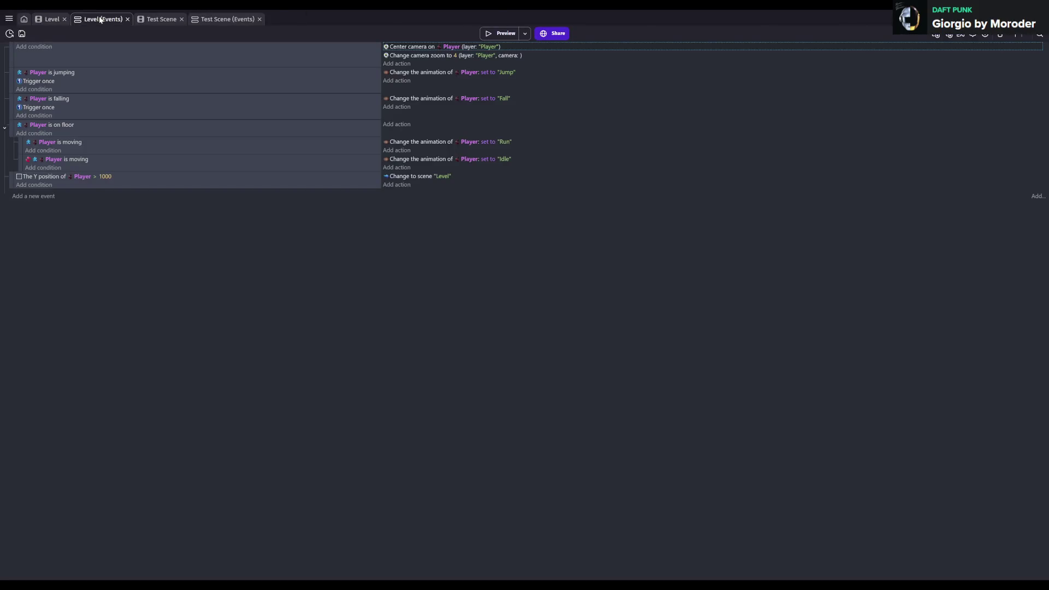
{"action": "left_click", "coordinate": [53, 20]}
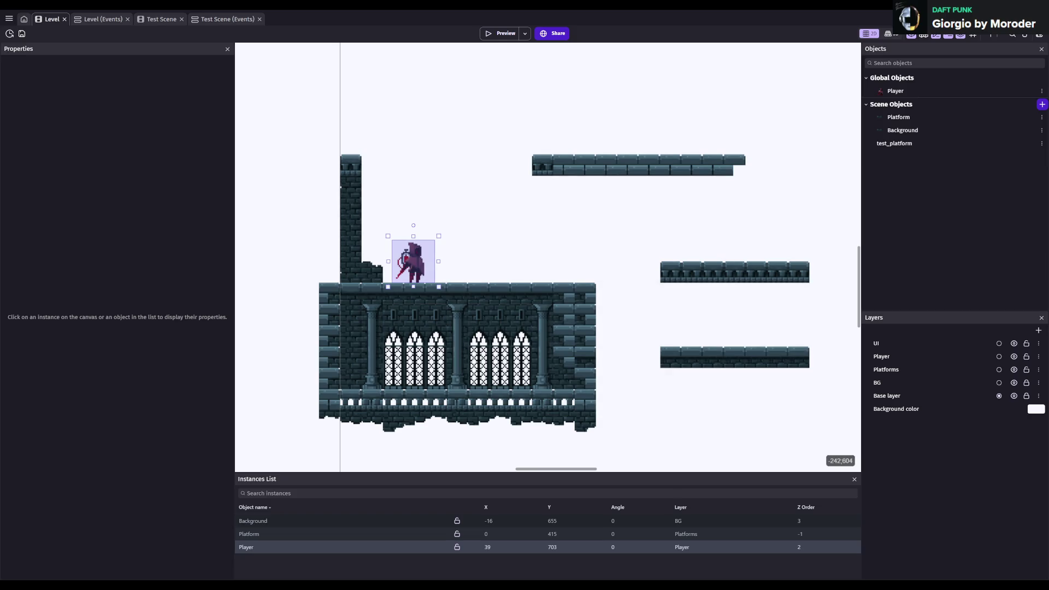
{"action": "left_click", "coordinate": [9, 18]}
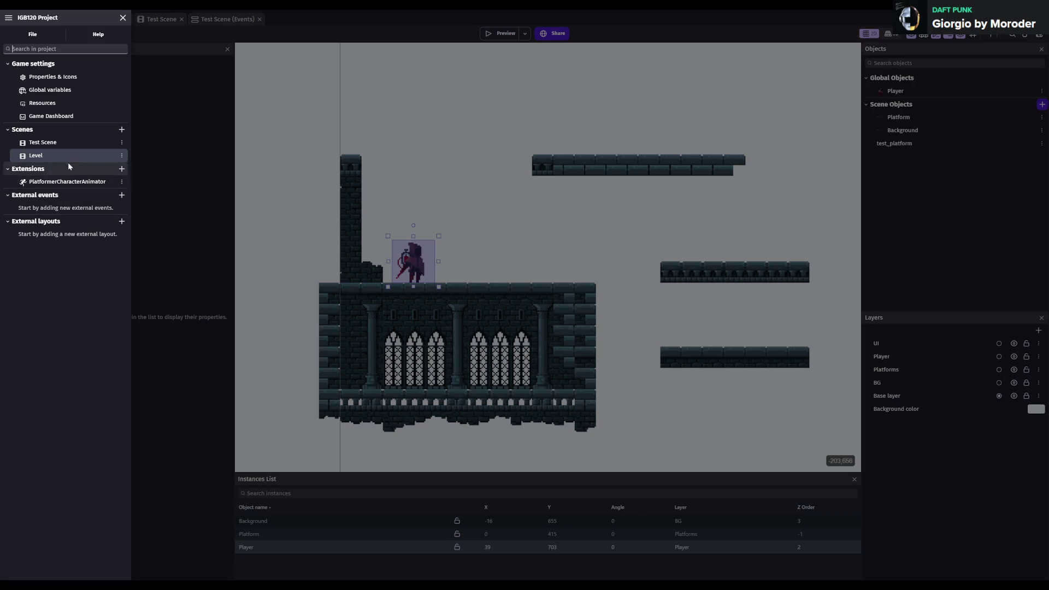
- Create an external layout named Test, associate it with the Level scene, and open it
{"action": "left_click", "coordinate": [122, 221]}
{"action": "type", "text": "Test"}
{"action": "key", "text": "Return"}
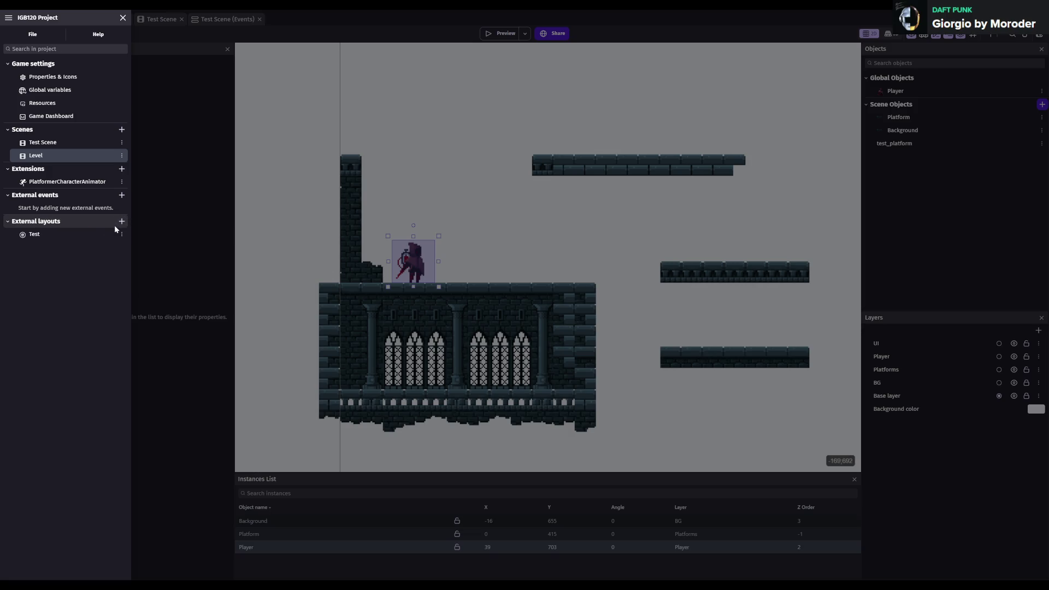
{"action": "left_click", "coordinate": [49, 235]}
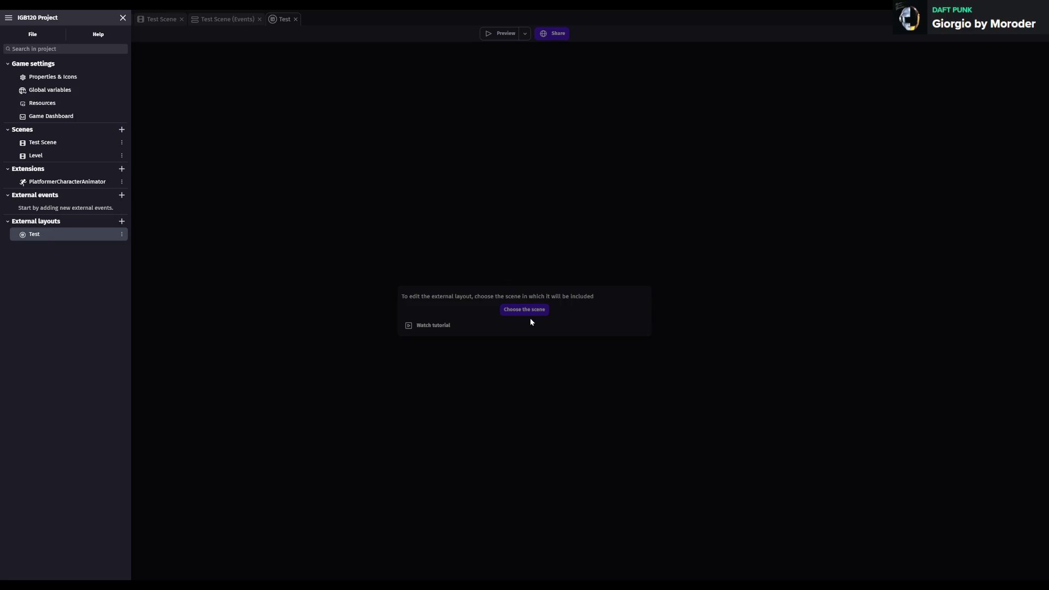
{"action": "left_click", "coordinate": [525, 310]}
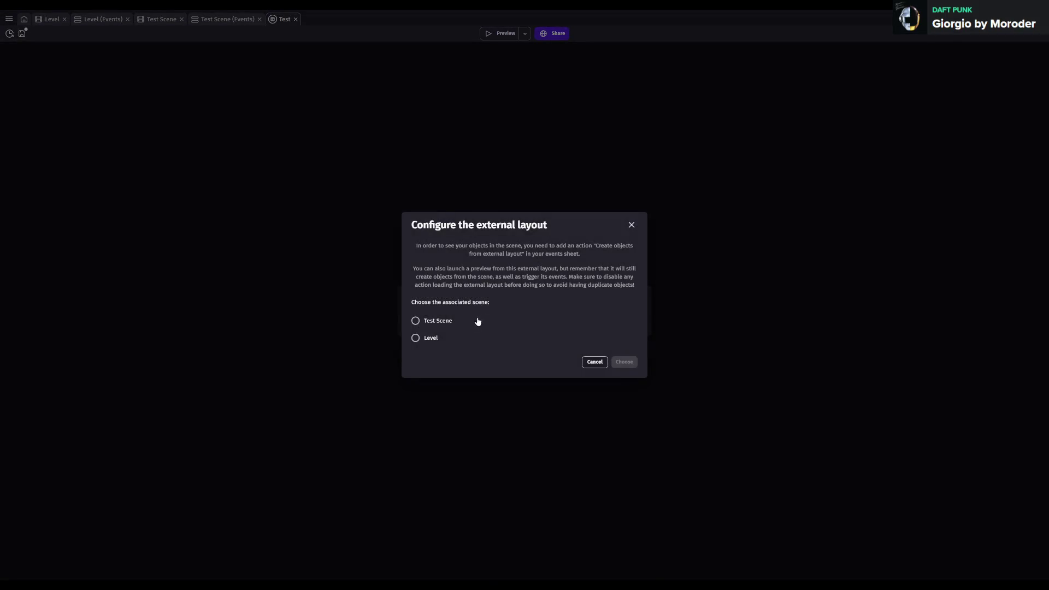
{"action": "left_click", "coordinate": [415, 338]}
{"action": "left_click", "coordinate": [625, 362]}
{"action": "scroll", "coordinate": [557, 342], "scroll_direction": "up", "scroll_amount": 5}
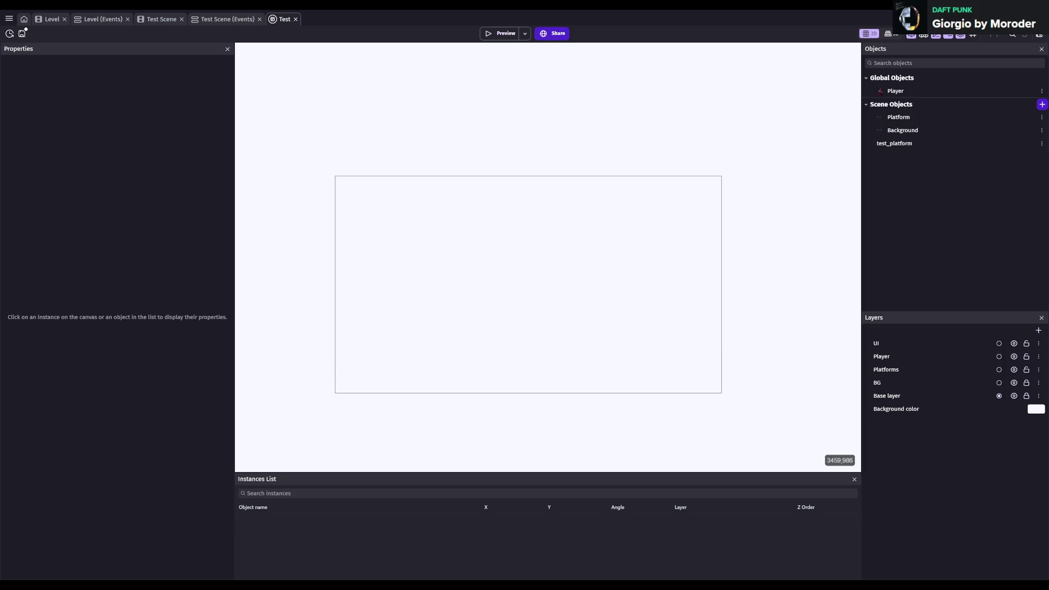
- Add a Yellow Star Counter object from the Animated score counter assets
{"action": "left_click", "coordinate": [909, 344]}
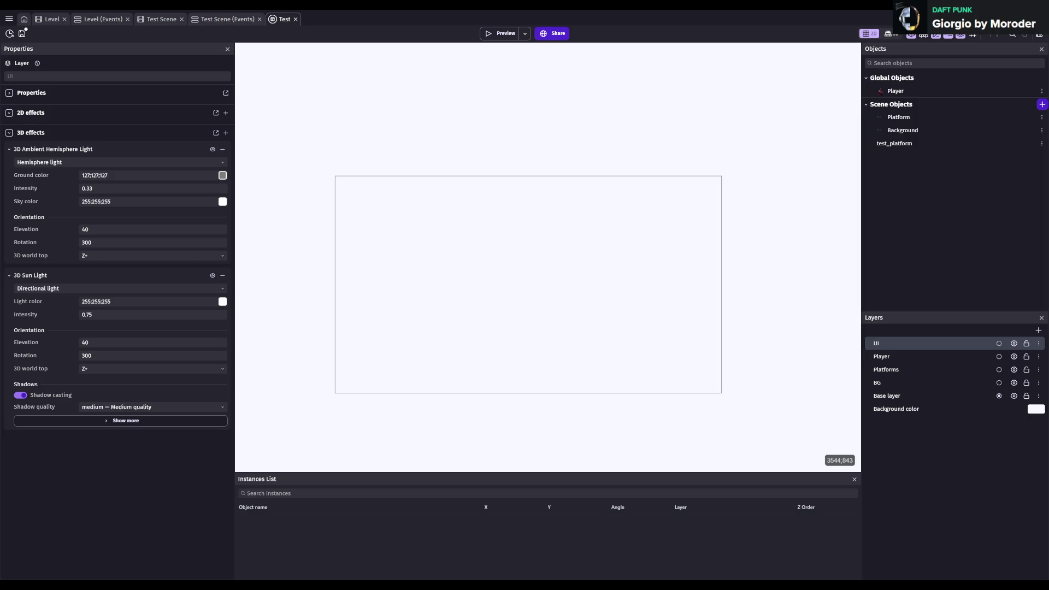
{"action": "left_click", "coordinate": [1042, 104]}
{"action": "type", "text": "tilemap"}
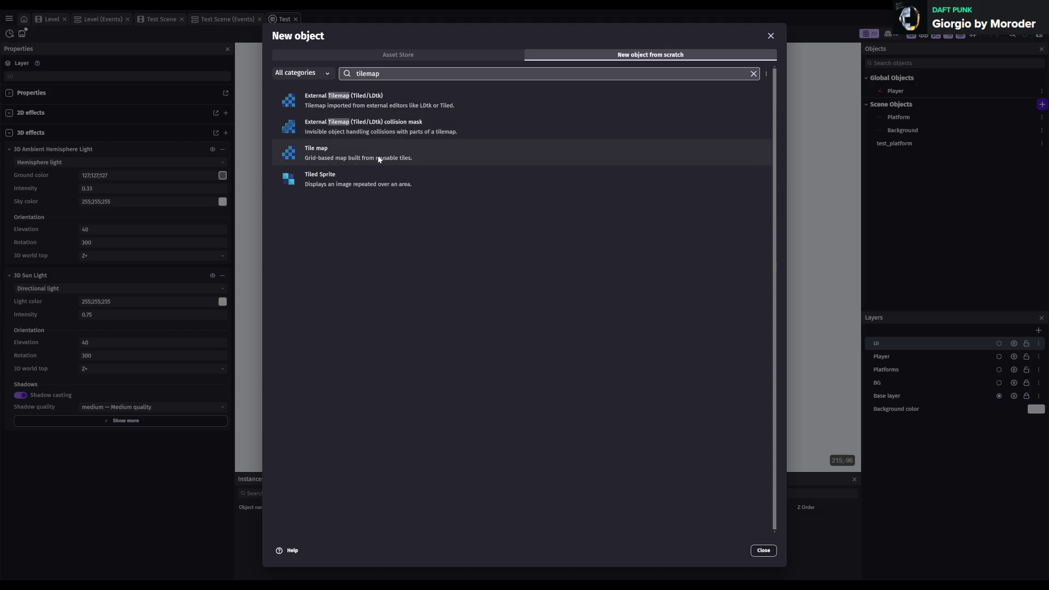
{"action": "key", "text": "ctrl+a"}
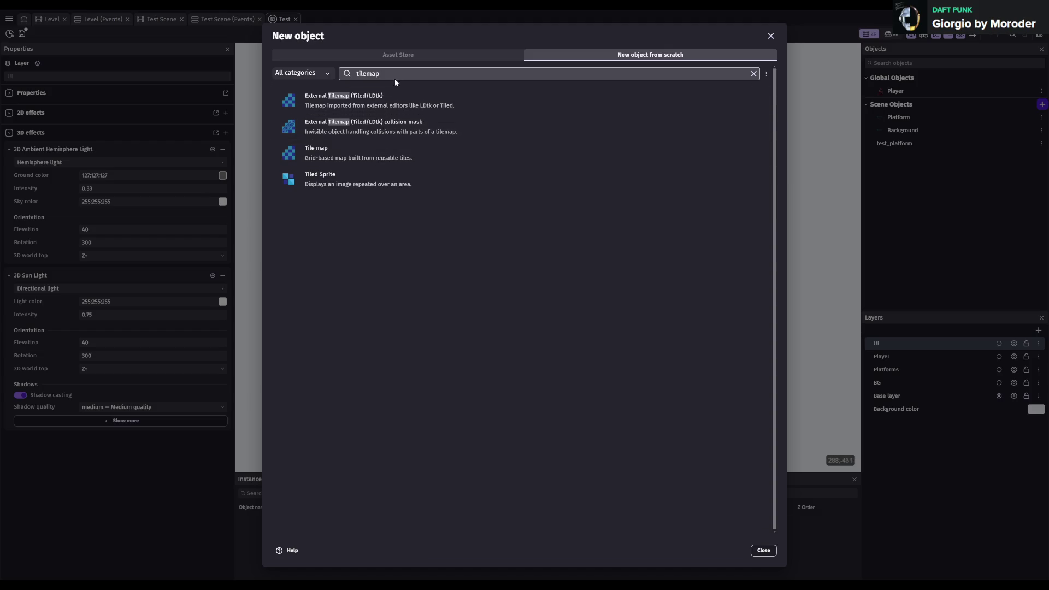
{"action": "type", "text": "imag"}
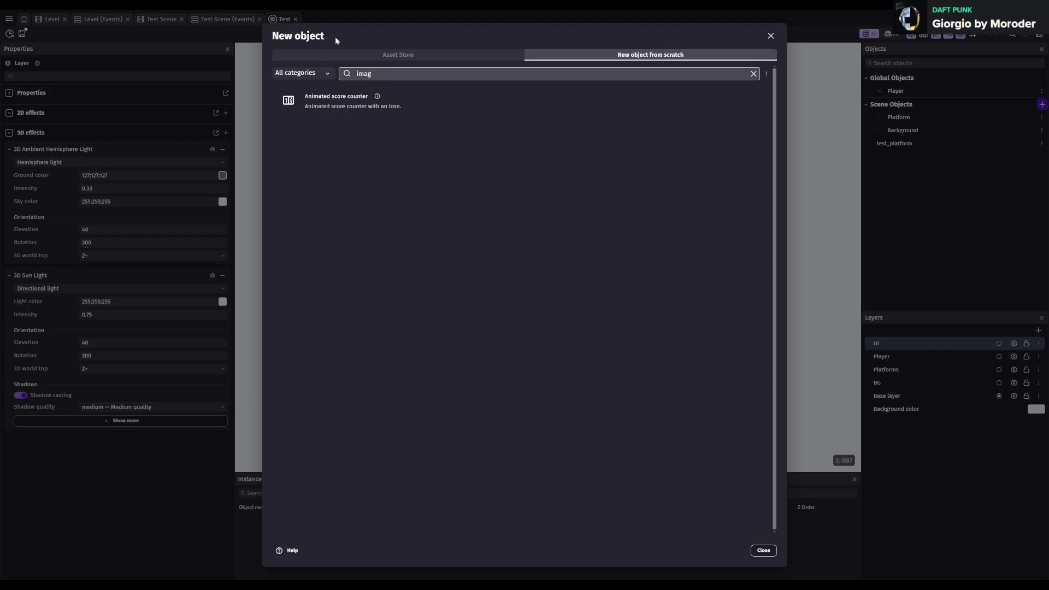
{"action": "left_click", "coordinate": [336, 101]}
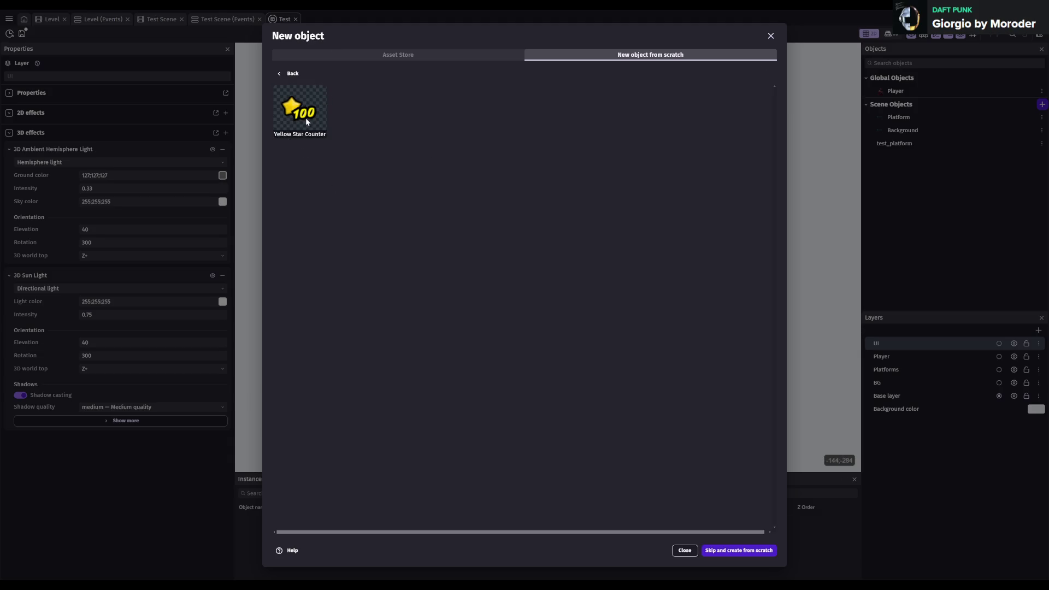
{"action": "left_click", "coordinate": [437, 55]}
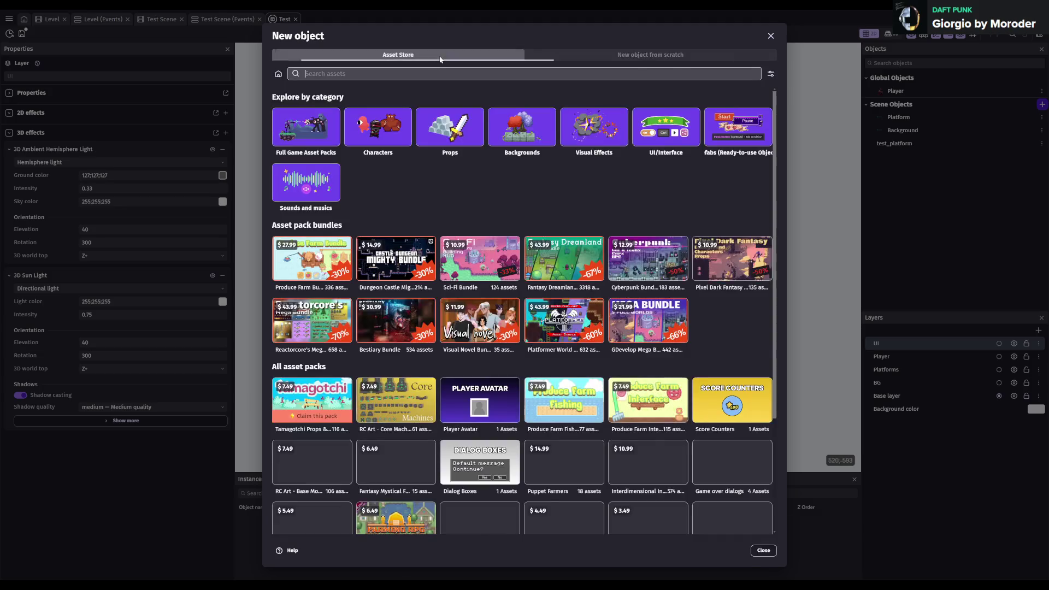
{"action": "left_click", "coordinate": [633, 59]}
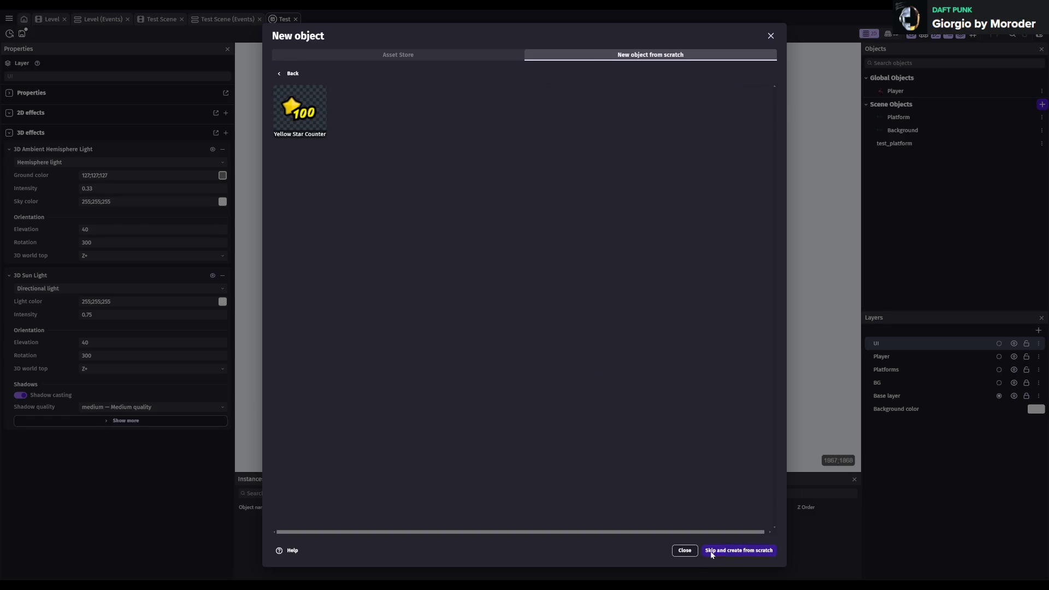
{"action": "left_click", "coordinate": [292, 93]}
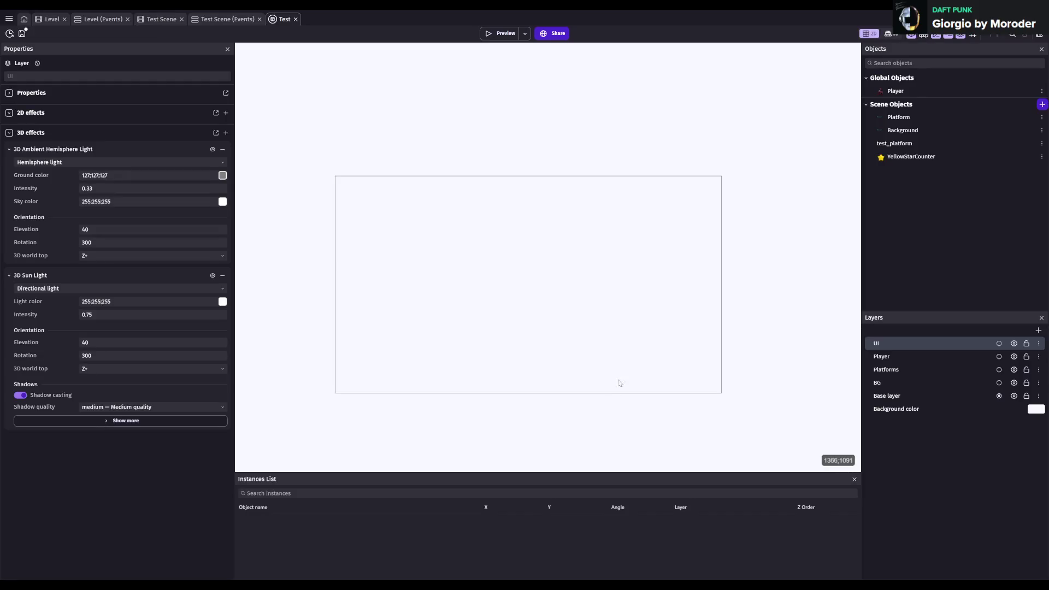
- Place a YellowStarCounter instance near the layout's top-right corner, replacing the first placement
{"action": "mouse_move", "coordinate": [911, 157]}
{"action": "left_mouse_down"}
{"action": "mouse_move", "coordinate": [917, 117]}
{"action": "mouse_move", "coordinate": [866, 130]}
{"action": "mouse_move", "coordinate": [630, 271]}
{"action": "mouse_move", "coordinate": [693, 186]}
{"action": "mouse_move", "coordinate": [634, 270]}
{"action": "left_mouse_up"}
{"action": "scroll", "coordinate": [631, 272], "scroll_direction": "up", "scroll_amount": 1}
{"action": "scroll", "coordinate": [634, 273], "scroll_direction": "up", "scroll_amount": 1}
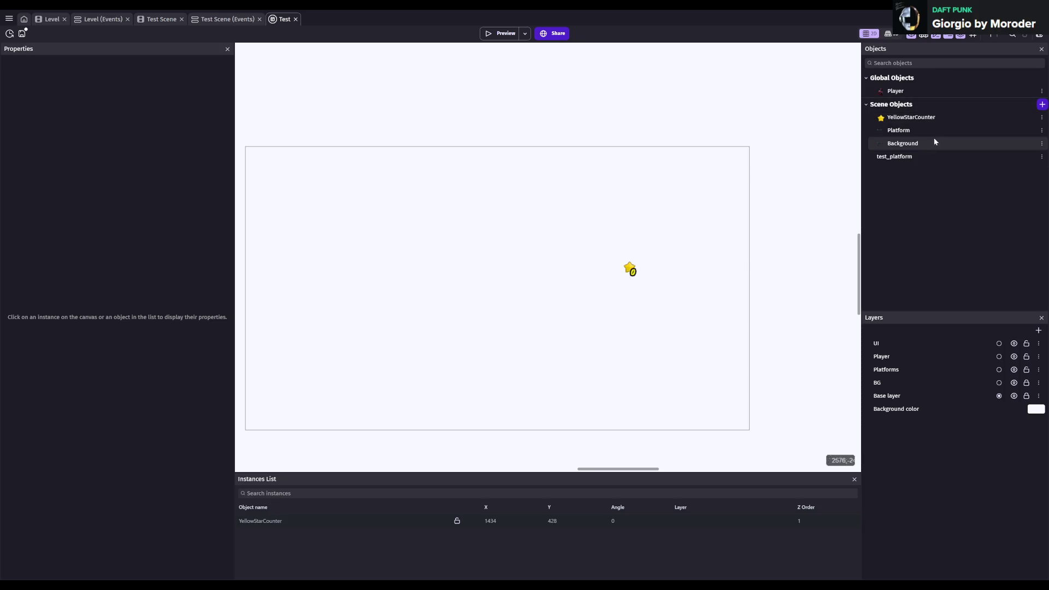
{"action": "left_click", "coordinate": [919, 120]}
{"action": "left_click", "coordinate": [632, 270]}
{"action": "key", "text": "Delete"}
{"action": "left_click_drag", "start_coordinate": [910, 117], "coordinate": [696, 160]}
{"action": "left_click", "coordinate": [717, 237]}
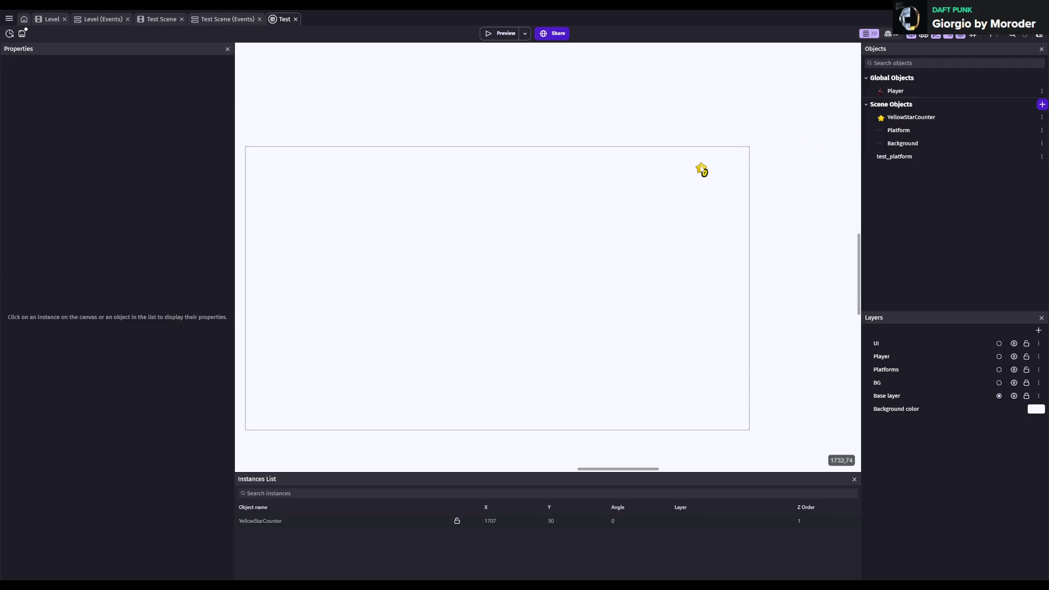
- Try enlarging the star counter to about 359 by 217, then undo the resize
{"action": "left_click", "coordinate": [279, 521]}
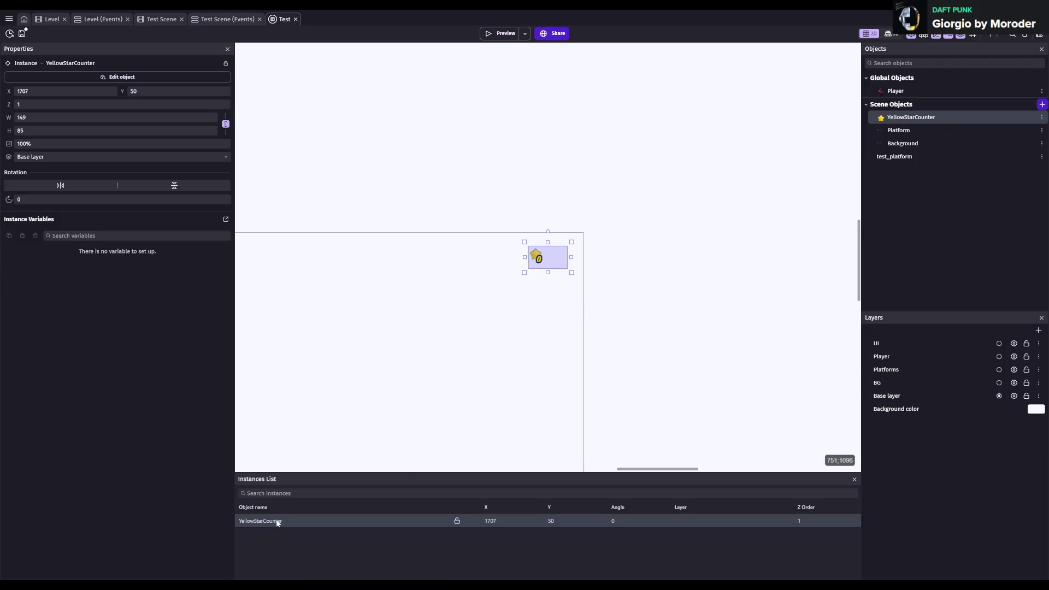
{"action": "left_click", "coordinate": [601, 262]}
{"action": "left_click", "coordinate": [262, 524]}
{"action": "left_click_drag", "start_coordinate": [523, 272], "coordinate": [469, 306]}
{"action": "scroll", "coordinate": [492, 278], "scroll_direction": "left", "scroll_amount": 2}
{"action": "scroll", "coordinate": [547, 268], "scroll_direction": "left", "scroll_amount": 2}
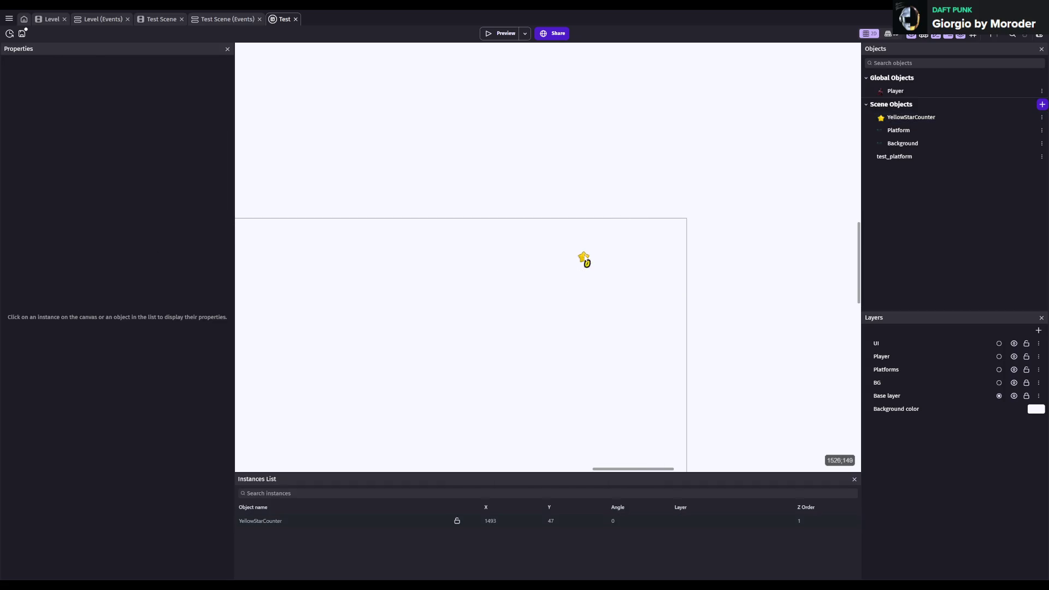
{"action": "key", "text": "ctrl+z"}
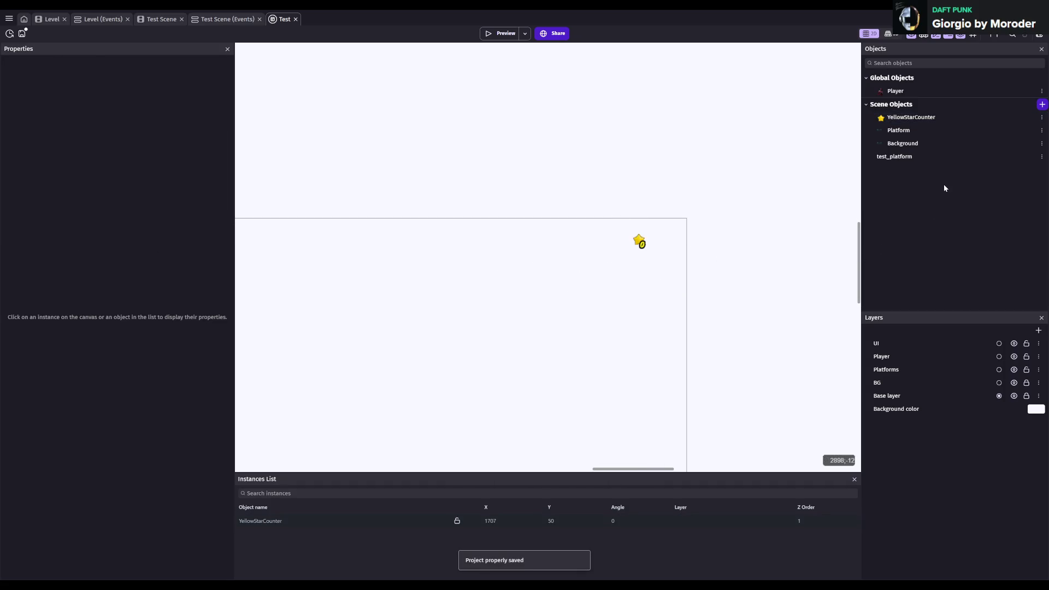
{"action": "left_click", "coordinate": [918, 117]}
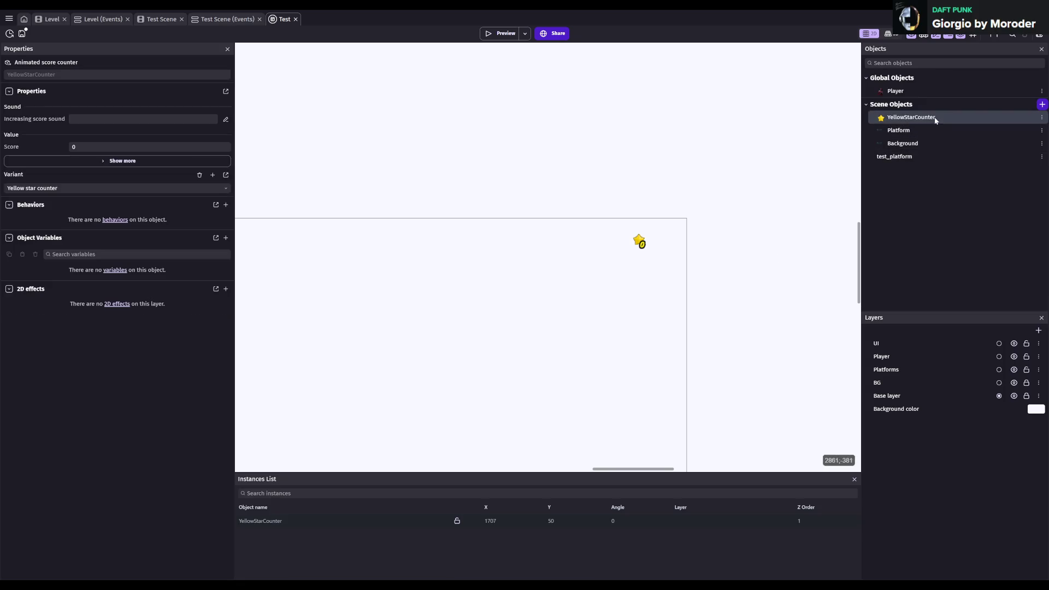
{"action": "left_click", "coordinate": [9, 18]}
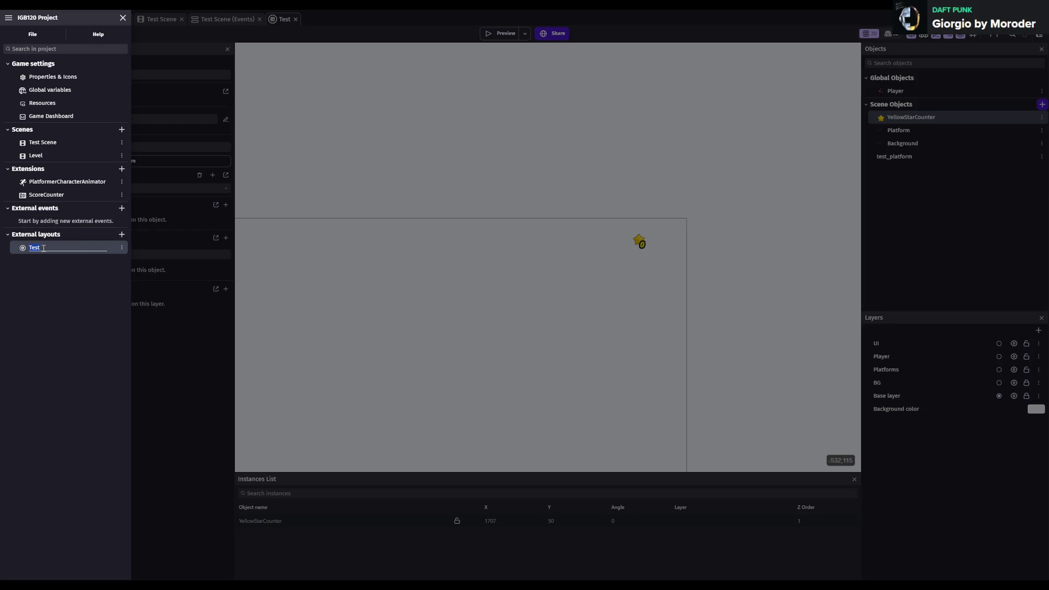
- Save the project and switch to the castle Level scene
{"action": "left_click", "coordinate": [354, 265]}
{"action": "key", "text": "ctrl+s"}
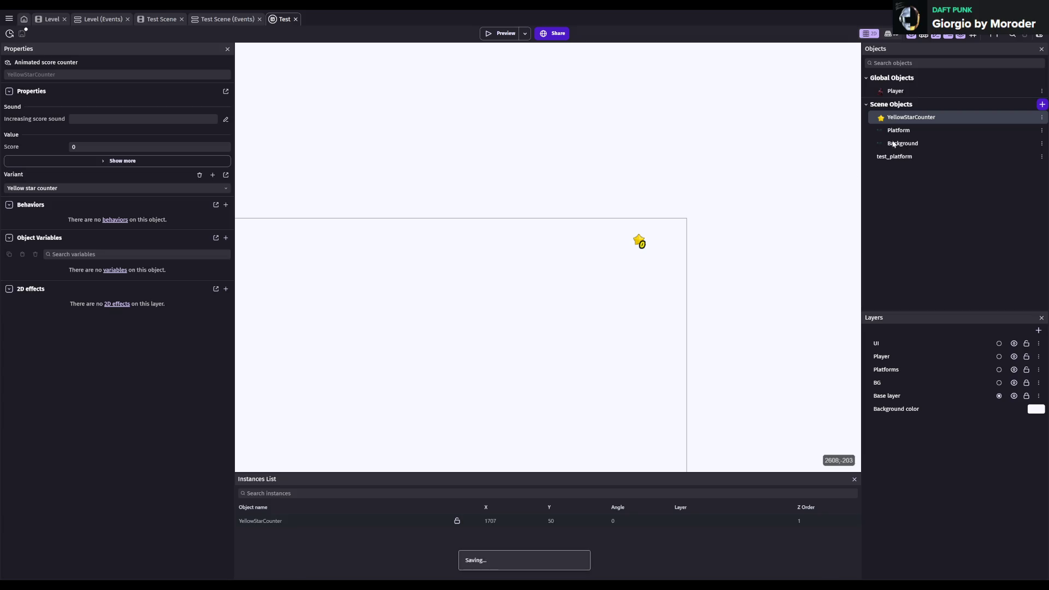
{"action": "left_click", "coordinate": [52, 19]}
{"action": "scroll", "coordinate": [620, 229], "scroll_direction": "down", "scroll_amount": 3}
{"action": "scroll", "coordinate": [621, 230], "scroll_direction": "down", "scroll_amount": 5}
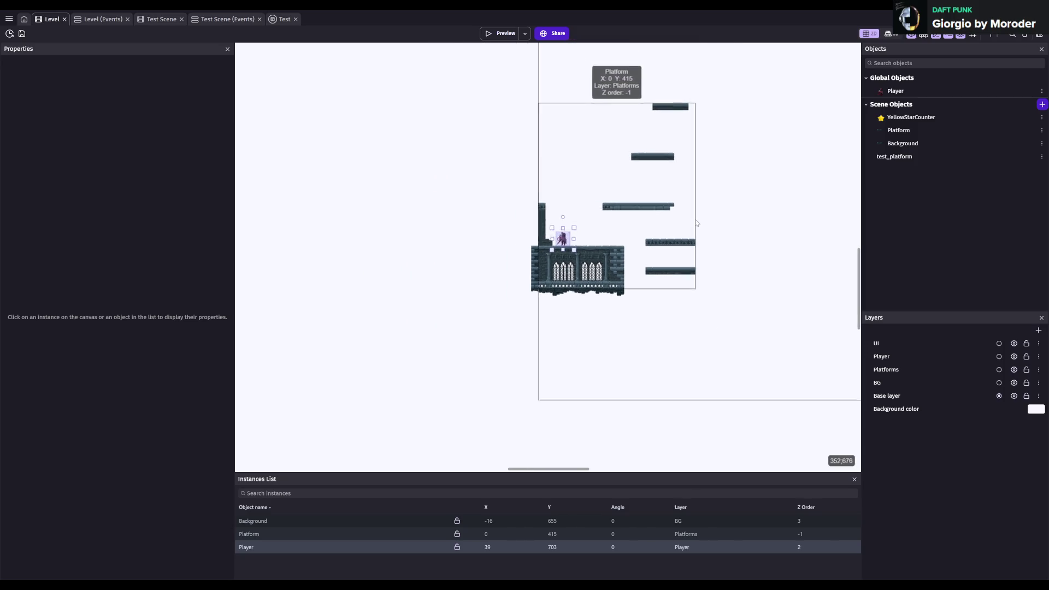
{"action": "scroll", "coordinate": [697, 222], "scroll_direction": "down", "scroll_amount": 2}
{"action": "scroll", "coordinate": [555, 213], "scroll_direction": "right", "scroll_amount": 5}
{"action": "scroll", "coordinate": [667, 201], "scroll_direction": "left", "scroll_amount": 3}
{"action": "scroll", "coordinate": [668, 201], "scroll_direction": "up", "scroll_amount": 1}
- Preview the Level in game, then close the Test layout tab and save
{"action": "left_click", "coordinate": [501, 34]}
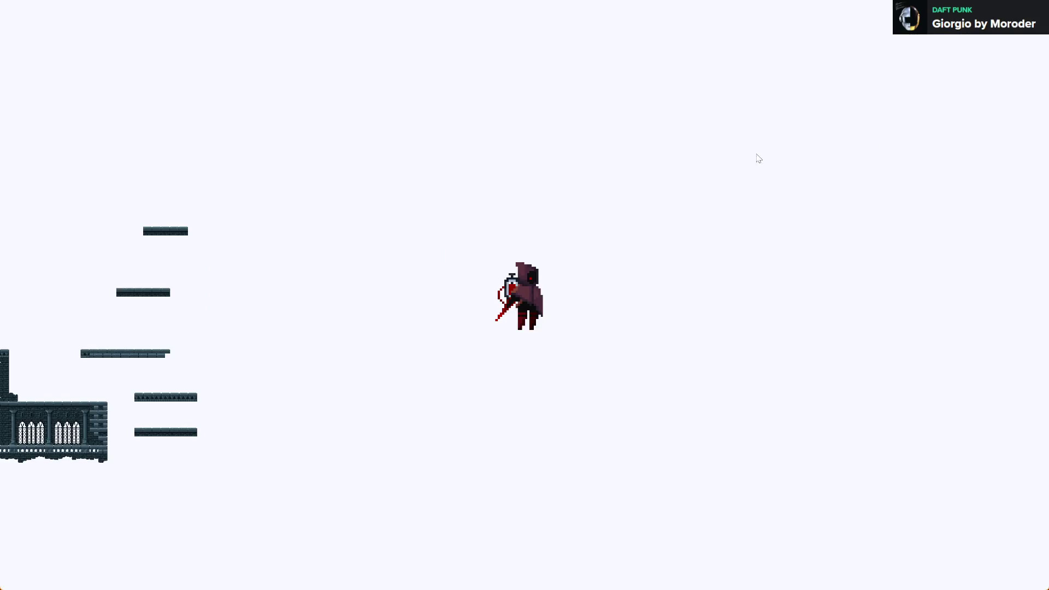
{"action": "key", "text": "alt+F4"}
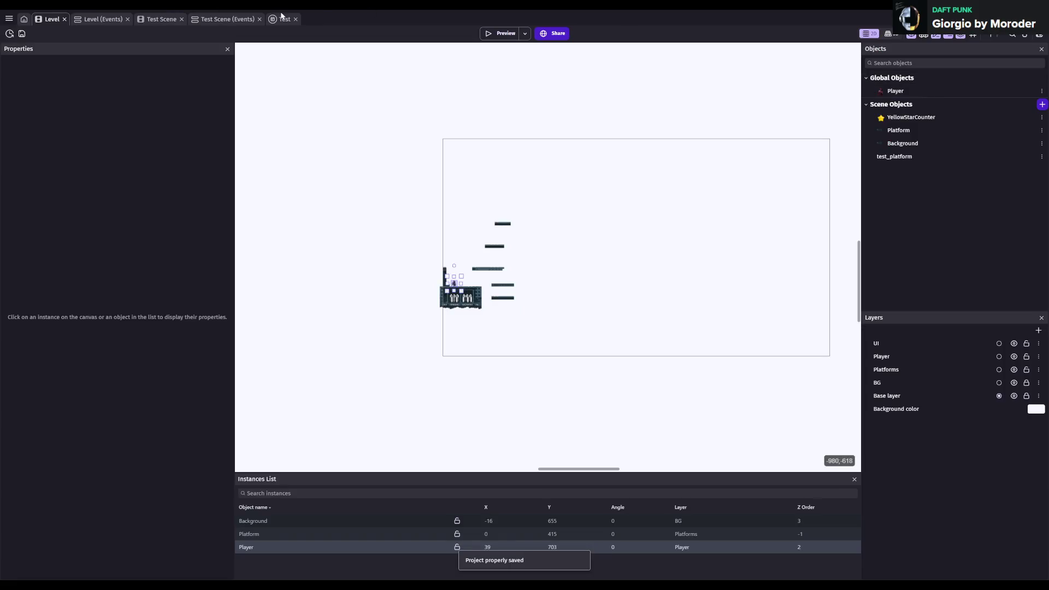
{"action": "left_click", "coordinate": [296, 19]}
{"action": "key", "text": "ctrl+s"}
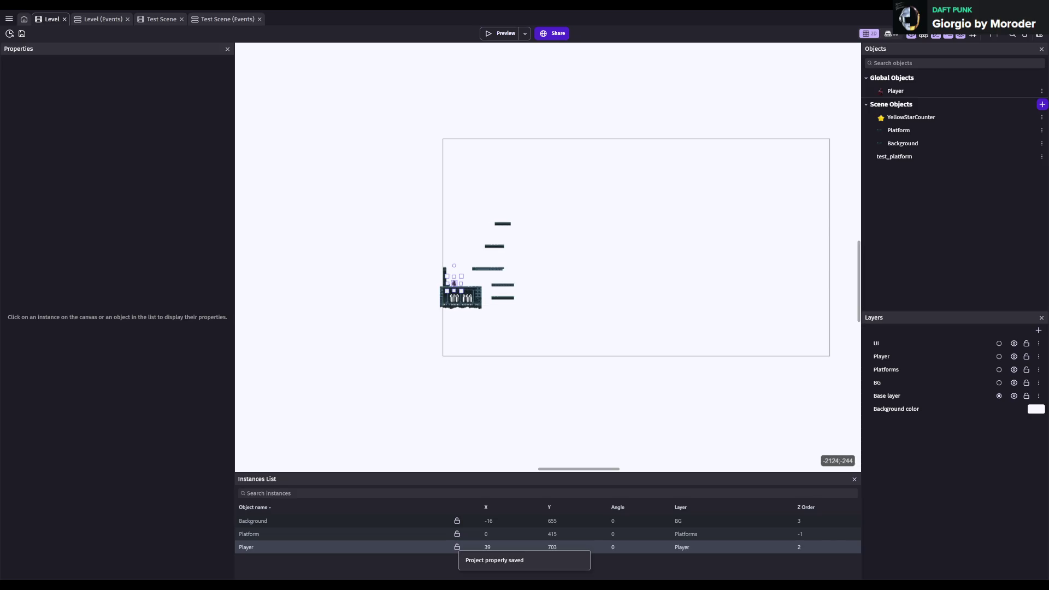
{"action": "left_click", "coordinate": [9, 19]}
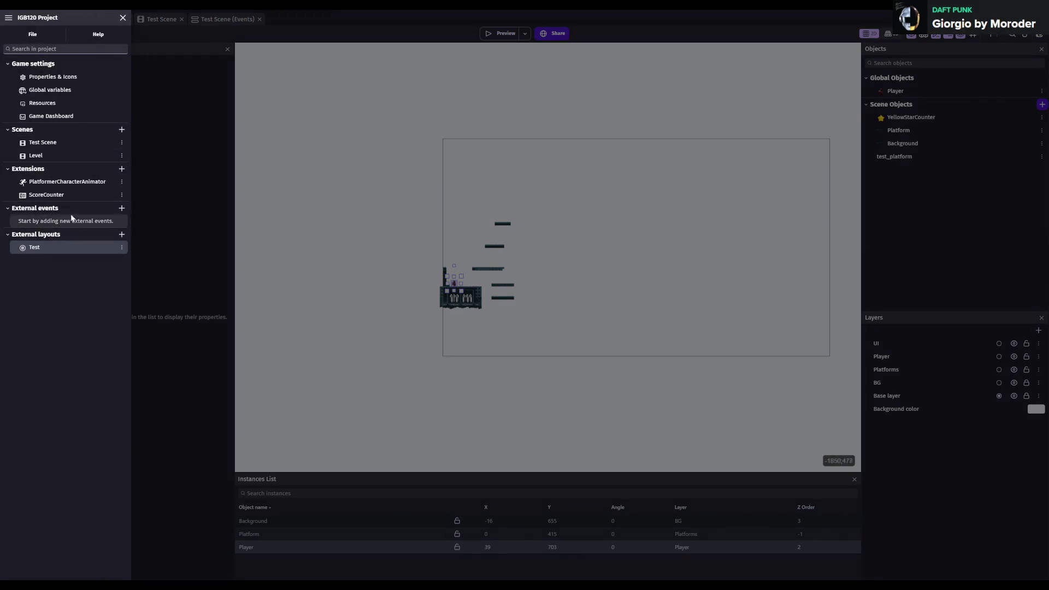
- Rename the Test external layout to UI and open it
{"action": "left_click", "coordinate": [124, 252]}
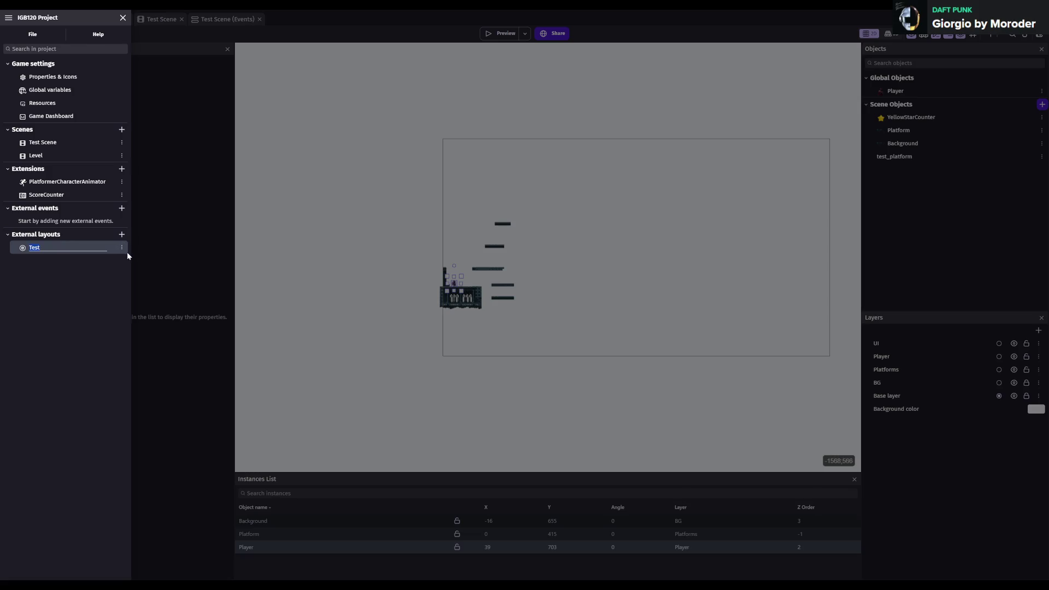
{"action": "type", "text": "UI"}
{"action": "key", "text": "Return"}
{"action": "left_click", "coordinate": [53, 247]}
{"action": "left_click", "coordinate": [194, 279]}
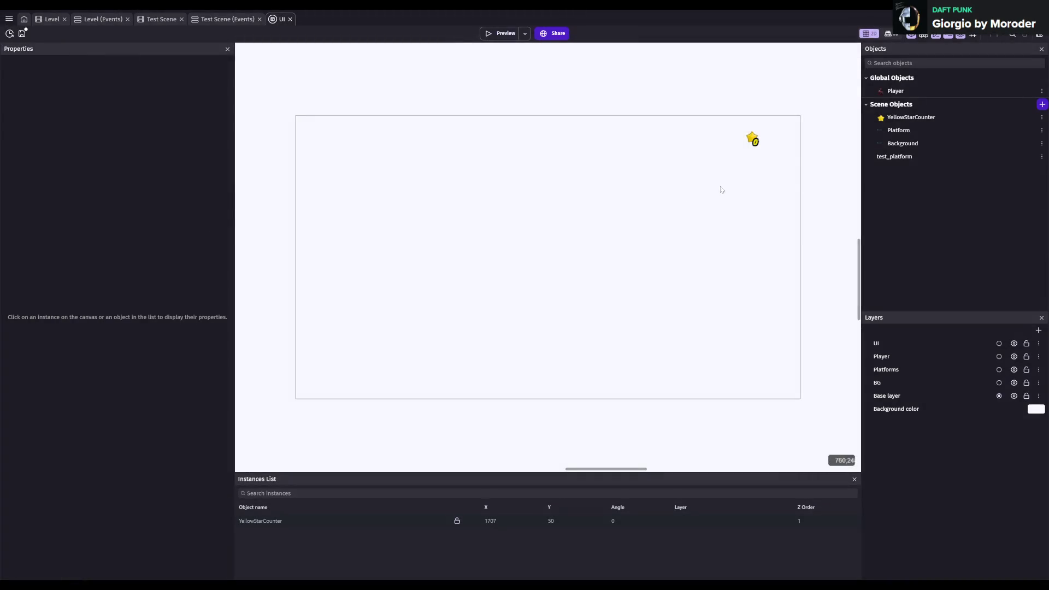
- Replace the YellowStarCounter object with a fresh one and place an instance top-right
{"action": "left_click", "coordinate": [901, 118]}
{"action": "key", "text": "Delete"}
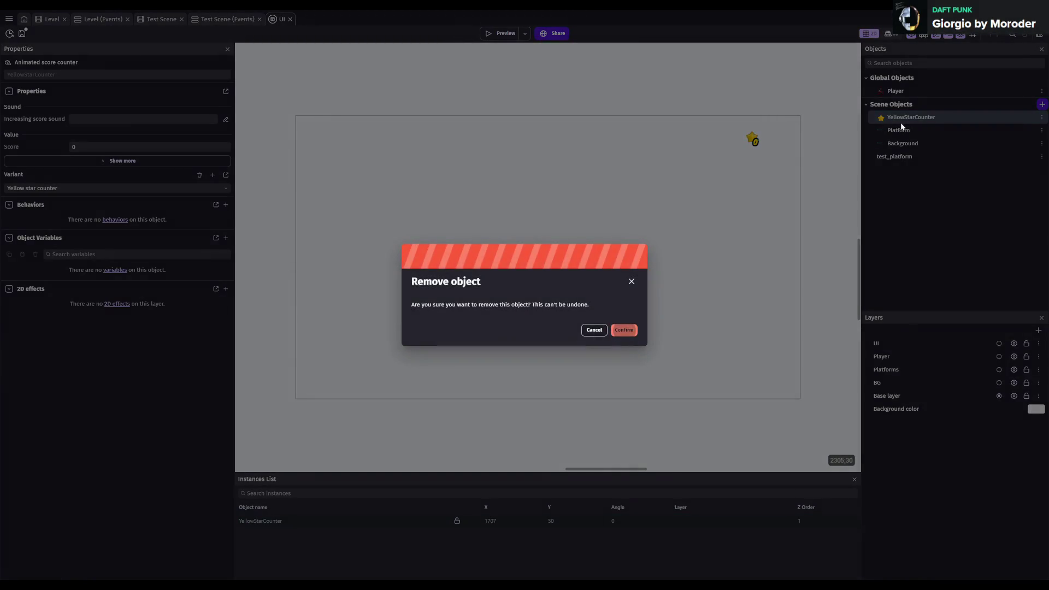
{"action": "left_click", "coordinate": [629, 330]}
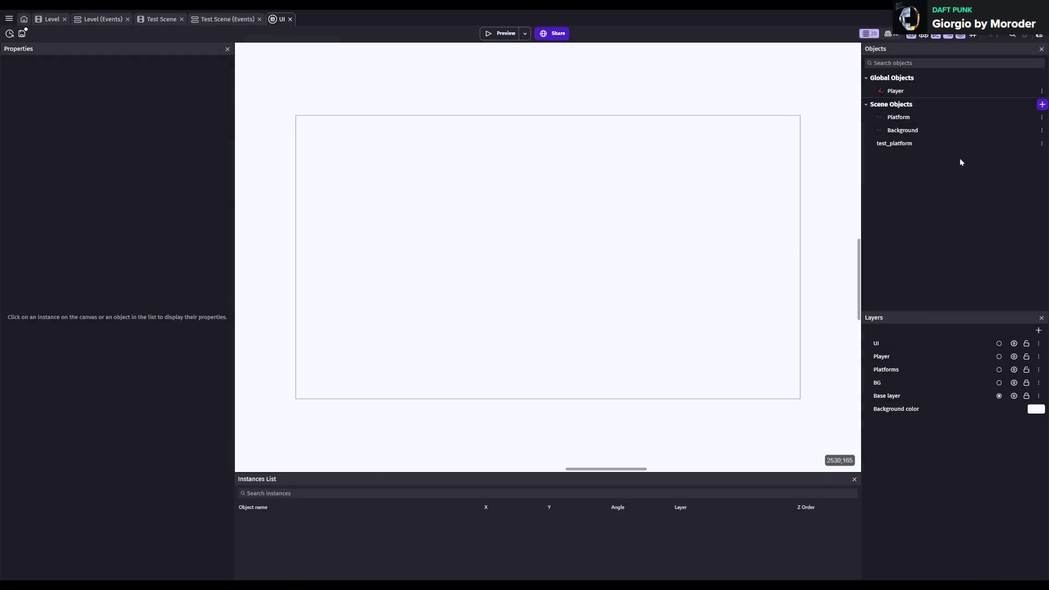
{"action": "left_click", "coordinate": [1042, 104]}
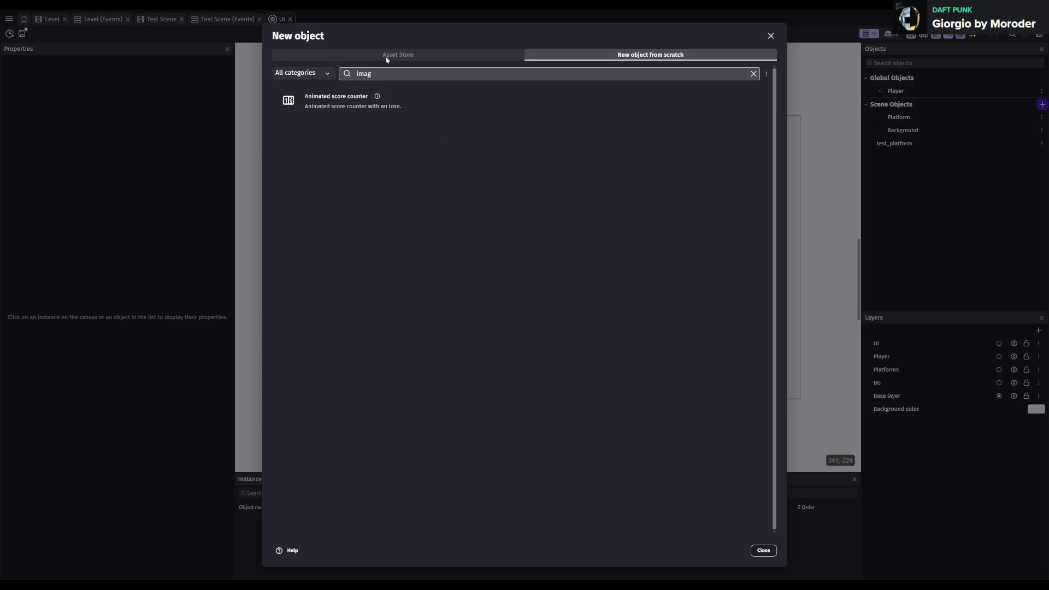
{"action": "left_click", "coordinate": [363, 104]}
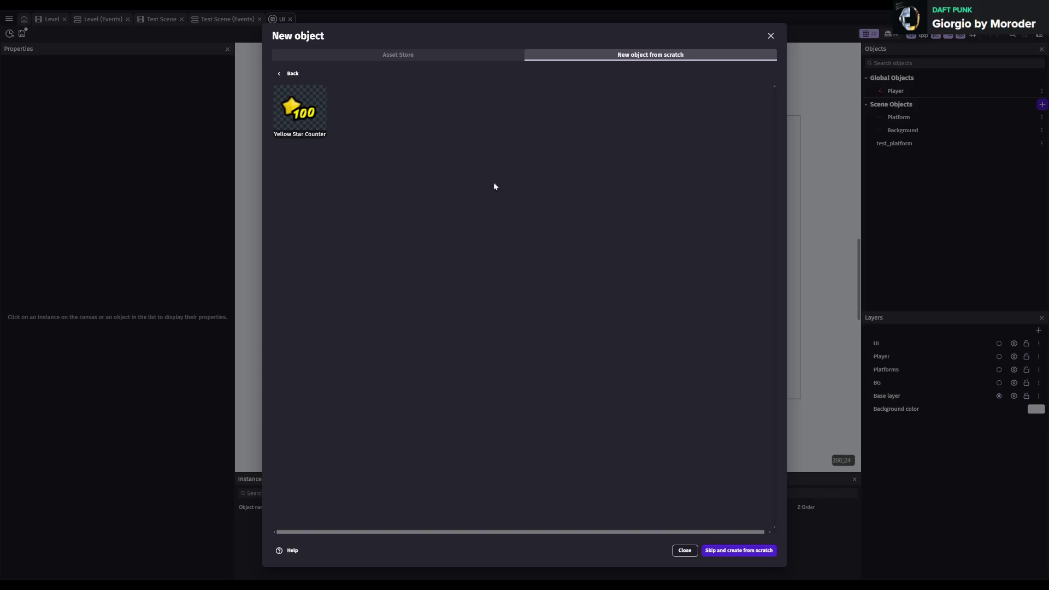
{"action": "left_click", "coordinate": [299, 129]}
{"action": "mouse_move", "coordinate": [899, 157]}
{"action": "left_mouse_down"}
{"action": "mouse_move", "coordinate": [742, 154]}
{"action": "mouse_move", "coordinate": [760, 135]}
{"action": "left_mouse_up"}
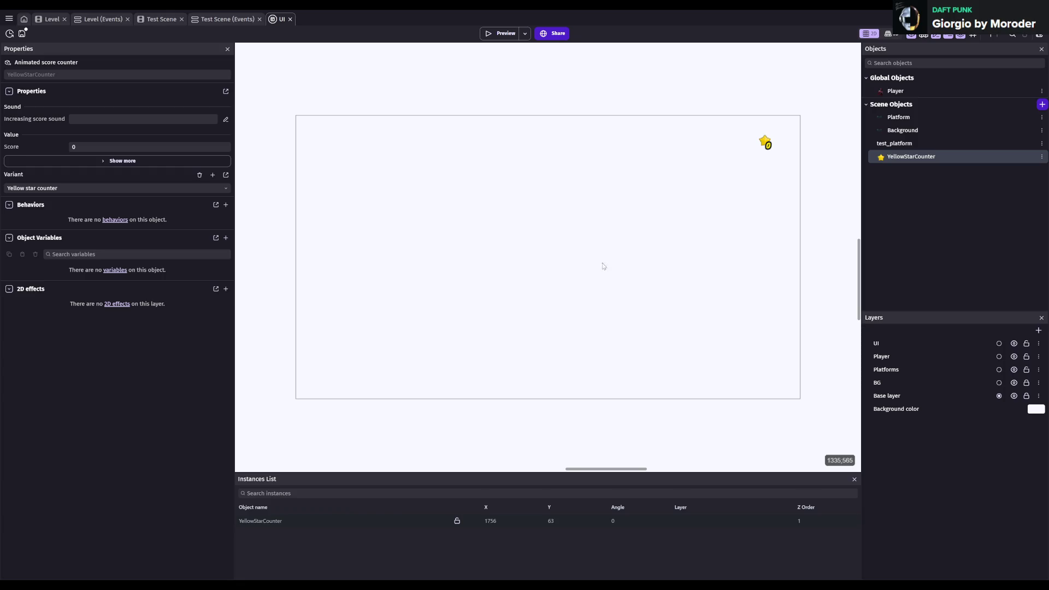
{"action": "left_click", "coordinate": [23, 33]}
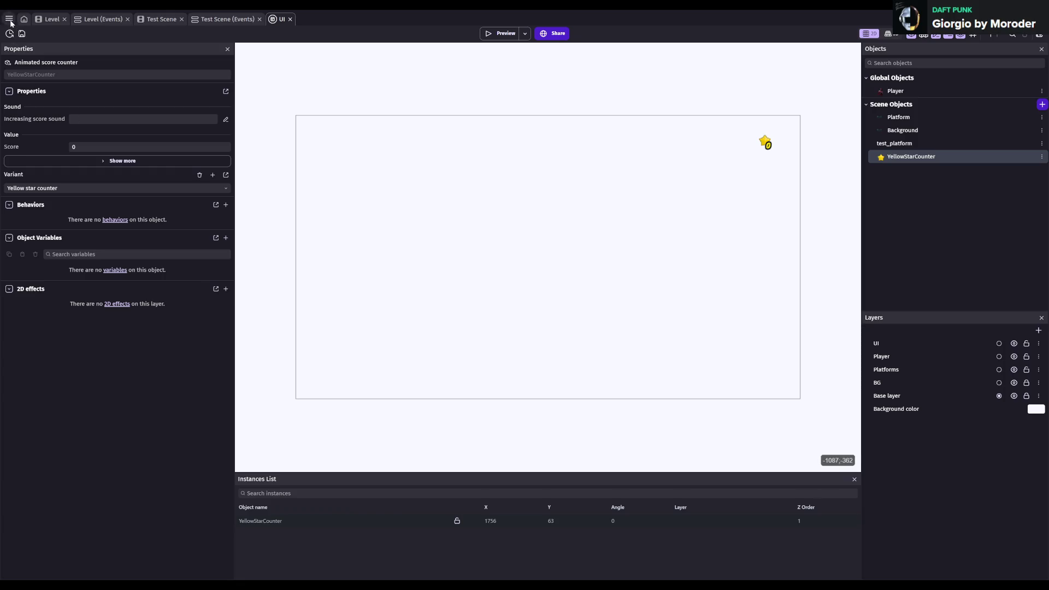
- Save, close the Test Scene and Test Scene events tabs, and show the Level events sheet
{"action": "left_click", "coordinate": [9, 18]}
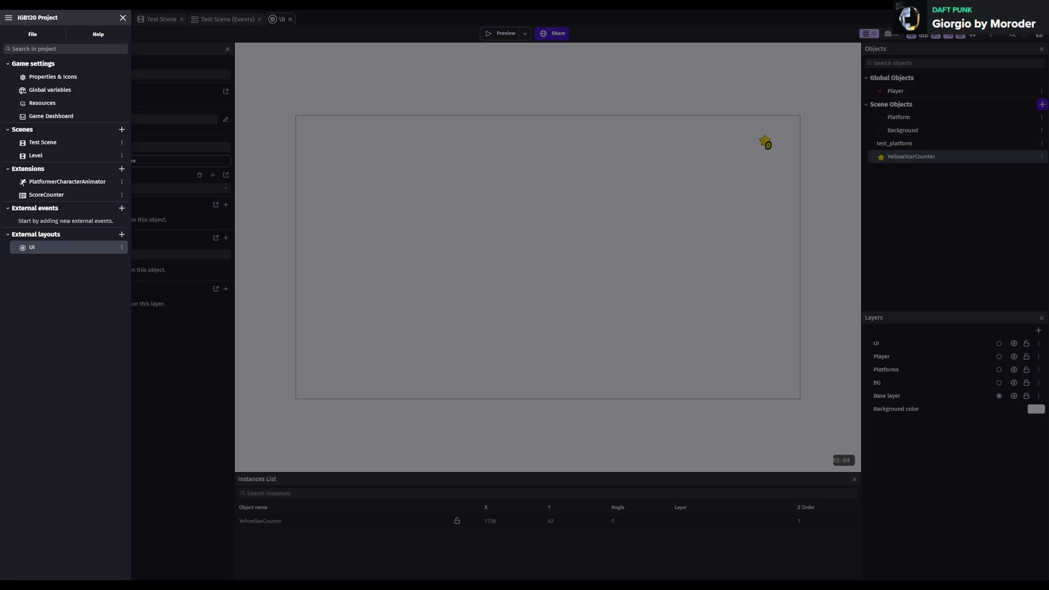
{"action": "left_click", "coordinate": [255, 23]}
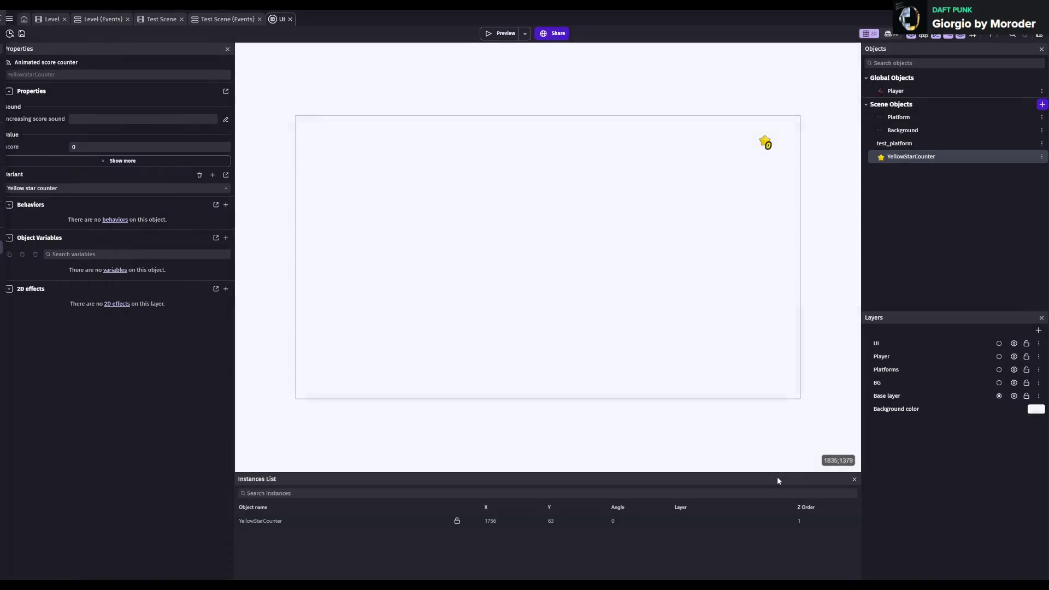
{"action": "key", "text": "ctrl+s"}
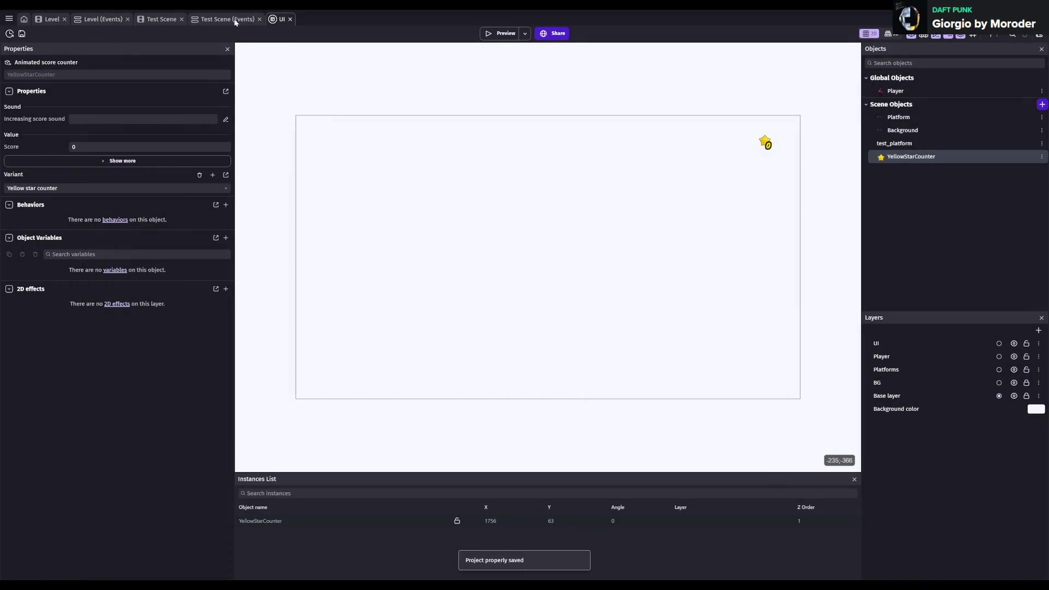
{"action": "left_click", "coordinate": [261, 22]}
{"action": "left_click", "coordinate": [259, 19]}
{"action": "left_click", "coordinate": [181, 19]}
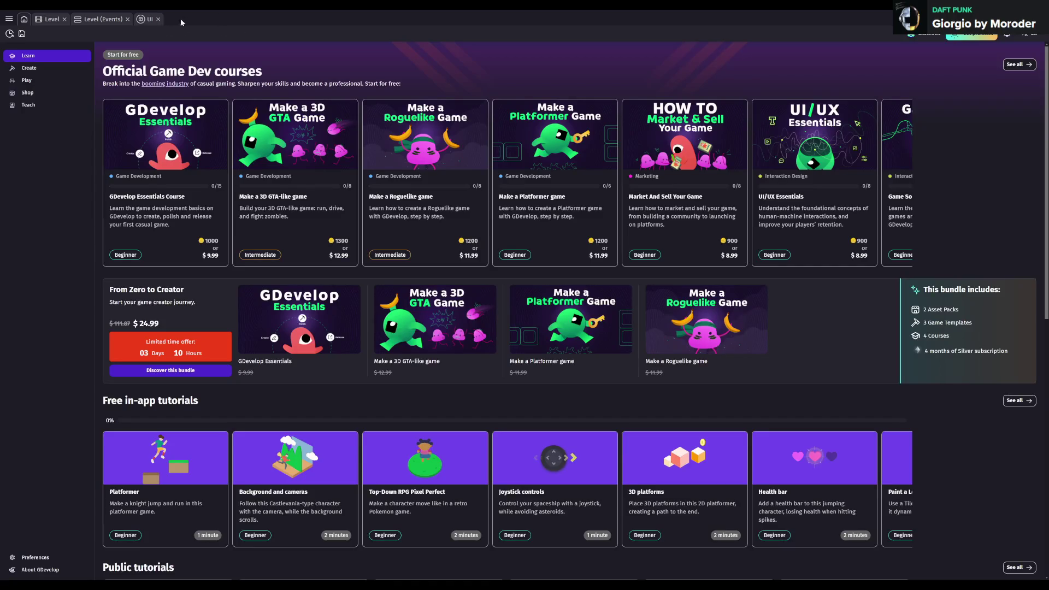
{"action": "left_click", "coordinate": [109, 23]}
{"action": "key", "text": "ctrl+s"}
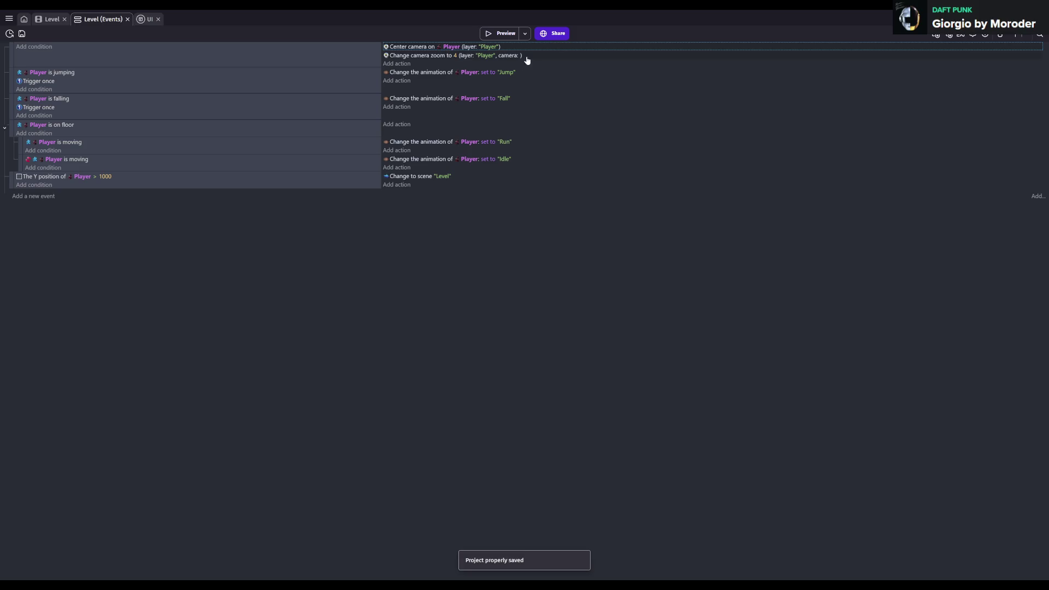
- Add a 'Create objects from an external layout' action for the UI layout to the top event
{"action": "left_click", "coordinate": [398, 63]}
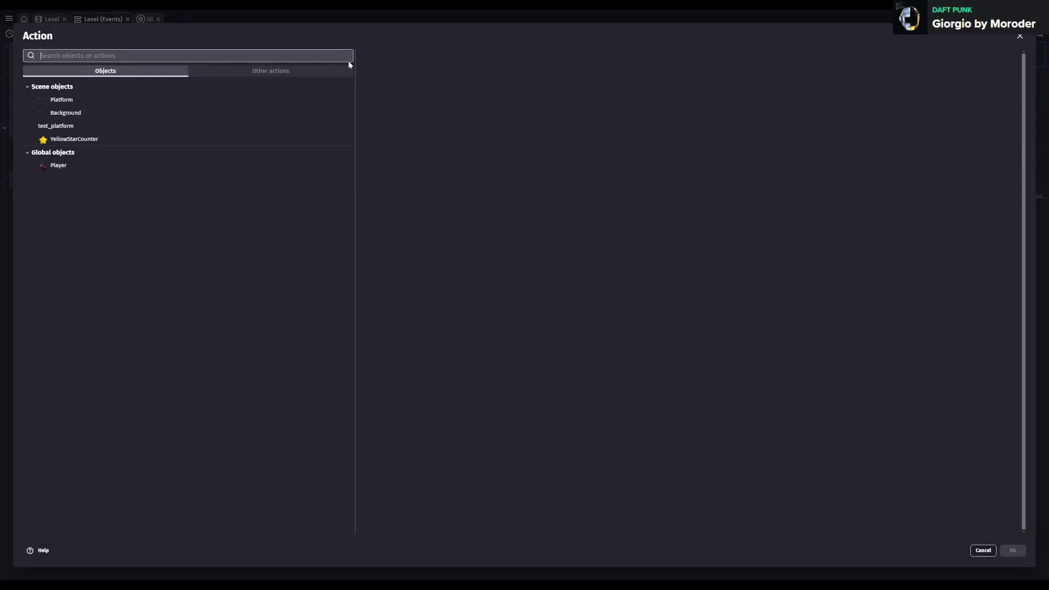
{"action": "type", "text": "create object"}
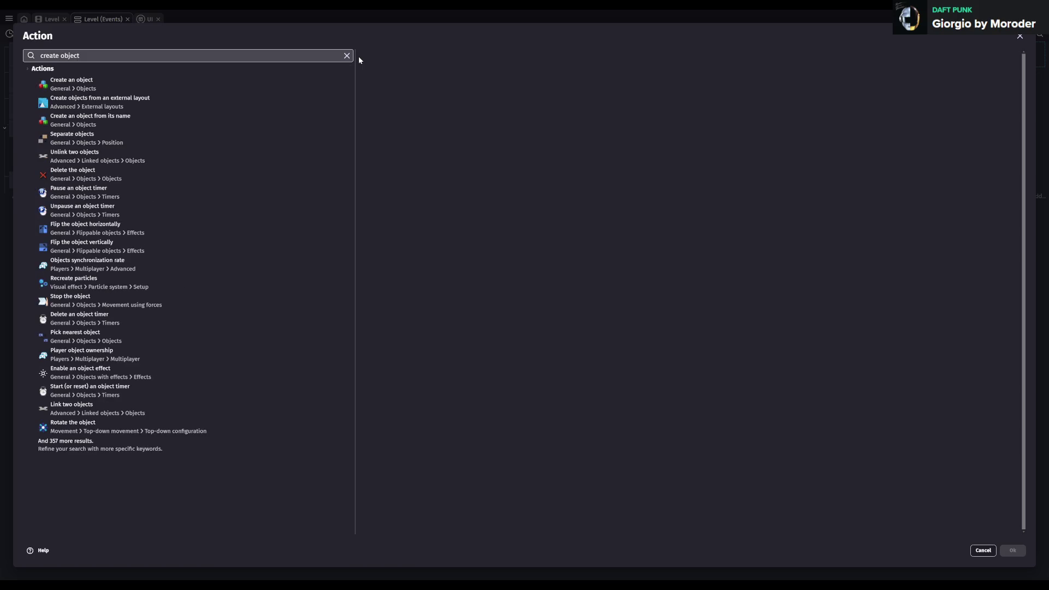
{"action": "left_click", "coordinate": [148, 100]}
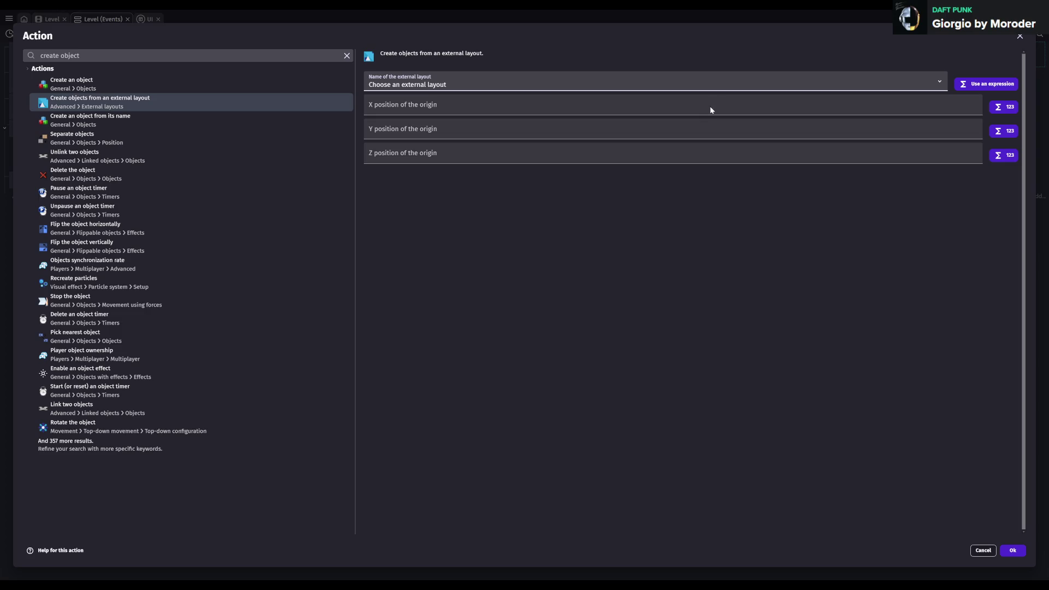
{"action": "left_click", "coordinate": [1013, 551]}
- Preview the game to check the top-right star counter, then save the project
{"action": "left_click", "coordinate": [498, 33]}
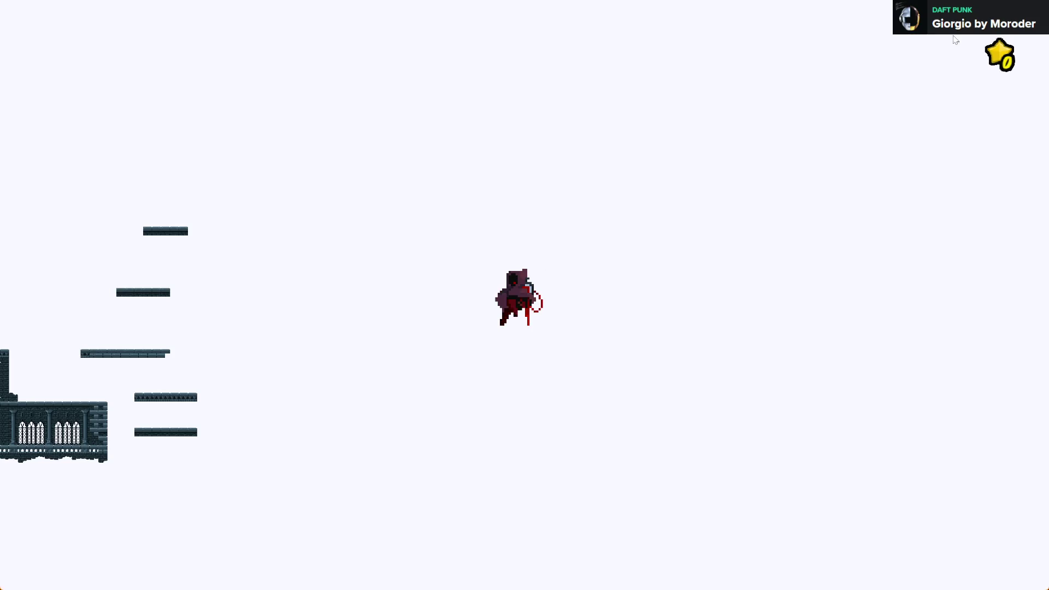
{"action": "key", "text": "alt+F4"}
{"action": "key", "text": "ctrl+s"}
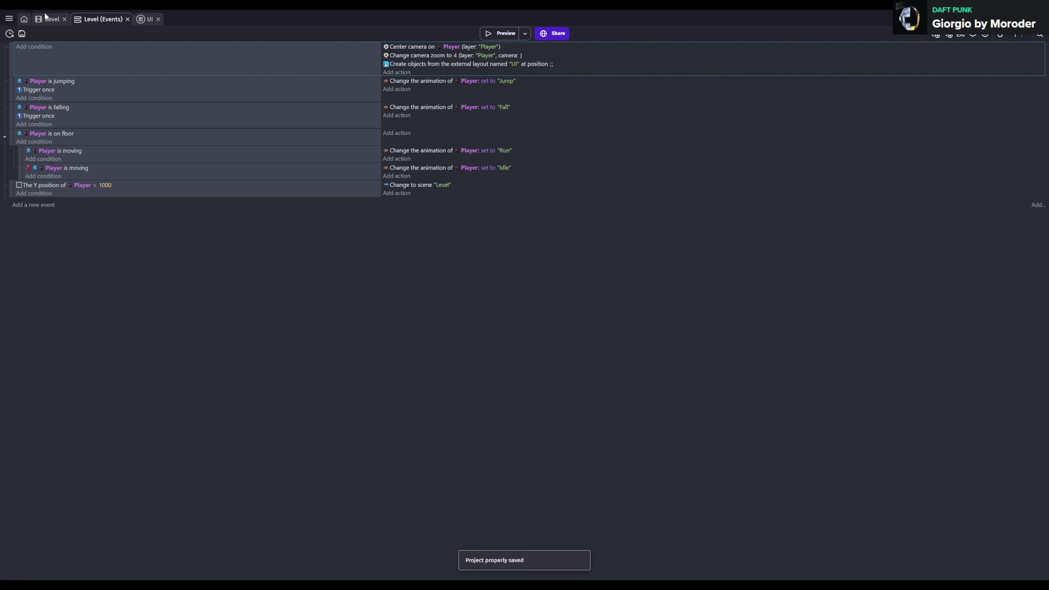
{"action": "left_click", "coordinate": [48, 19]}
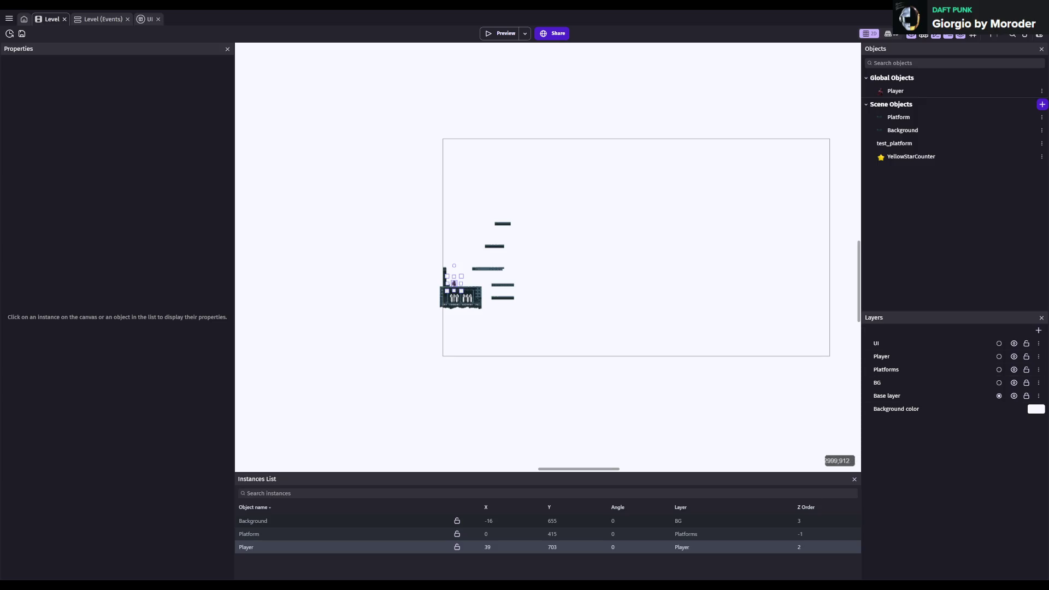
- Save the current project before making the backup copy
{"action": "left_click", "coordinate": [897, 119]}
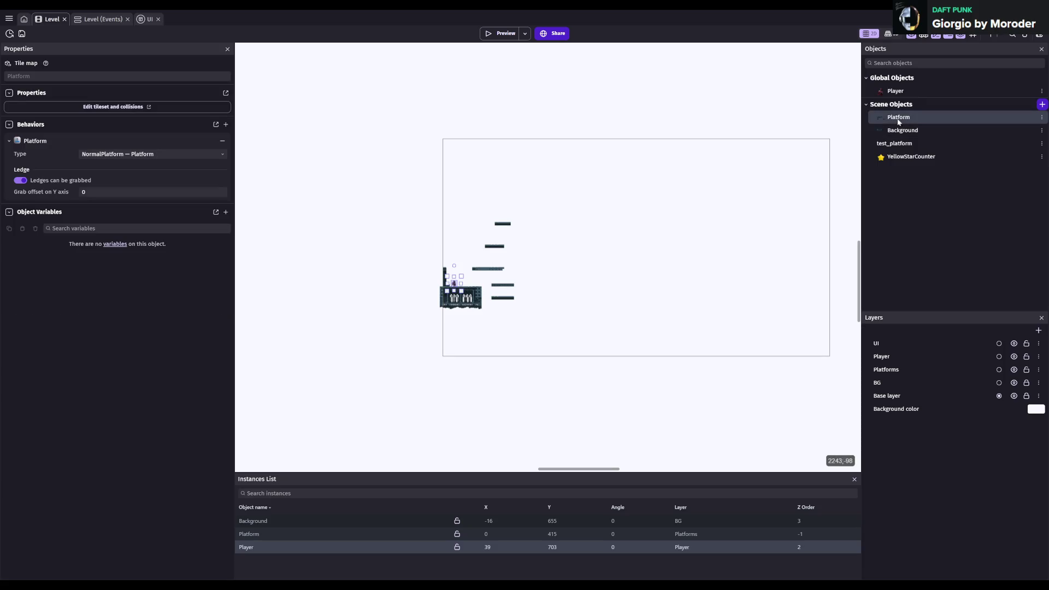
{"action": "key", "text": "ctrl+s"}
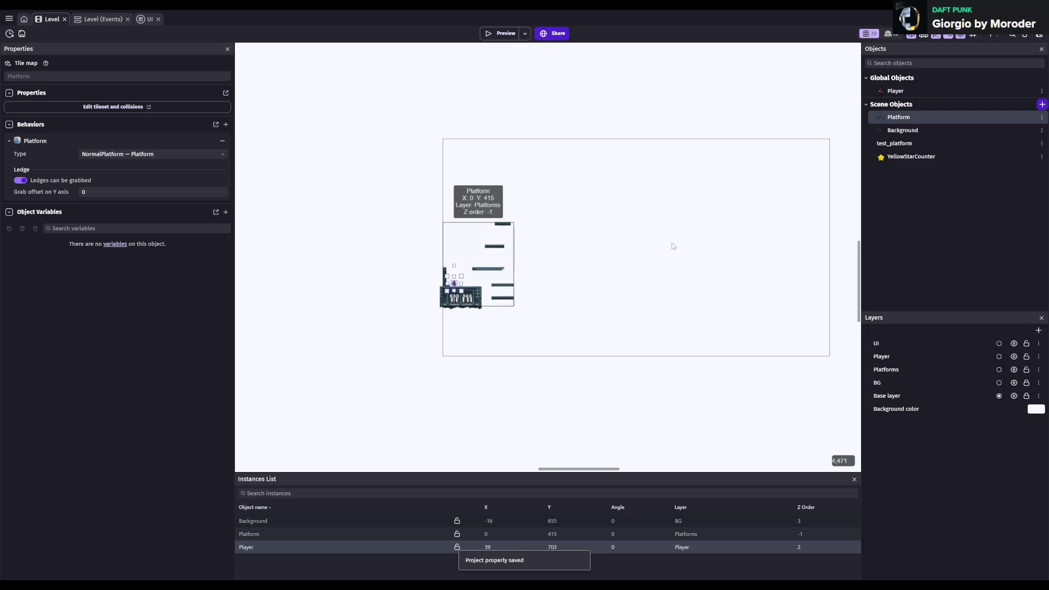
{"action": "left_click", "coordinate": [9, 19]}
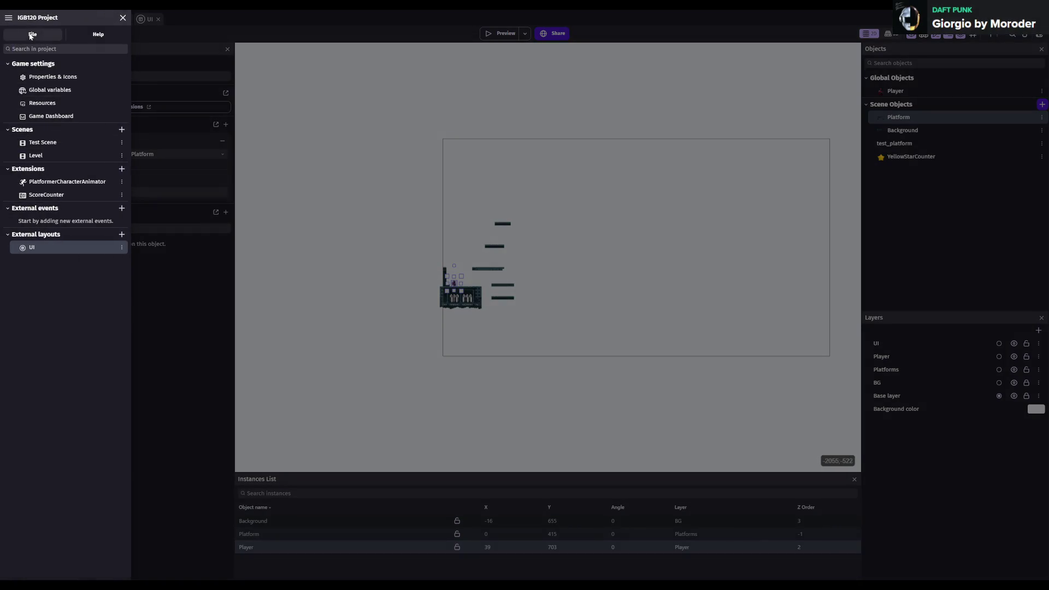
- Save a copy on this computer as 'IGB120 Project backup2', set to start a new game
{"action": "key", "text": "ctrl+shift+s"}
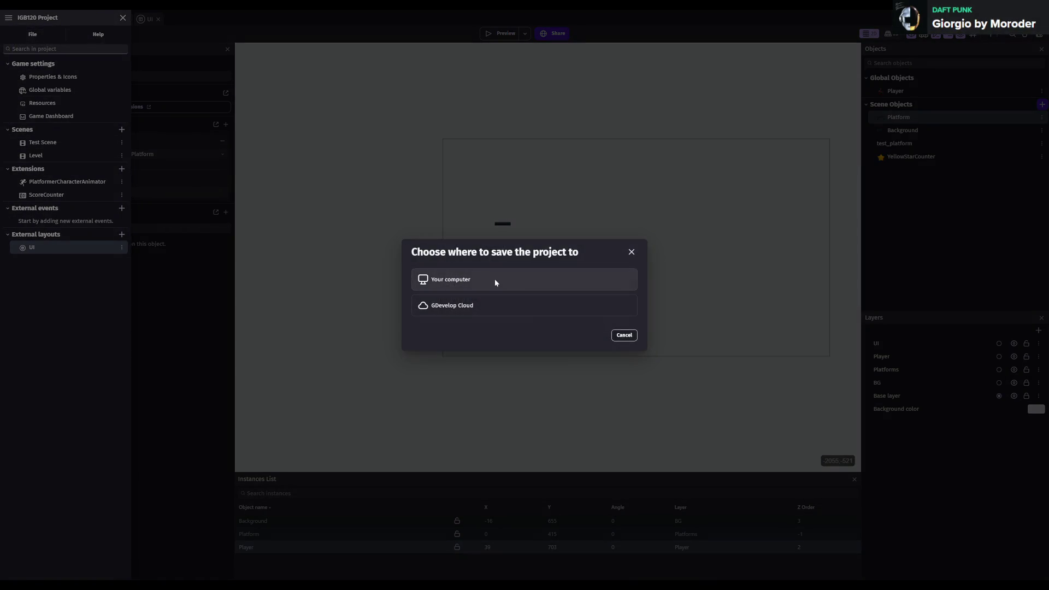
{"action": "left_click", "coordinate": [494, 278]}
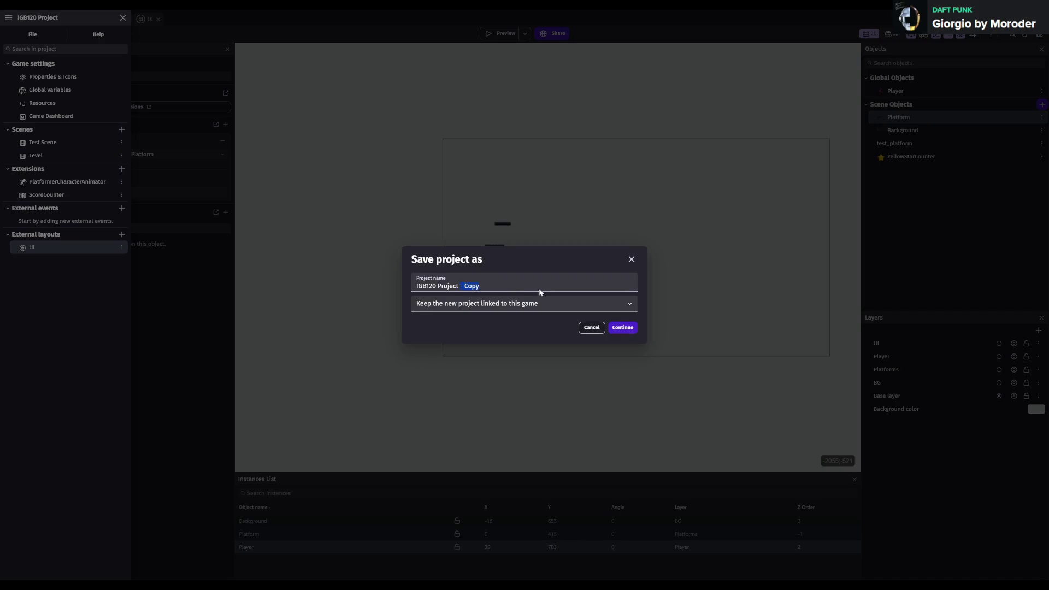
{"action": "type", "text": "backup2"}
{"action": "key", "text": "Tab"}
{"action": "key", "text": "Down"}
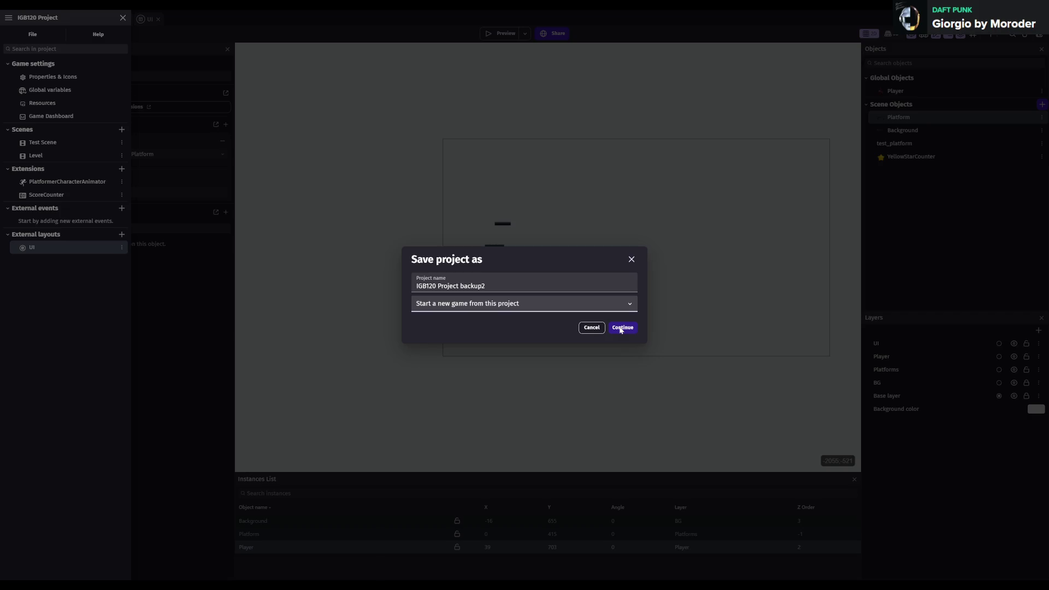
{"action": "left_click", "coordinate": [620, 331]}
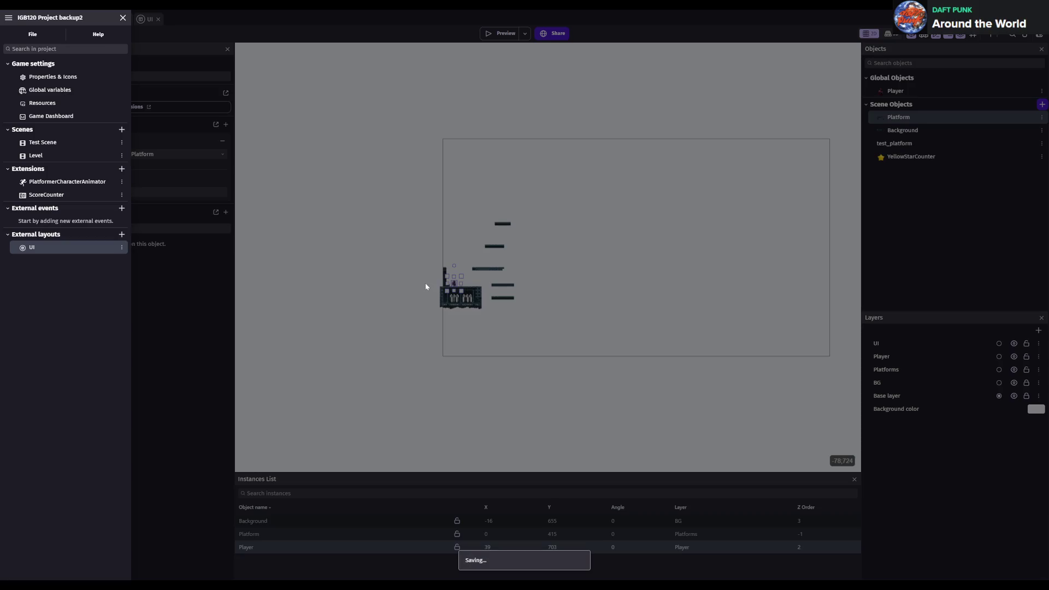
{"action": "left_click", "coordinate": [620, 151]}
{"action": "scroll", "coordinate": [611, 171], "scroll_direction": "up", "scroll_amount": 2}
{"action": "key", "text": "ctrl+s"}
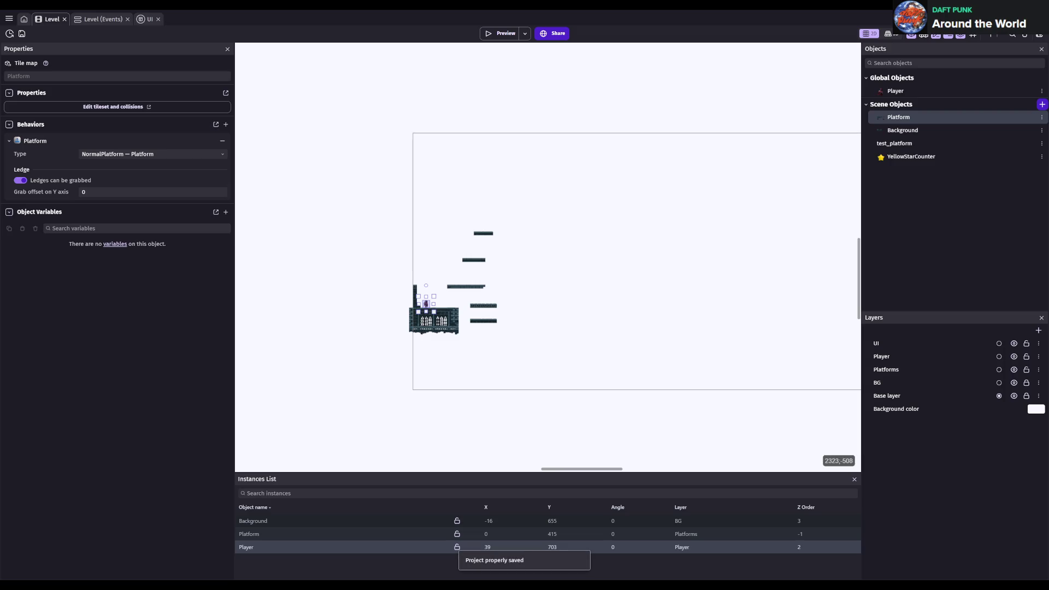
- Close the Level and Level (Events) tabs, reopen the Level scene, and save
{"action": "left_click", "coordinate": [64, 19]}
{"action": "left_click", "coordinate": [88, 19]}
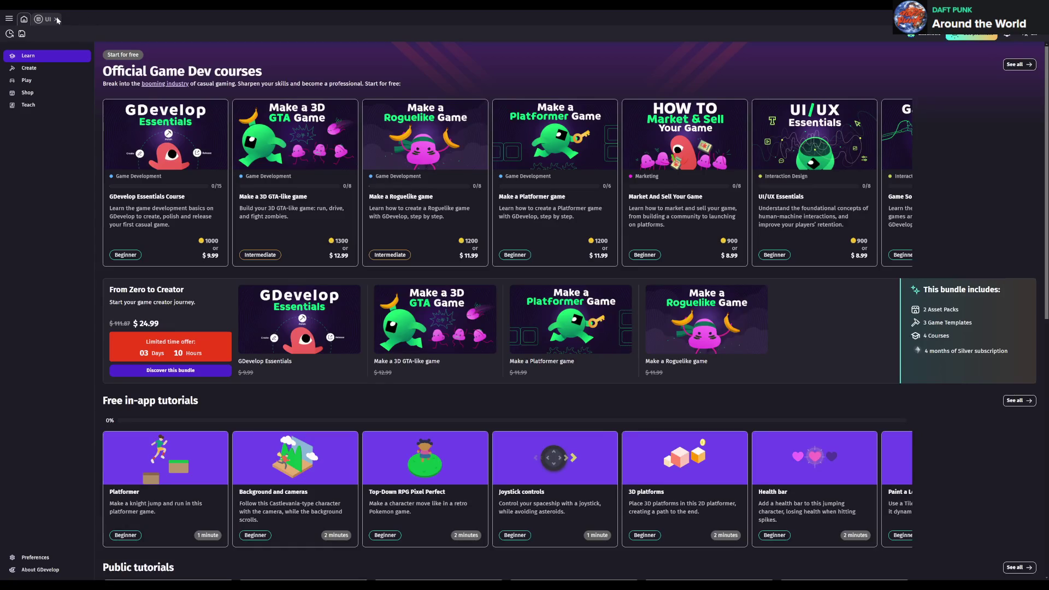
{"action": "left_click", "coordinate": [9, 20]}
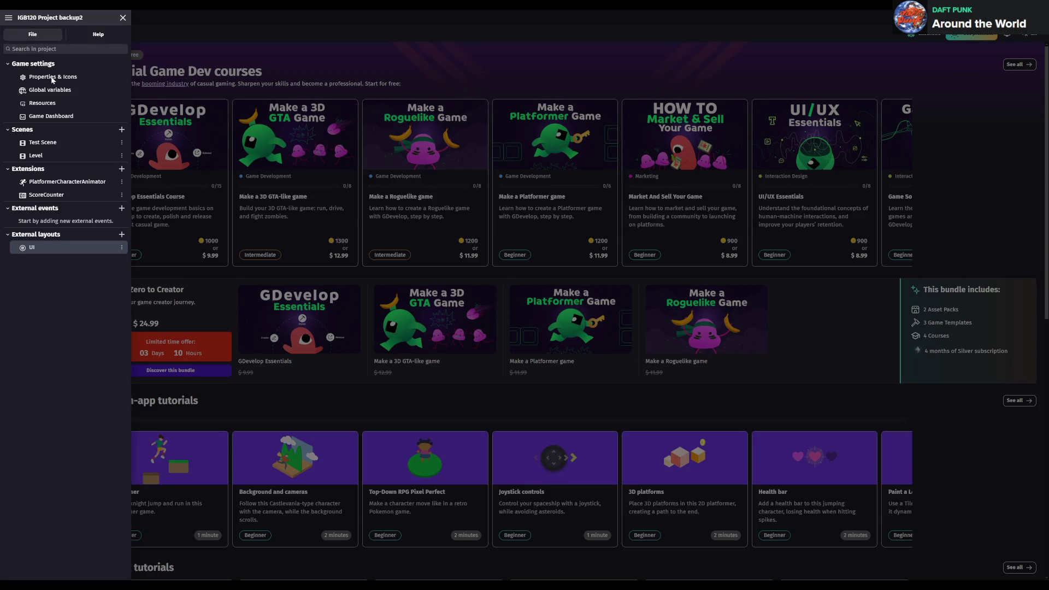
{"action": "left_click", "coordinate": [262, 91]}
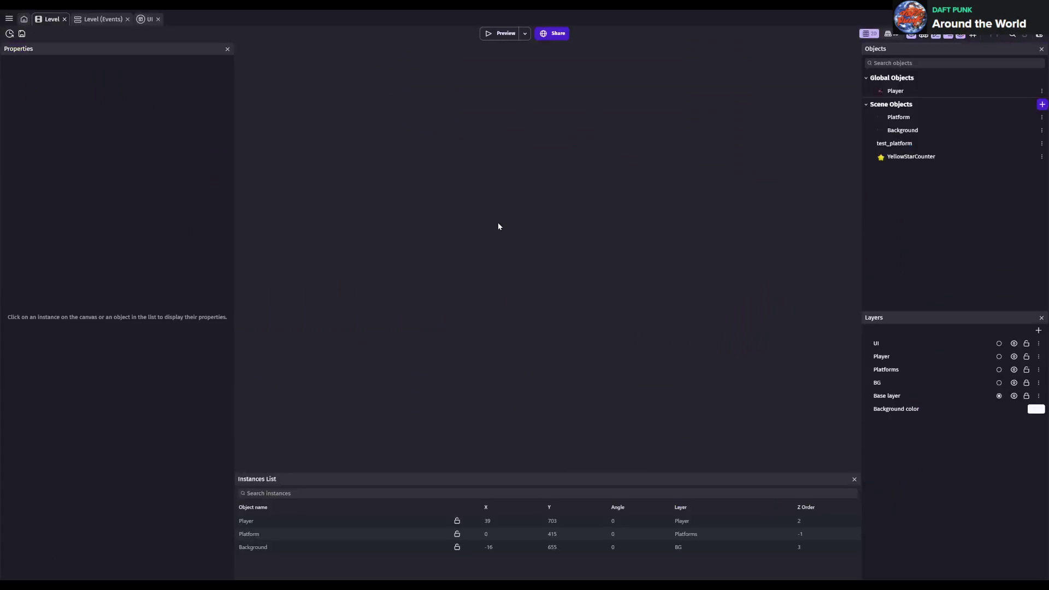
{"action": "scroll", "coordinate": [419, 270], "scroll_direction": "up", "scroll_amount": 5}
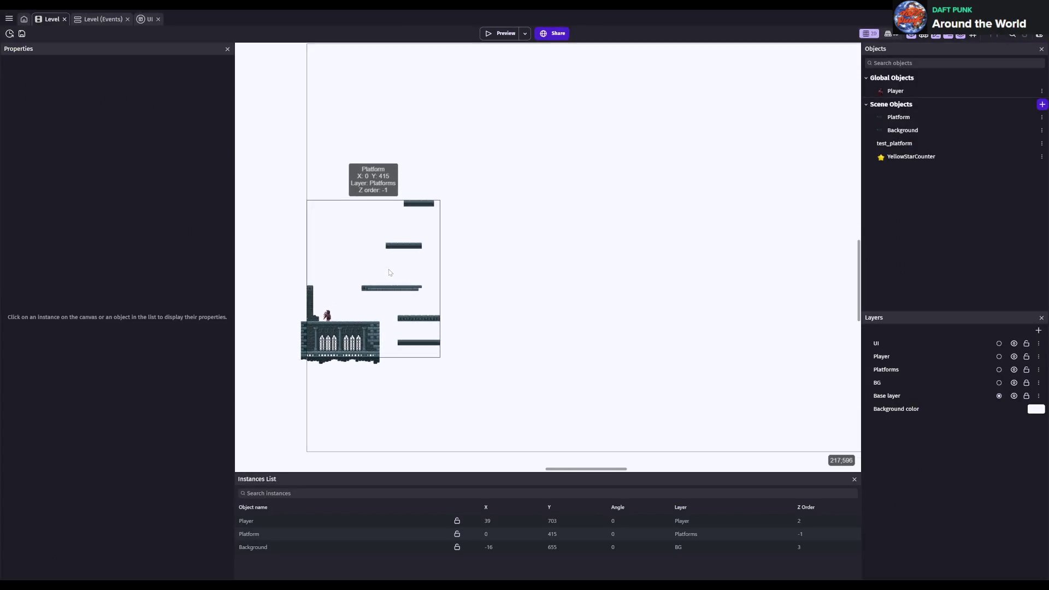
{"action": "scroll", "coordinate": [523, 243], "scroll_direction": "up", "scroll_amount": 1}
{"action": "key", "text": "ctrl+s"}
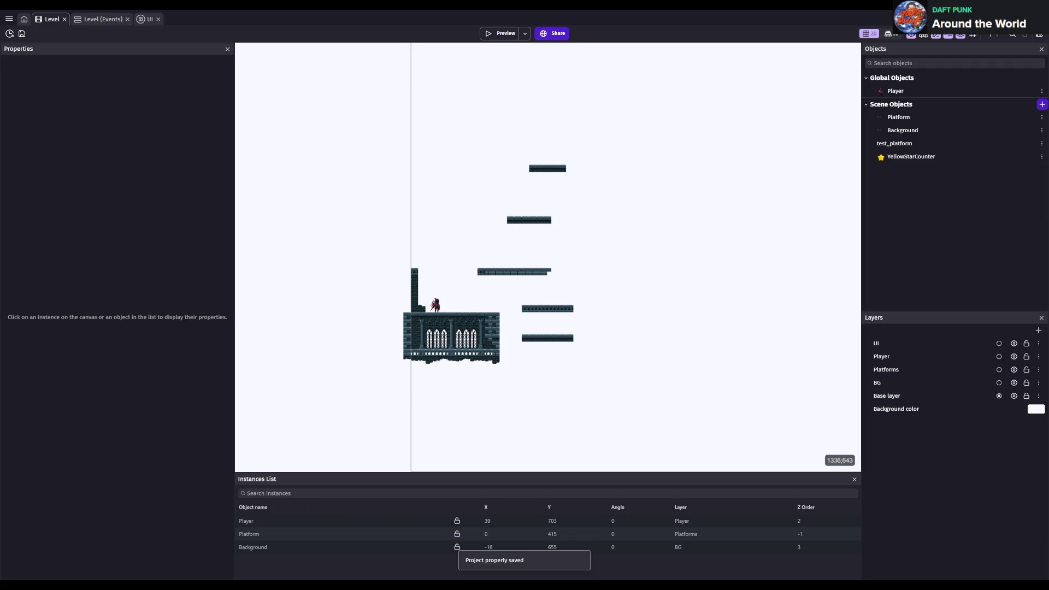
{"action": "left_click", "coordinate": [1008, 78]}
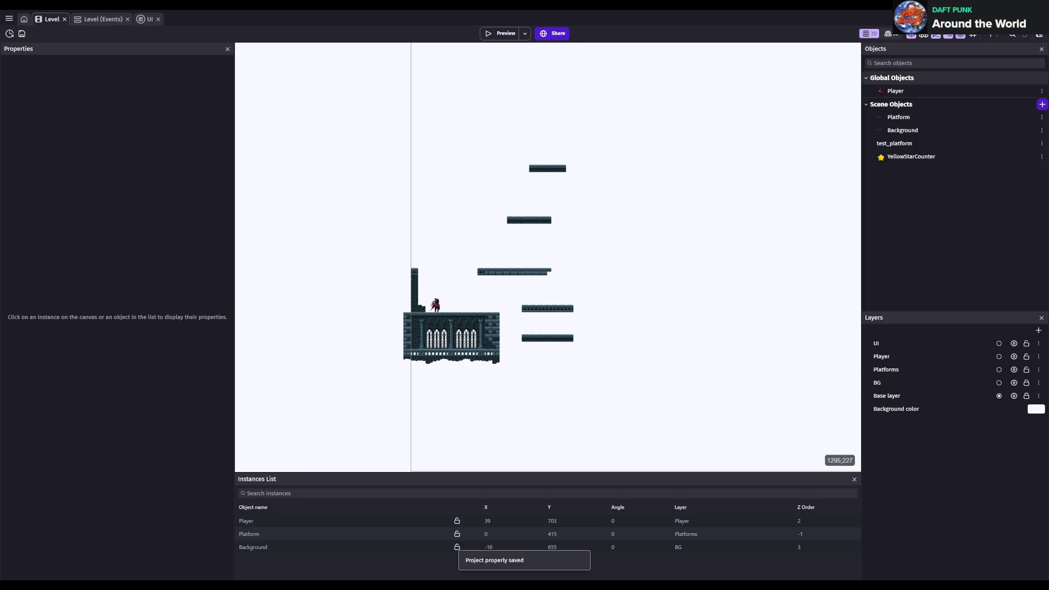
- Create a global objects folder named UI containing YellowStarCounter
{"action": "left_click", "coordinate": [1009, 78]}
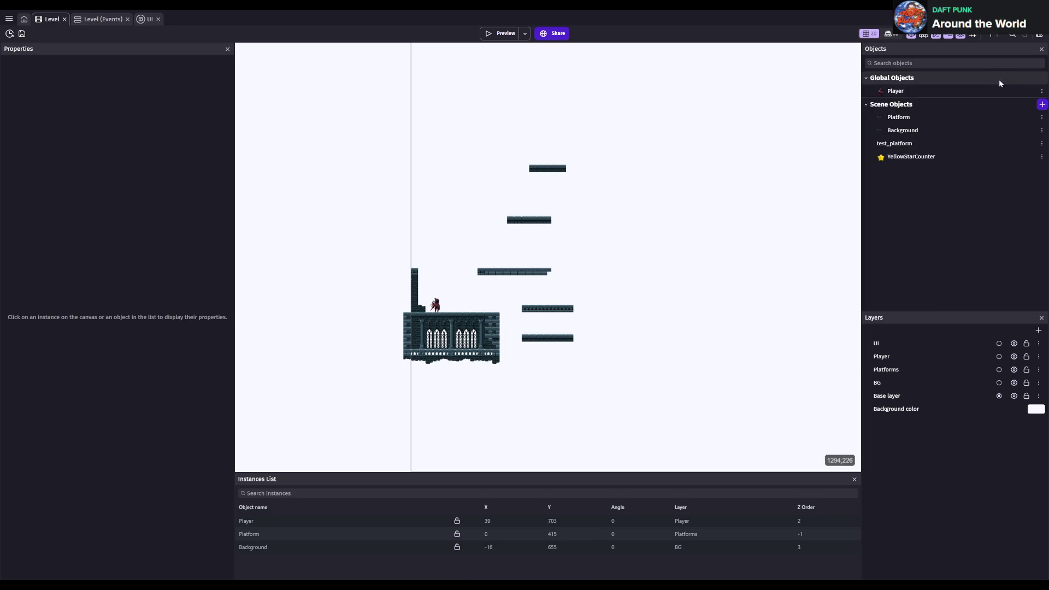
{"action": "left_click", "coordinate": [992, 84]}
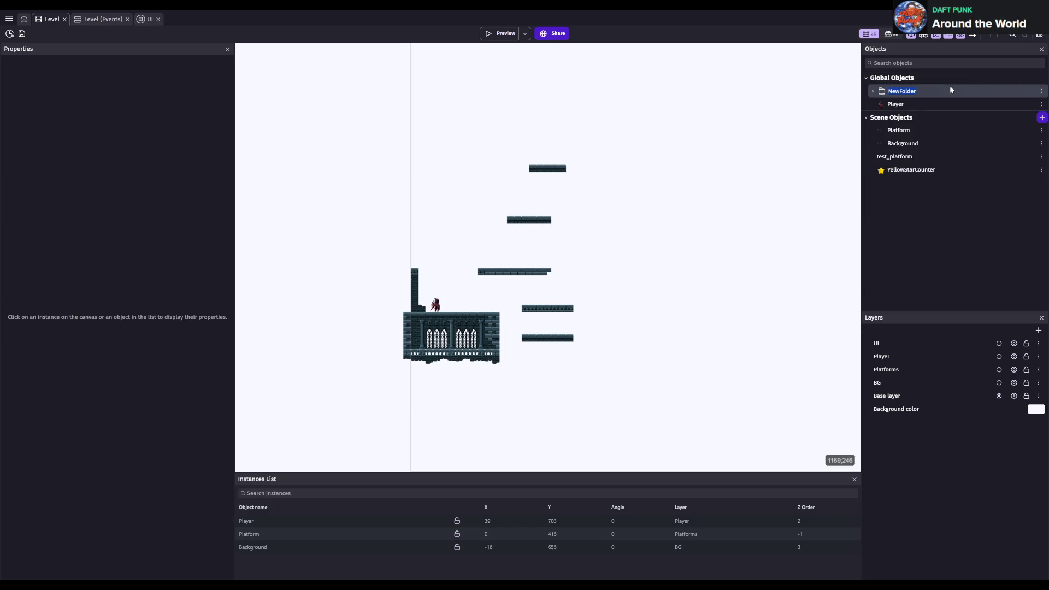
{"action": "left_click", "coordinate": [960, 212]}
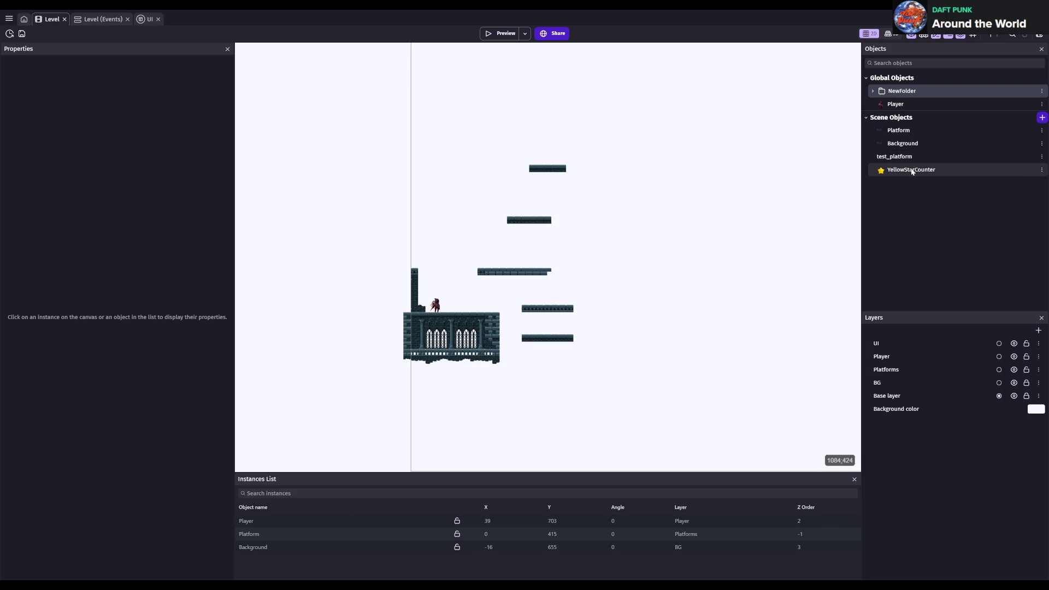
{"action": "left_click_drag", "start_coordinate": [911, 173], "coordinate": [924, 93]}
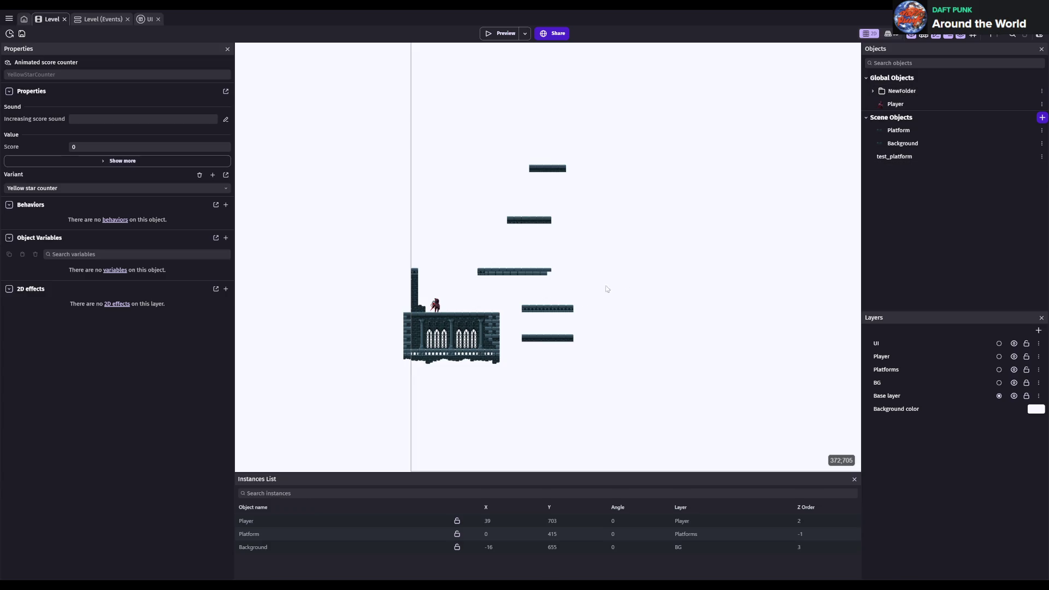
{"action": "left_click", "coordinate": [898, 93]}
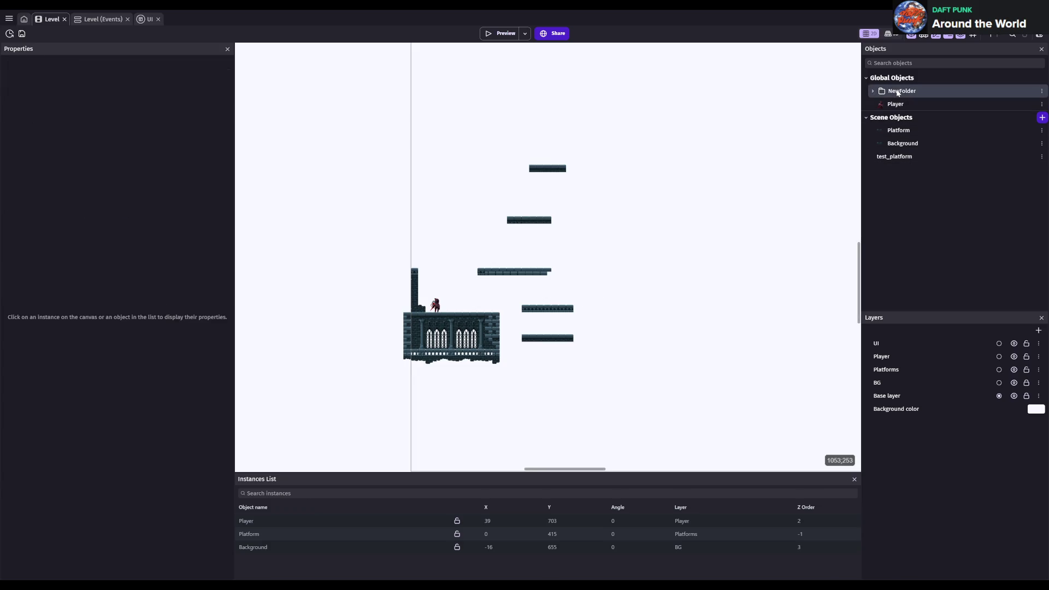
{"action": "left_click", "coordinate": [898, 93]}
{"action": "type", "text": "UI"}
{"action": "left_click", "coordinate": [896, 105]}
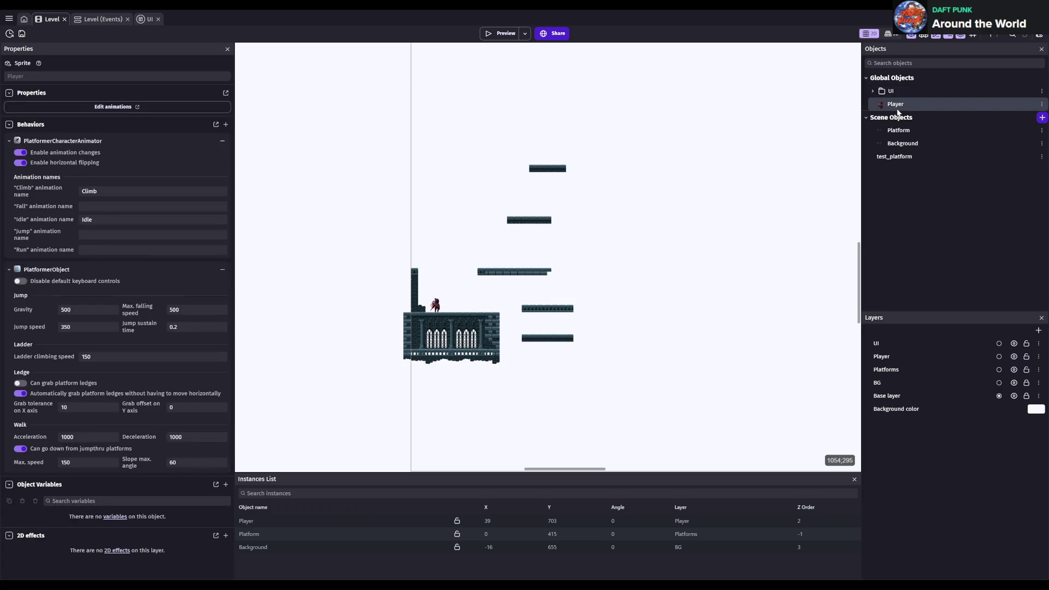
- Delete the test_platform object
{"action": "left_click", "coordinate": [911, 158]}
{"action": "key", "text": "Delete"}
{"action": "left_click", "coordinate": [623, 329]}
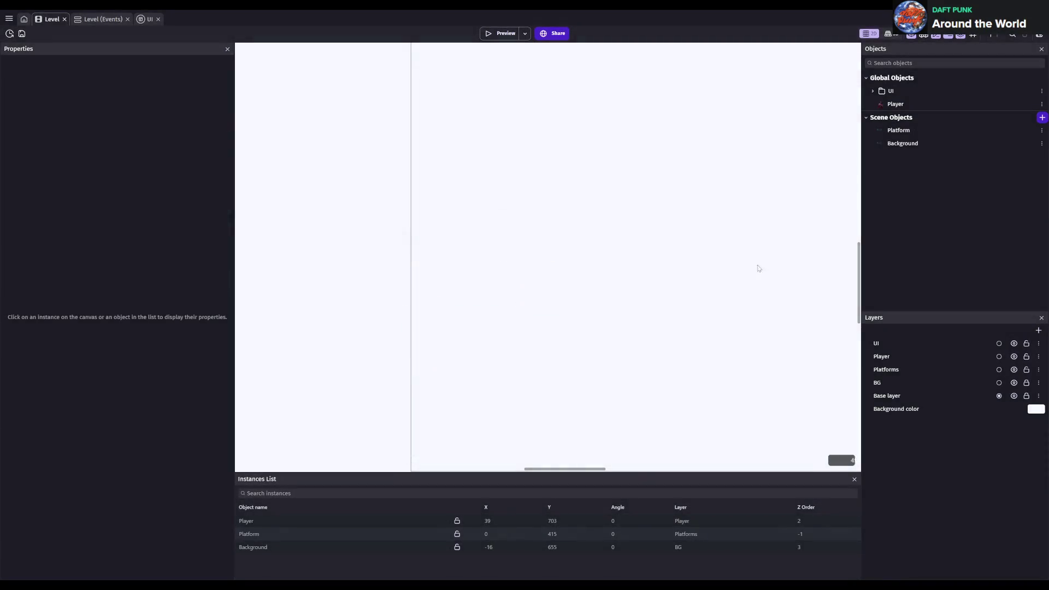
- Select the Platform tilemap and paint a column-capital tile on the left pillar
{"action": "key", "text": "ctrl+s"}
{"action": "scroll", "coordinate": [492, 309], "scroll_direction": "up", "scroll_amount": 5}
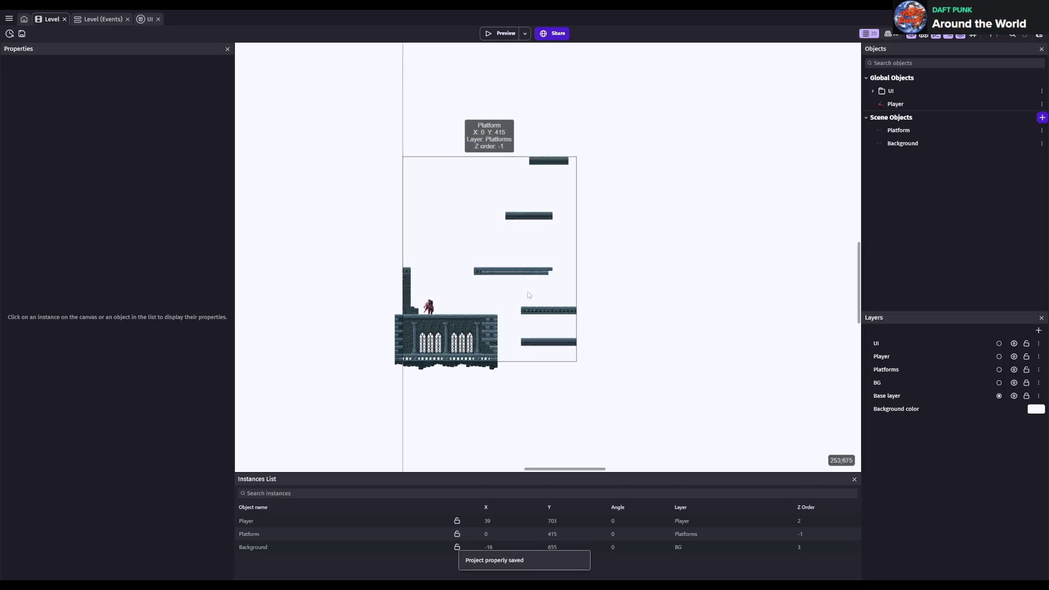
{"action": "scroll", "coordinate": [478, 315], "scroll_direction": "up", "scroll_amount": 5}
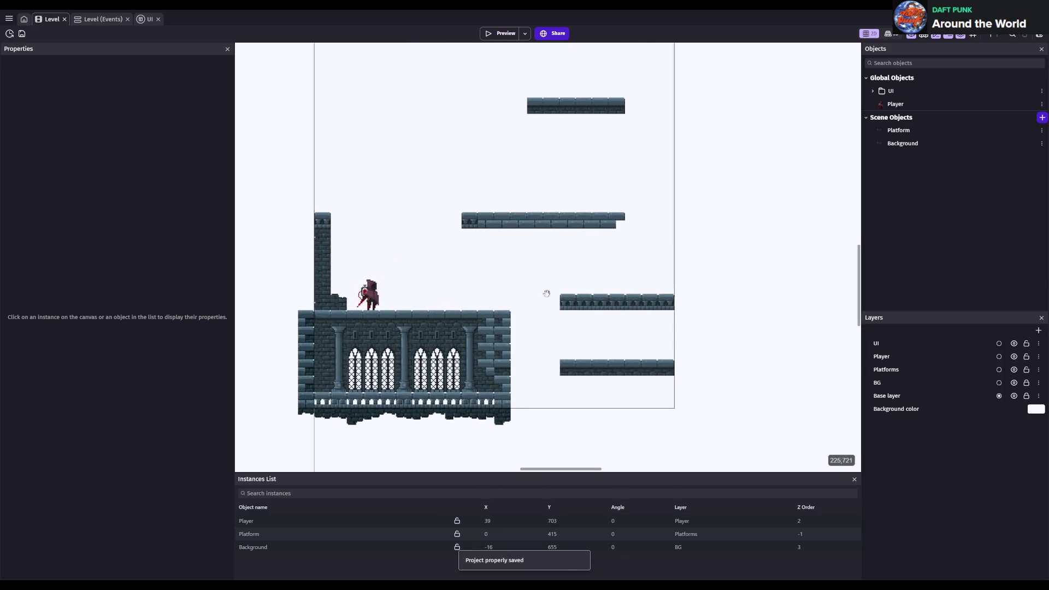
{"action": "key", "text": "ctrl+s"}
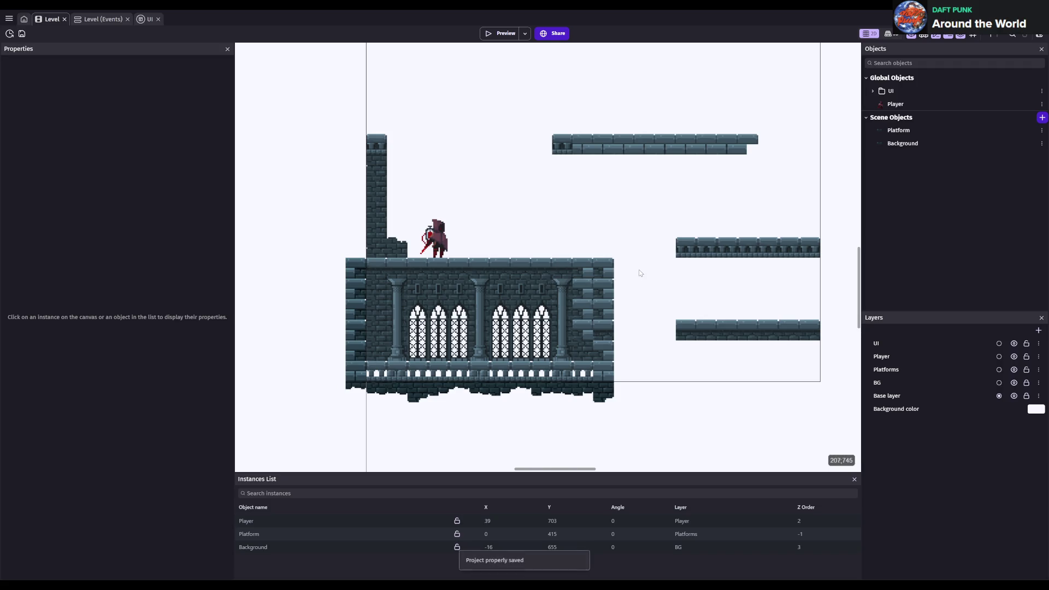
{"action": "scroll", "coordinate": [720, 305], "scroll_direction": "down", "scroll_amount": 3}
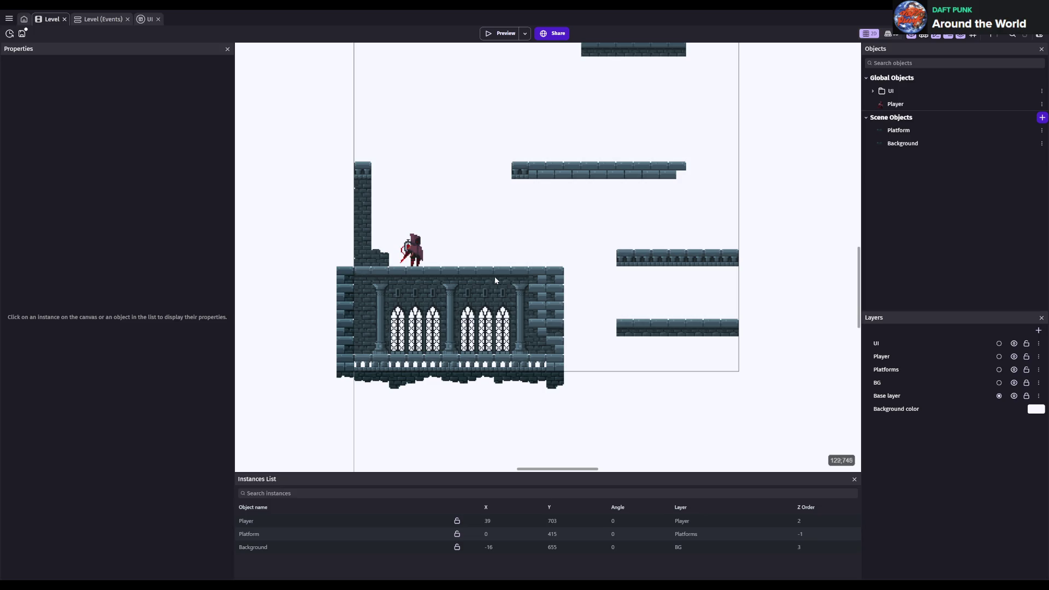
{"action": "left_click", "coordinate": [651, 310]}
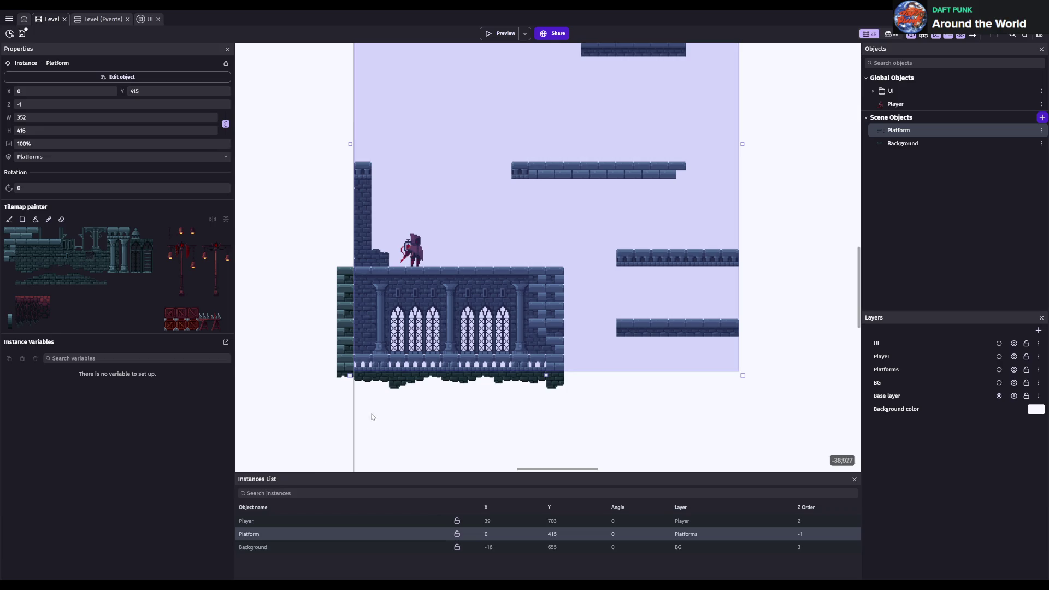
{"action": "left_click", "coordinate": [256, 546]}
{"action": "left_click", "coordinate": [256, 534]}
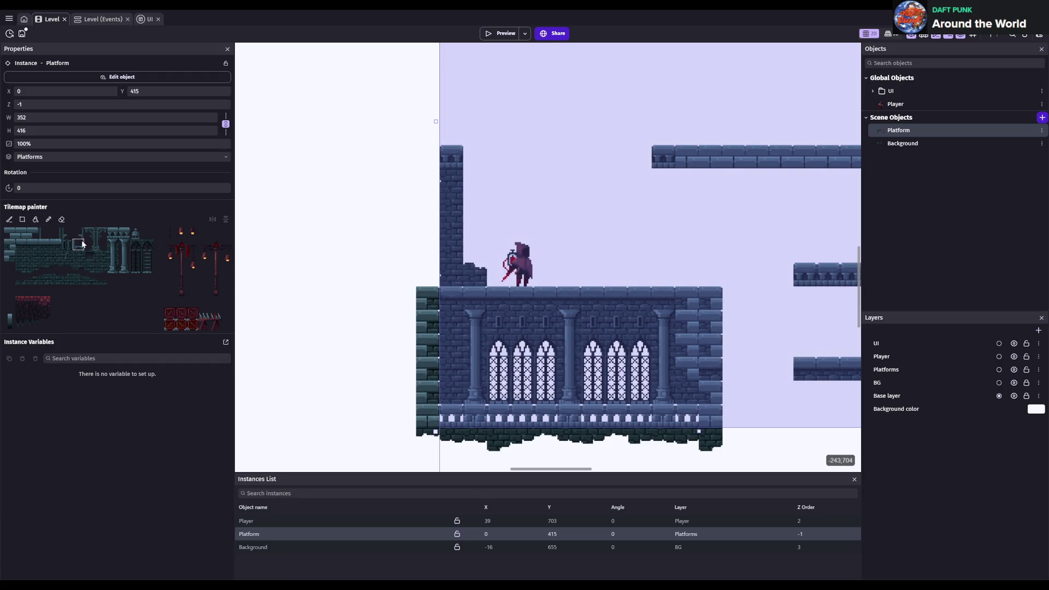
{"action": "left_click", "coordinate": [113, 234]}
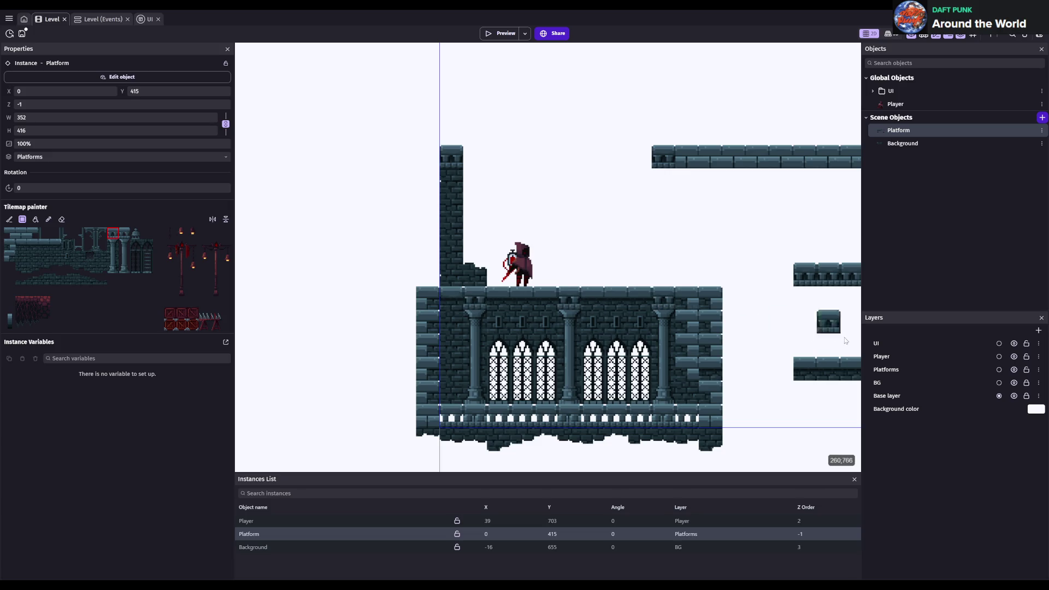
{"action": "left_click", "coordinate": [475, 343]}
{"action": "key", "text": "ctrl+s"}
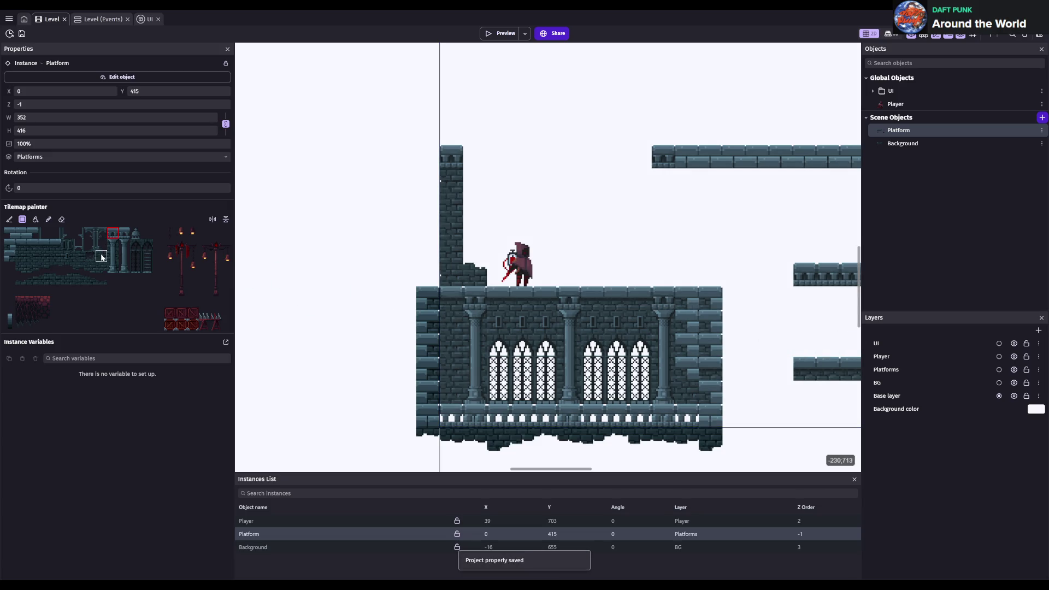
- Paint a small tile right of the platform using the top-left tileset tile
{"action": "left_click", "coordinate": [106, 259]}
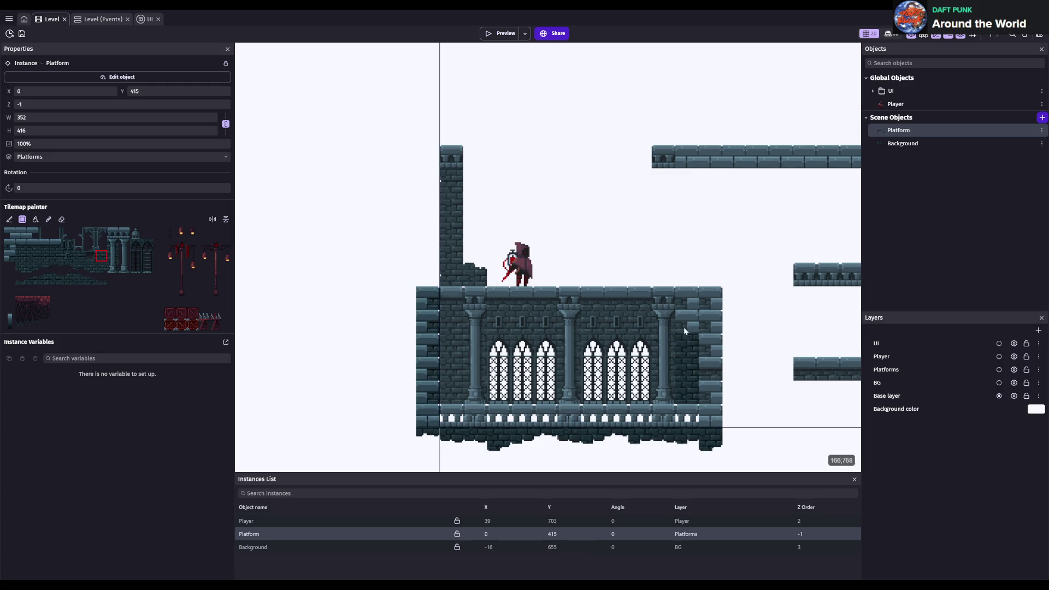
{"action": "left_click", "coordinate": [10, 244]}
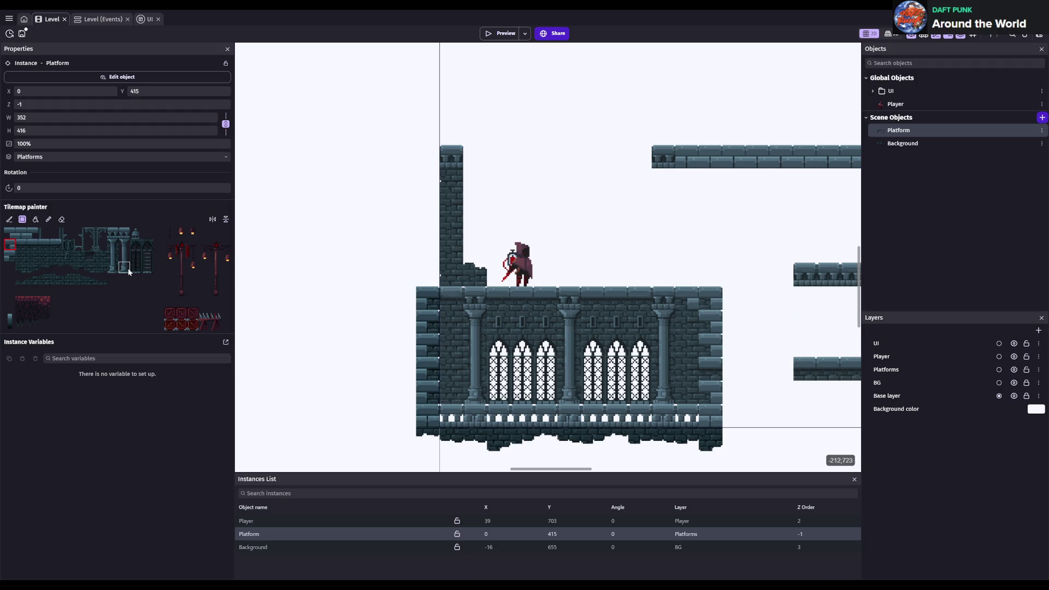
{"action": "key", "text": "ctrl+s"}
{"action": "left_click", "coordinate": [758, 344]}
{"action": "scroll", "coordinate": [729, 342], "scroll_direction": "down", "scroll_amount": 2}
{"action": "mouse_move", "coordinate": [729, 342]}
{"action": "left_mouse_down"}
{"action": "mouse_move", "coordinate": [665, 309]}
{"action": "mouse_move", "coordinate": [654, 321]}
{"action": "left_mouse_up"}
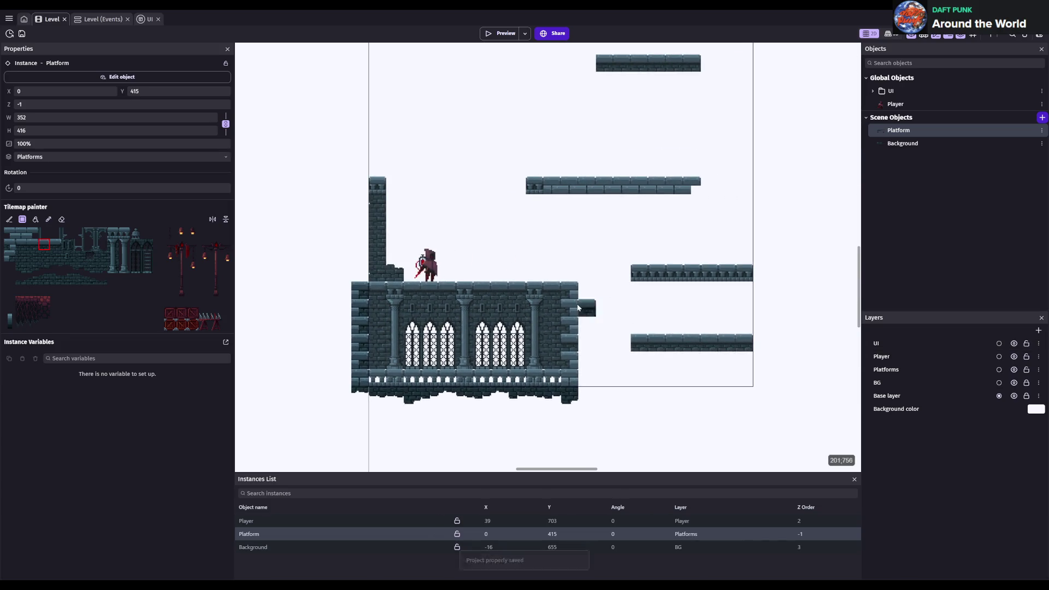
{"action": "key", "text": "ctrl+s"}
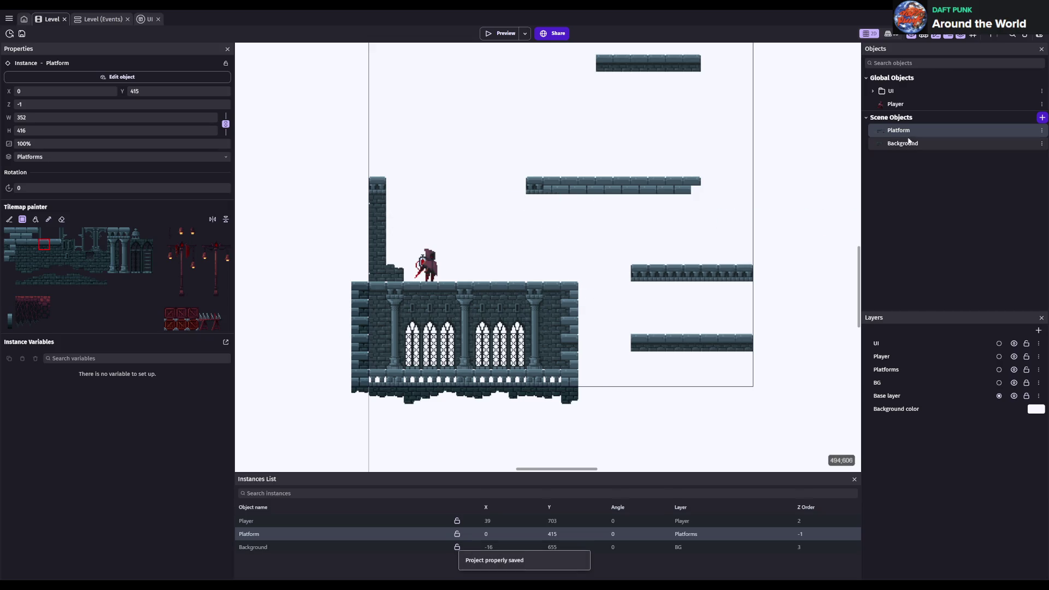
- Paint an extra row of tiles under the upper ledge, extending it to the right
{"action": "left_click_drag", "start_coordinate": [552, 206], "coordinate": [604, 203]}
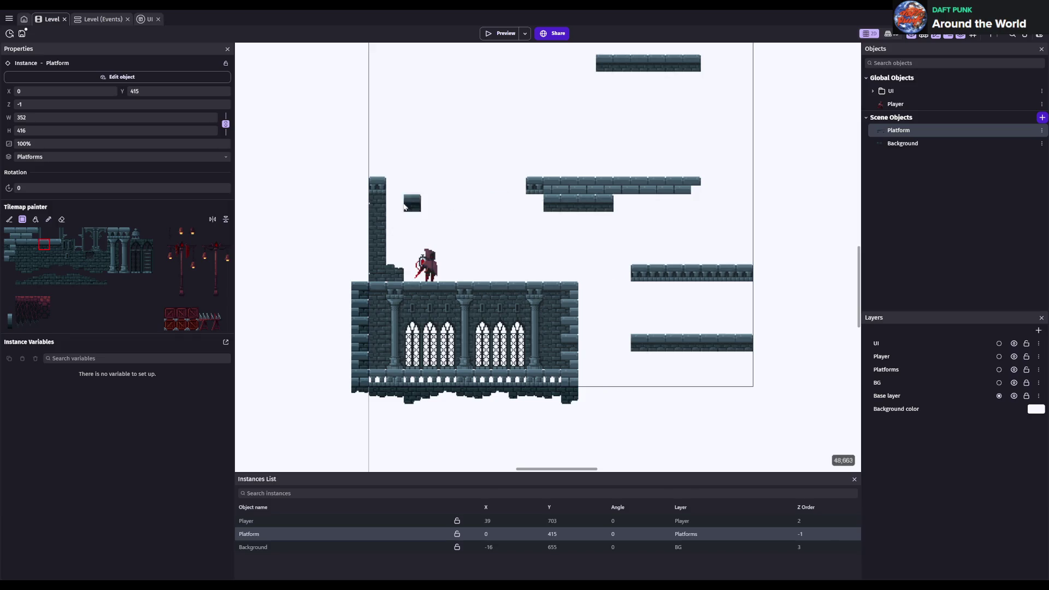
{"action": "left_click", "coordinate": [32, 244]}
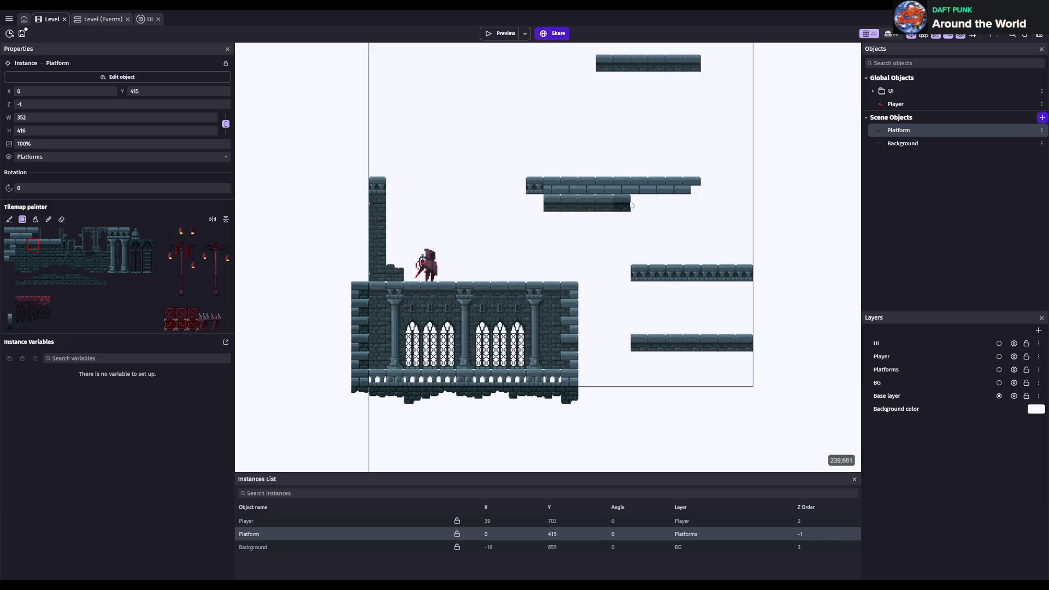
{"action": "left_click_drag", "start_coordinate": [658, 204], "coordinate": [675, 202]}
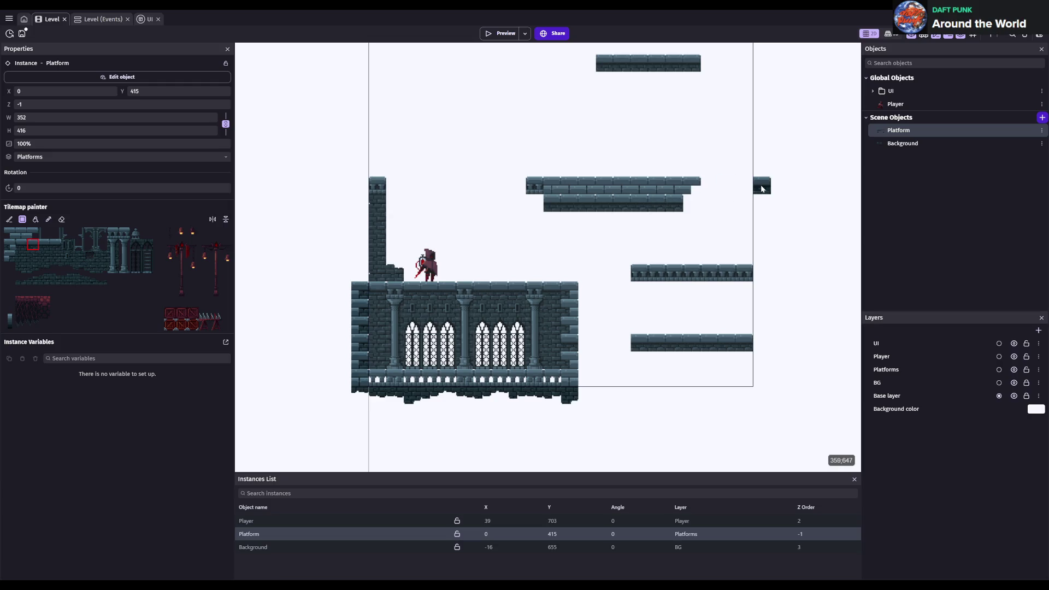
{"action": "key", "text": "ctrl+s"}
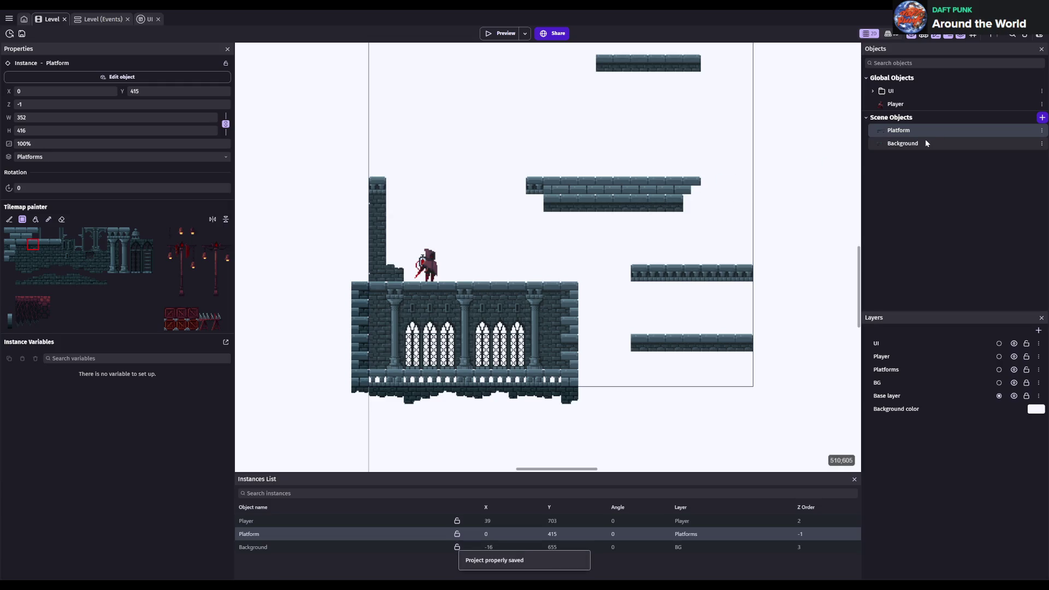
{"action": "left_click", "coordinate": [925, 143]}
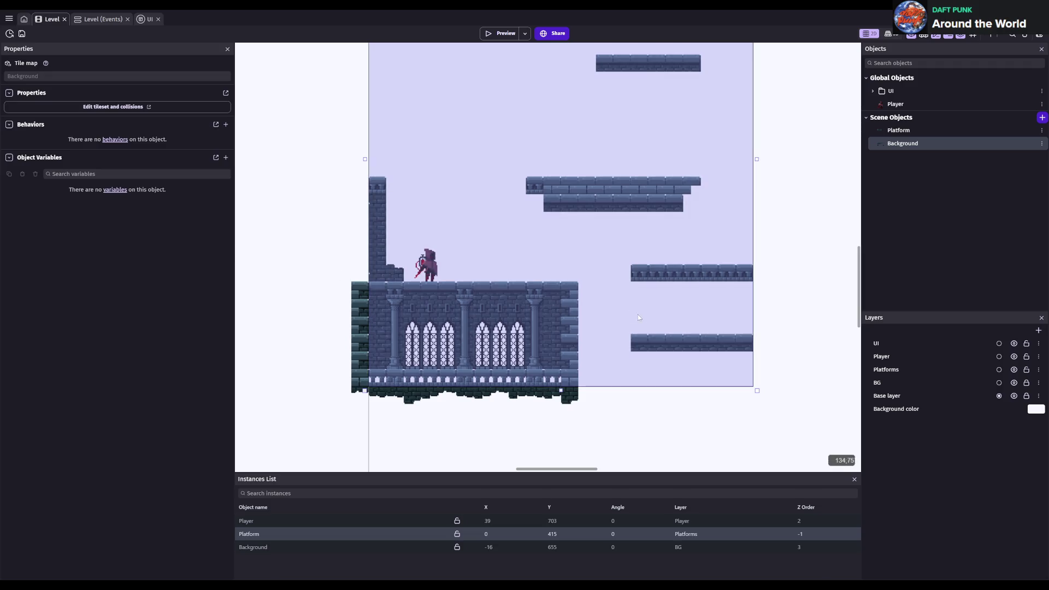
- Select the Background tilemap and paint a trial brick wall beneath the upper ledge
{"action": "left_click", "coordinate": [298, 550]}
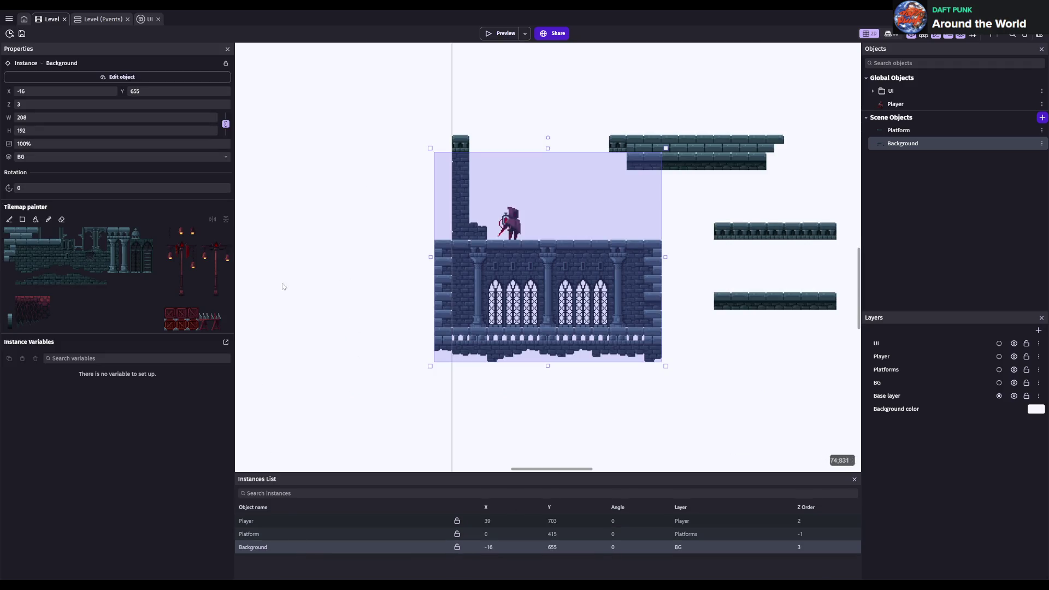
{"action": "left_click", "coordinate": [44, 256]}
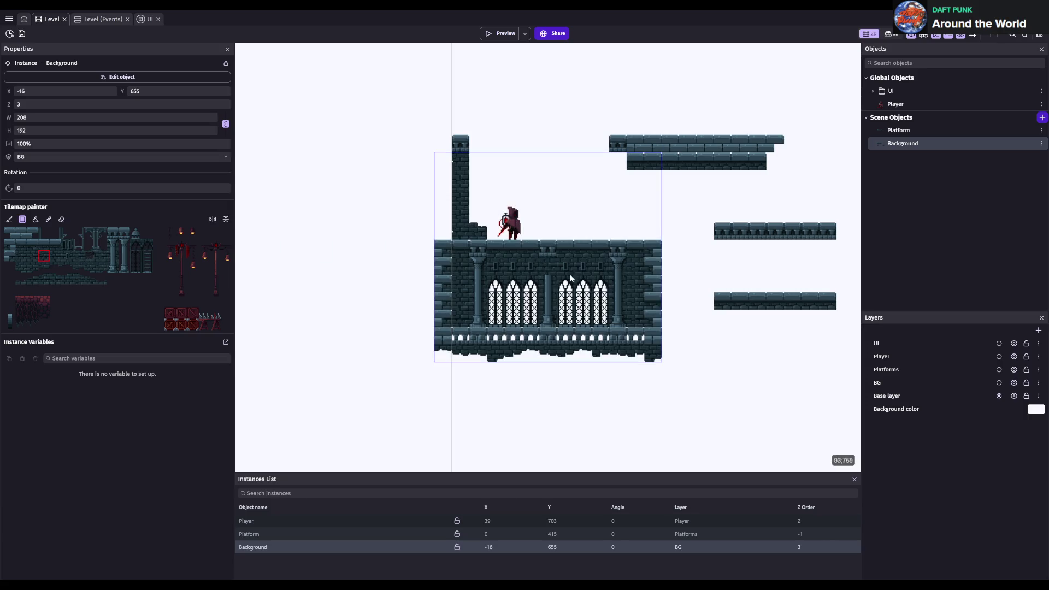
{"action": "left_click", "coordinate": [636, 181]}
{"action": "mouse_move", "coordinate": [640, 182]}
{"action": "left_mouse_down"}
{"action": "mouse_move", "coordinate": [640, 236]}
{"action": "mouse_move", "coordinate": [766, 225]}
{"action": "left_mouse_up"}
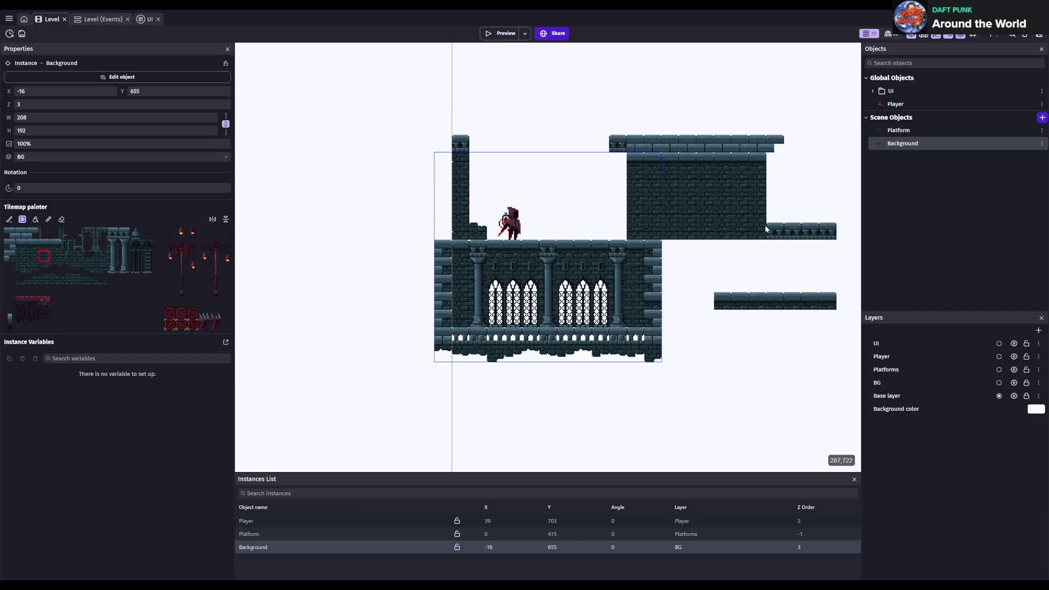
{"action": "mouse_move", "coordinate": [672, 243]}
{"action": "left_mouse_down"}
{"action": "mouse_move", "coordinate": [753, 346]}
{"action": "mouse_move", "coordinate": [762, 294]}
{"action": "mouse_move", "coordinate": [763, 350]}
{"action": "mouse_move", "coordinate": [758, 254]}
{"action": "left_mouse_up"}
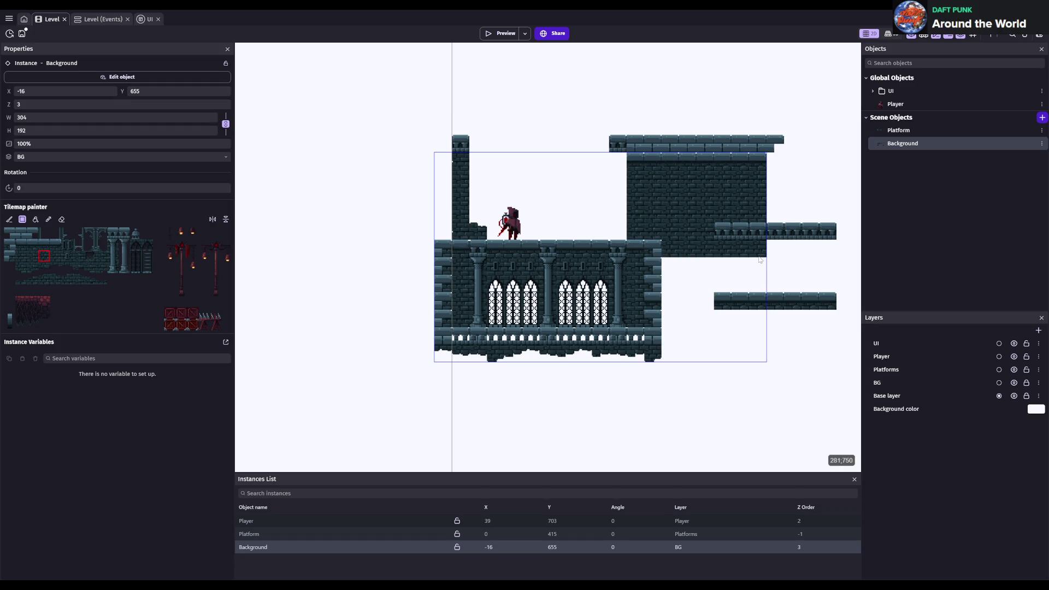
{"action": "left_click", "coordinate": [741, 232]}
- Undo the stray brick and erase the trial brick wall under the ledge
{"action": "key", "text": "ctrl+z"}
{"action": "left_click", "coordinate": [63, 220]}
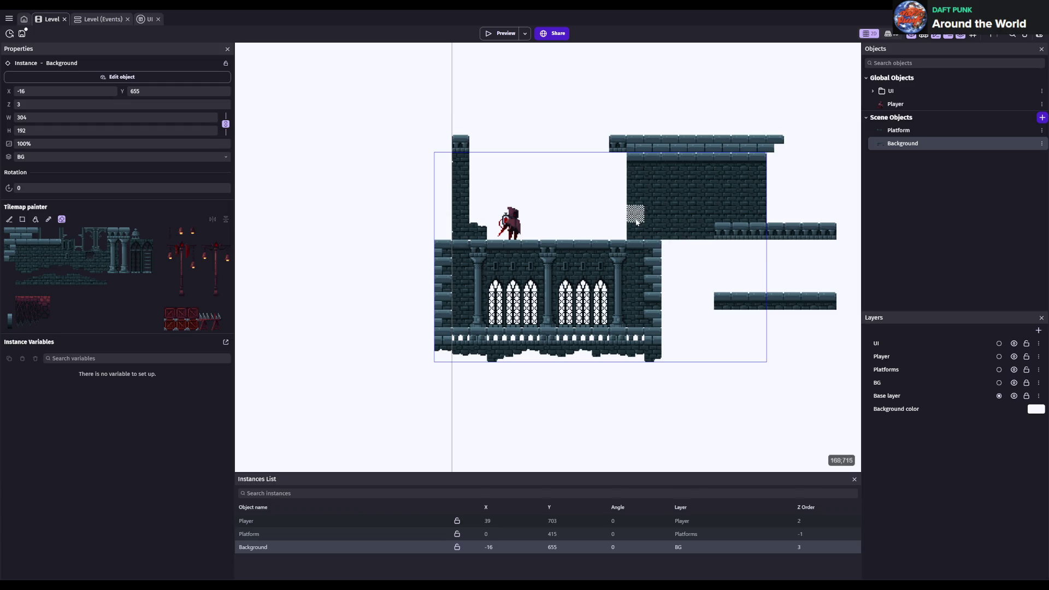
{"action": "mouse_move", "coordinate": [634, 230]}
{"action": "left_mouse_down"}
{"action": "mouse_move", "coordinate": [847, 237]}
{"action": "mouse_move", "coordinate": [705, 231]}
{"action": "left_mouse_up"}
{"action": "mouse_move", "coordinate": [628, 213]}
{"action": "left_mouse_down"}
{"action": "mouse_move", "coordinate": [790, 213]}
{"action": "mouse_move", "coordinate": [759, 195]}
{"action": "left_mouse_up"}
{"action": "left_click_drag", "start_coordinate": [634, 177], "coordinate": [770, 178]}
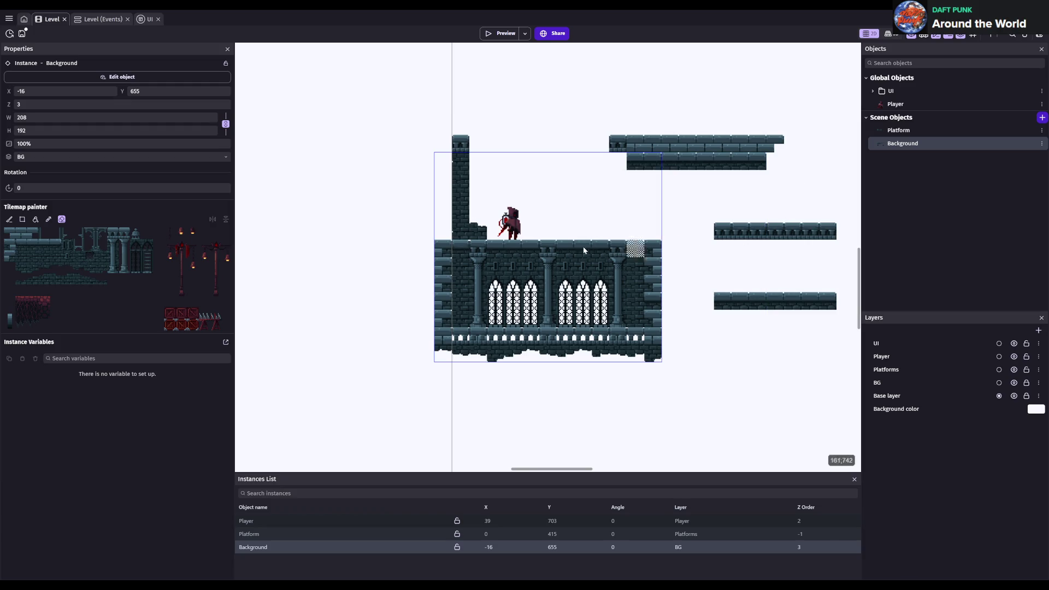
{"action": "left_click", "coordinate": [49, 260]}
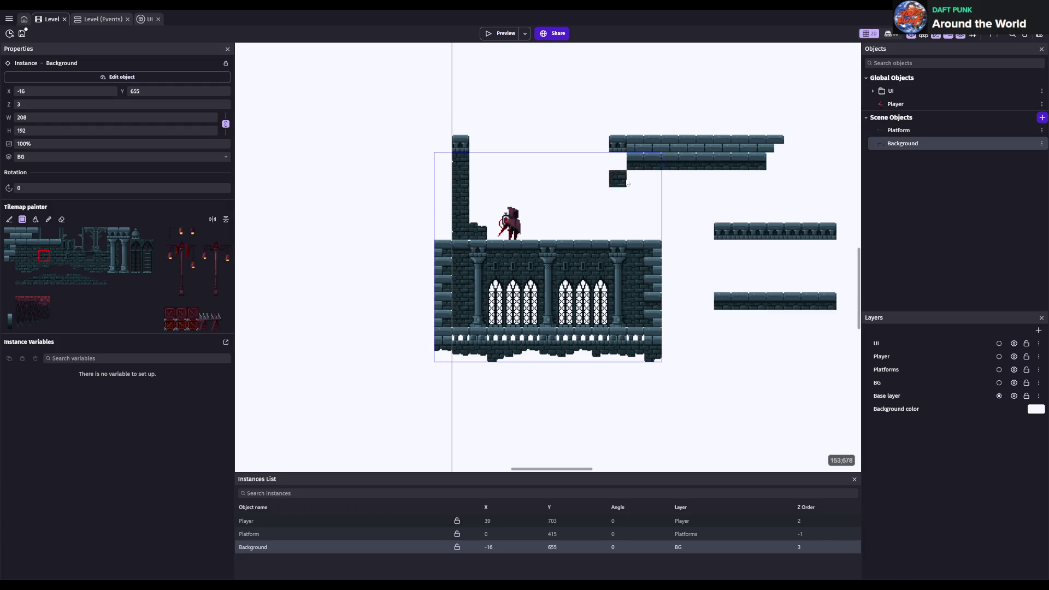
{"action": "key", "text": "ctrl+s"}
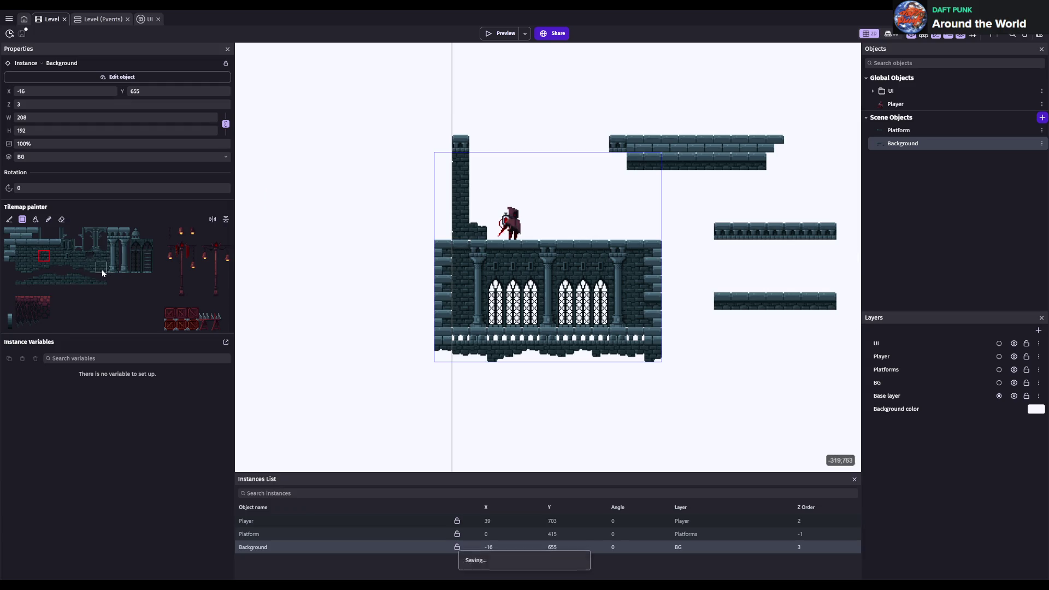
- Paint jagged underside tiles and bottom-edge tiles beneath the upper floating ledge
{"action": "left_click", "coordinate": [21, 267]}
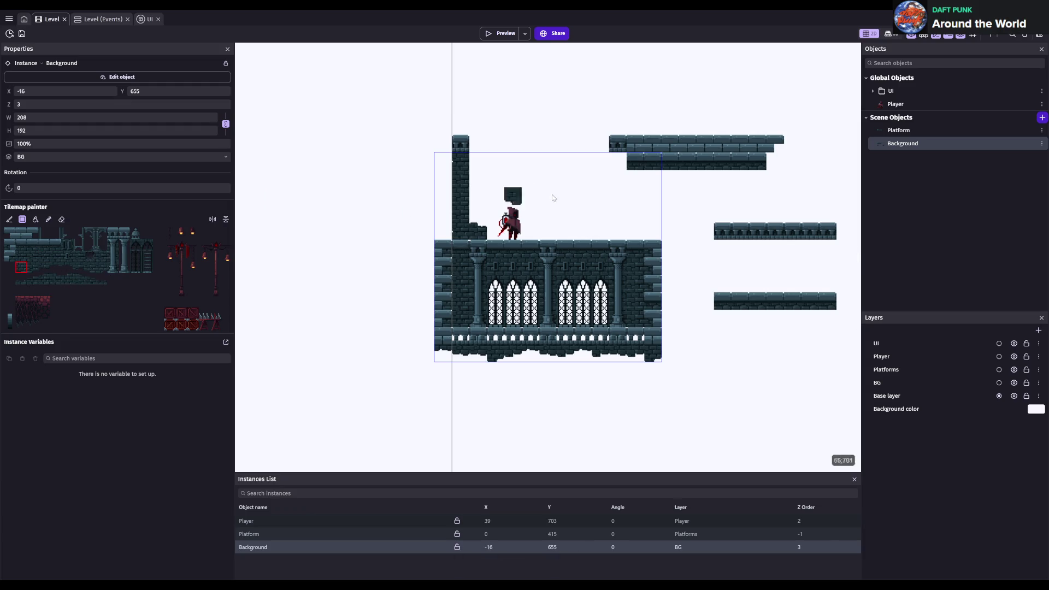
{"action": "left_click", "coordinate": [663, 180]}
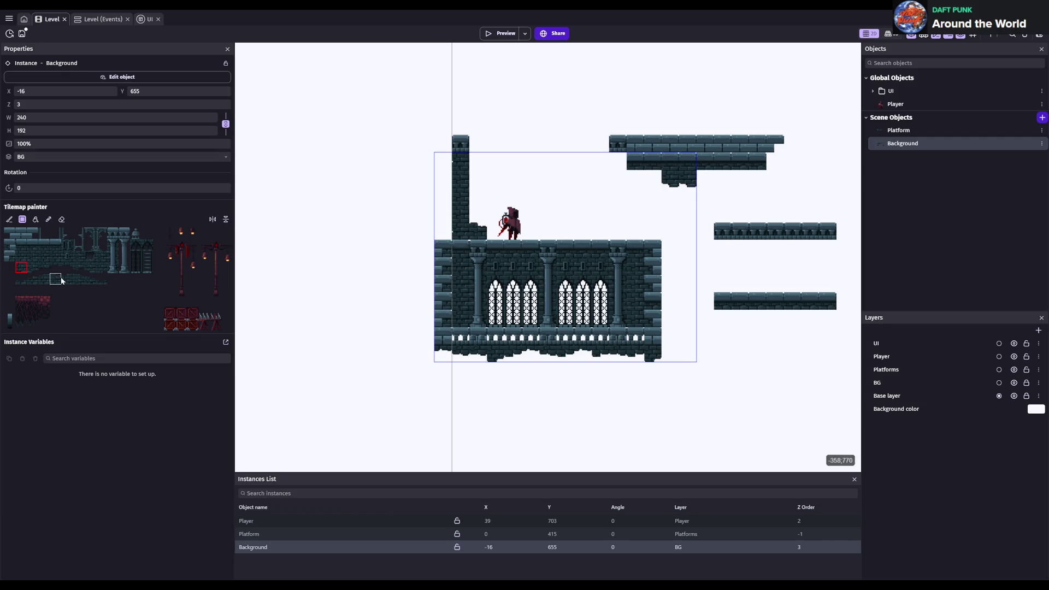
{"action": "left_click", "coordinate": [43, 268]}
{"action": "left_click_drag", "start_coordinate": [705, 178], "coordinate": [760, 178]}
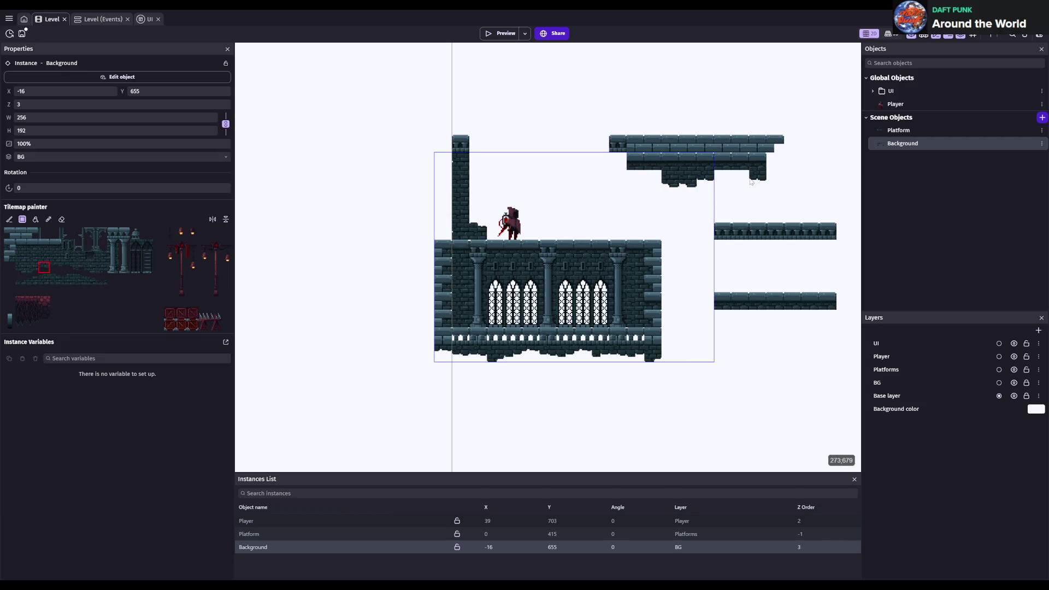
{"action": "left_click", "coordinate": [55, 268]}
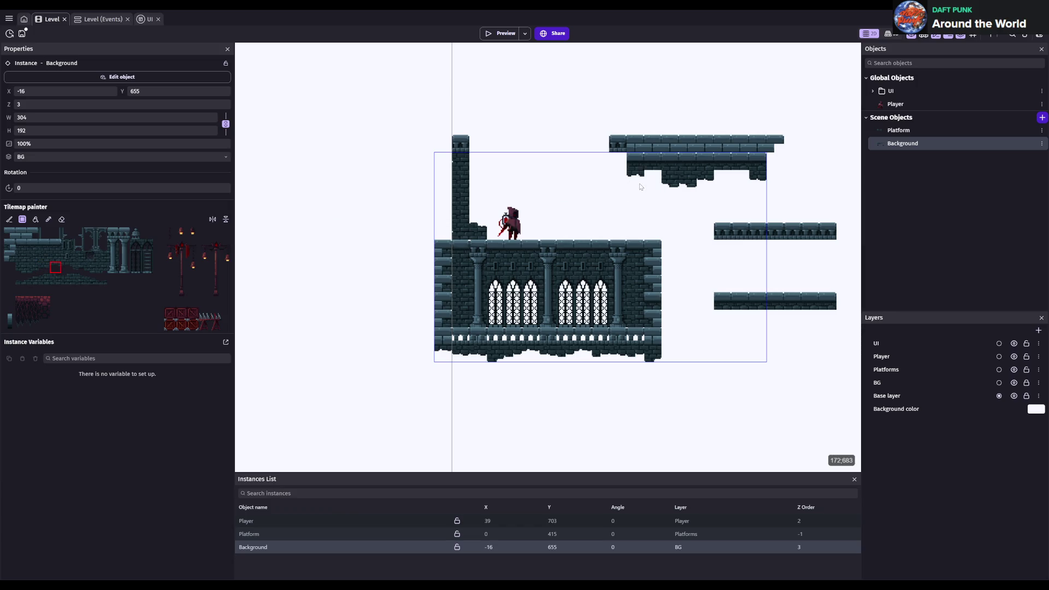
{"action": "left_click", "coordinate": [101, 268]}
{"action": "left_click_drag", "start_coordinate": [634, 181], "coordinate": [778, 188]}
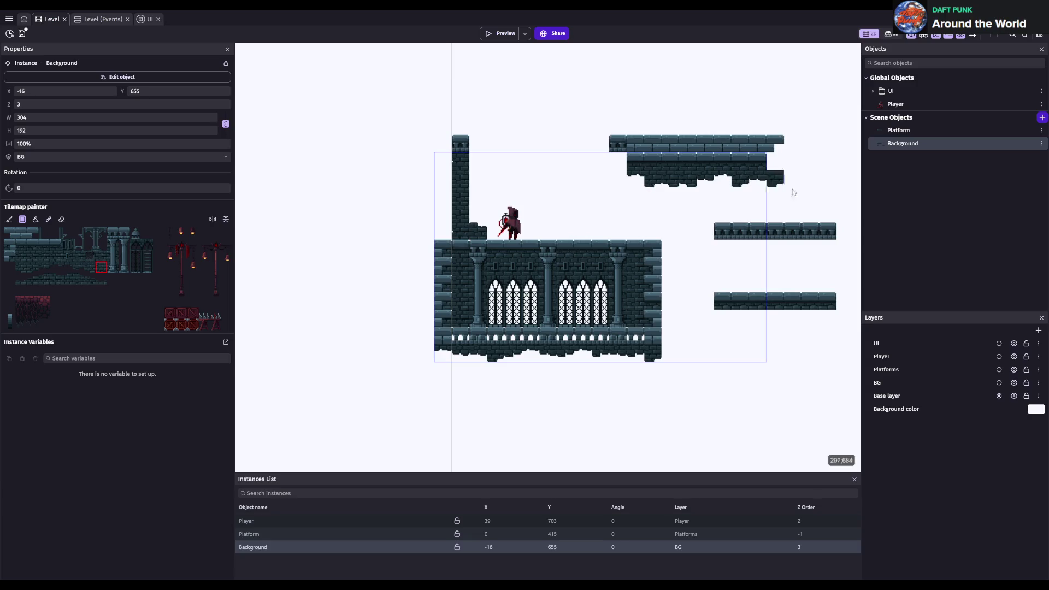
{"action": "key", "text": "ctrl+s"}
- Save the ledge work and switch selection from Background to the Platform tilemap
{"action": "scroll", "coordinate": [769, 225], "scroll_direction": "right", "scroll_amount": 3}
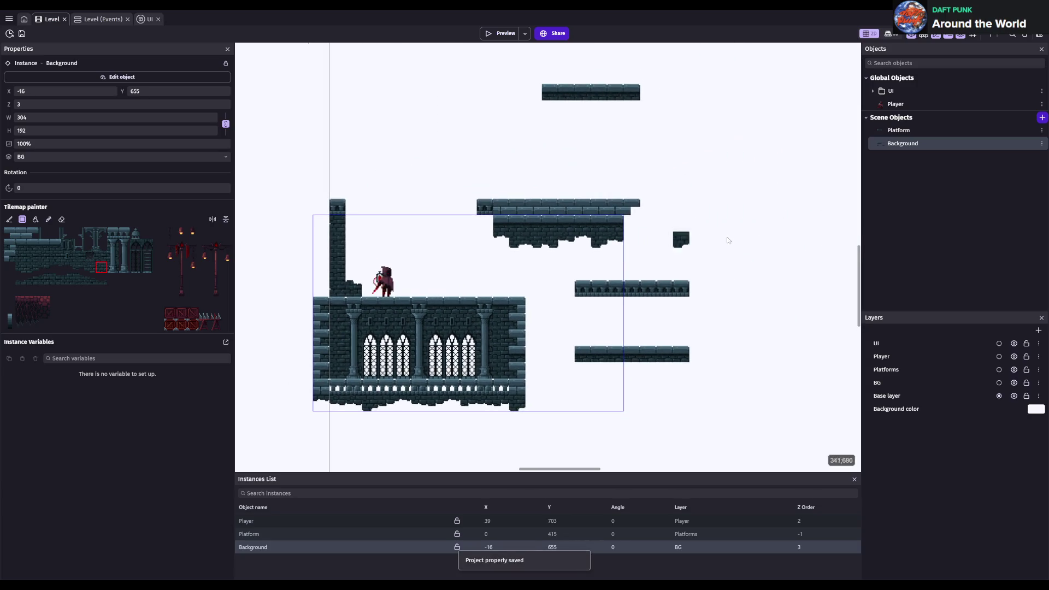
{"action": "key", "text": "ctrl+s"}
{"action": "scroll", "coordinate": [581, 285], "scroll_direction": "up", "scroll_amount": 1}
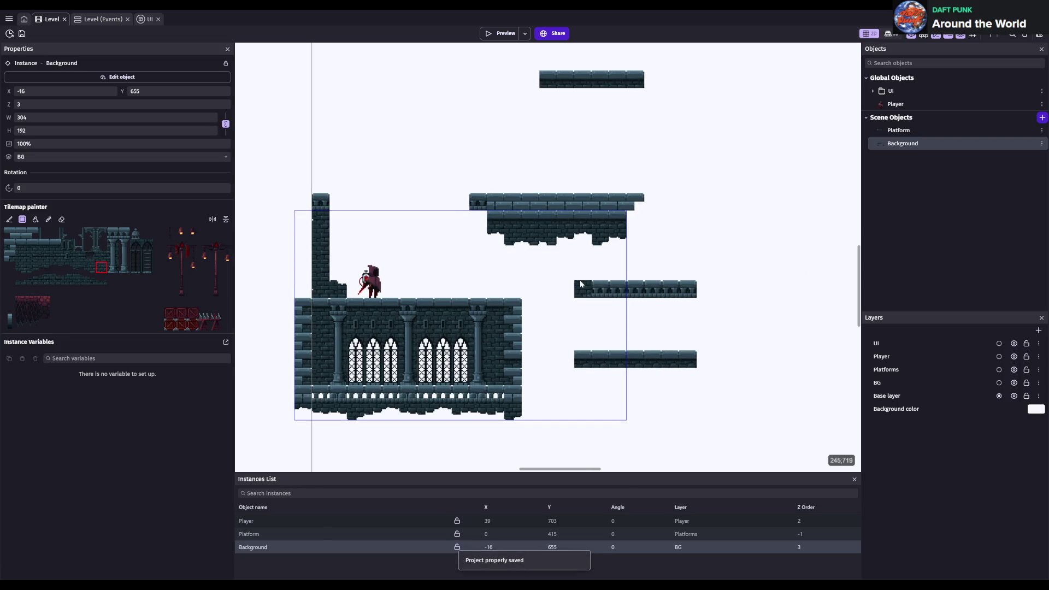
{"action": "scroll", "coordinate": [581, 284], "scroll_direction": "up", "scroll_amount": 1}
{"action": "key", "text": "ctrl+s"}
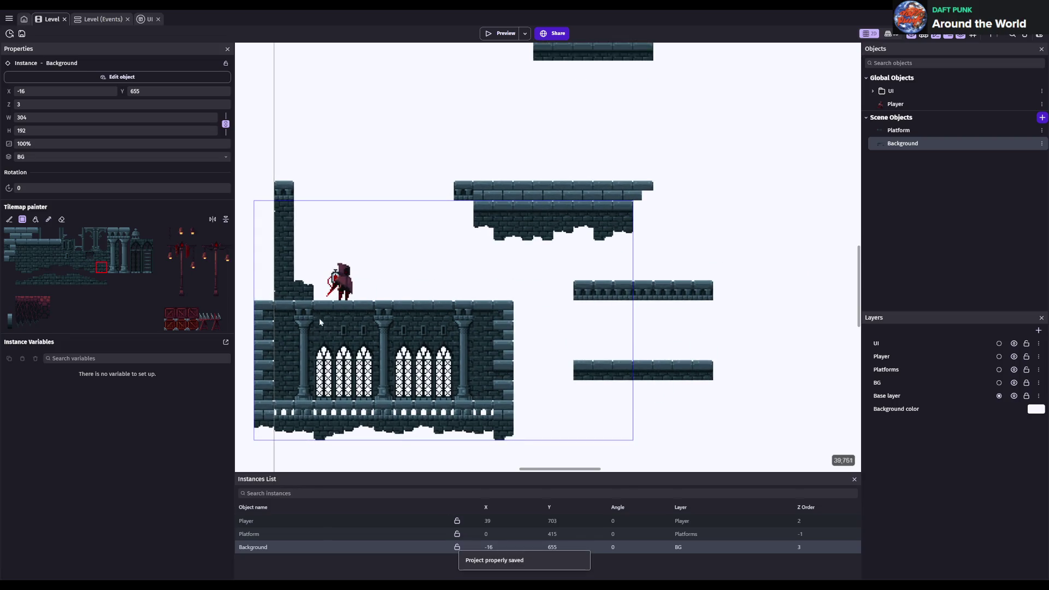
{"action": "left_click", "coordinate": [48, 258]}
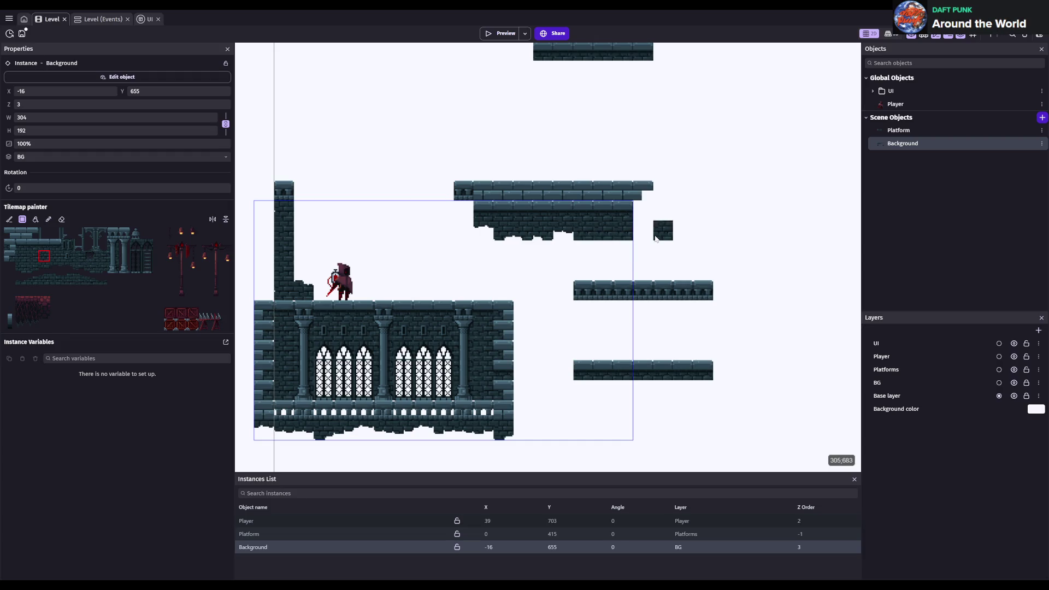
{"action": "key", "text": "Escape"}
{"action": "left_click", "coordinate": [565, 244]}
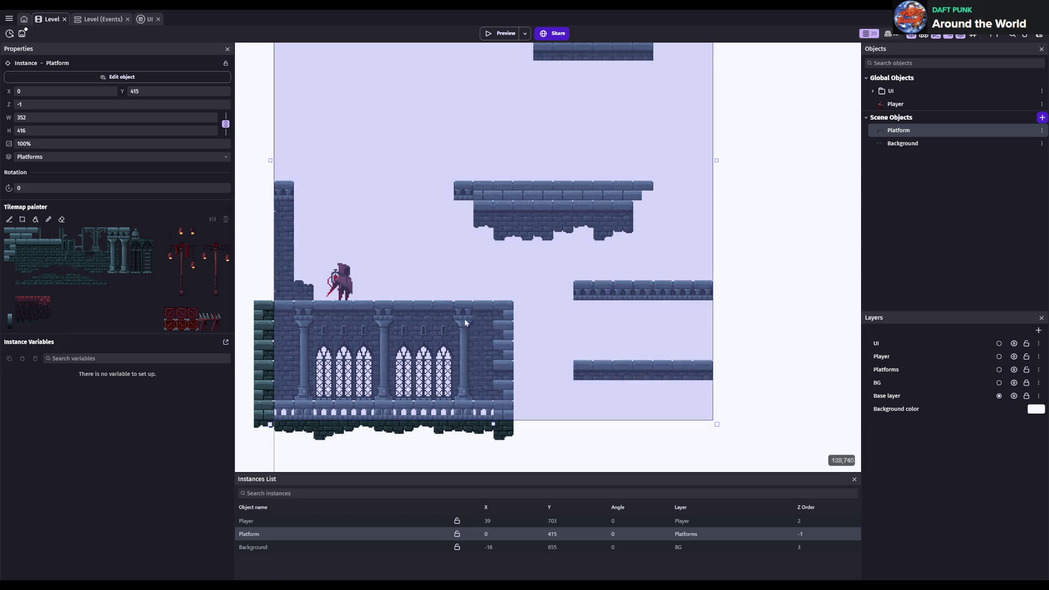
- Paint dark wall tiles under the upper platform and a dark column below the right platform
{"action": "left_click", "coordinate": [323, 547]}
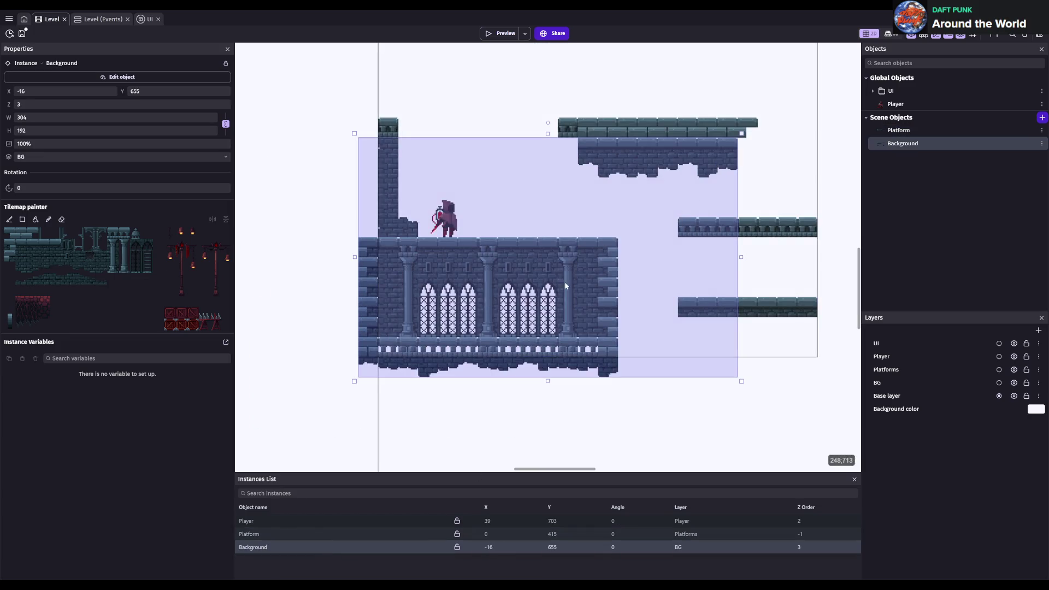
{"action": "left_click", "coordinate": [48, 255]}
{"action": "left_click", "coordinate": [722, 183]}
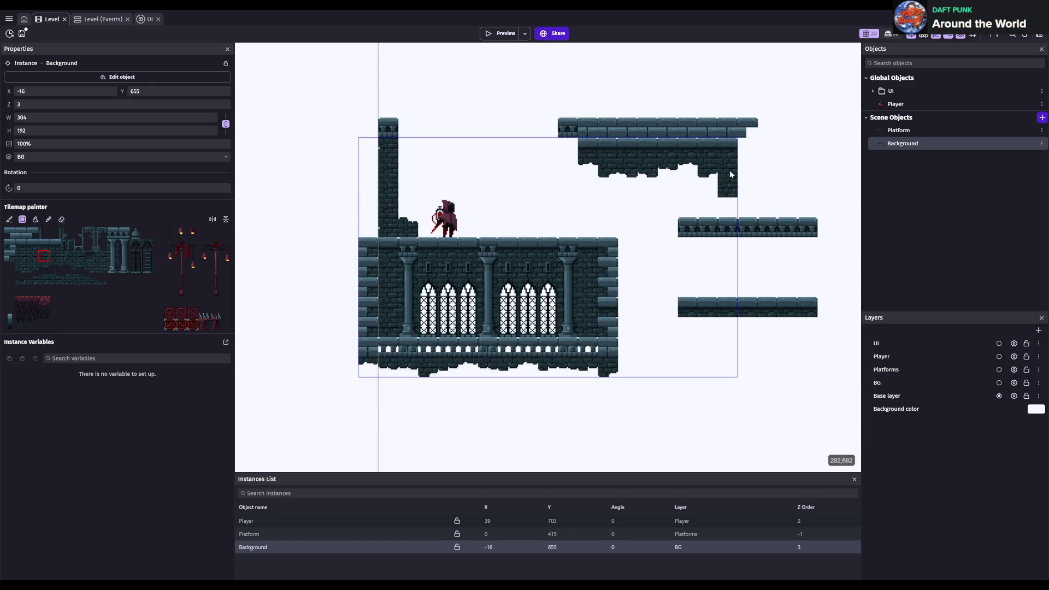
{"action": "key", "text": "ctrl+s"}
{"action": "left_click", "coordinate": [732, 244]}
{"action": "mouse_move", "coordinate": [727, 241]}
{"action": "left_mouse_down"}
{"action": "mouse_move", "coordinate": [716, 300]}
{"action": "mouse_move", "coordinate": [728, 389]}
{"action": "left_mouse_up"}
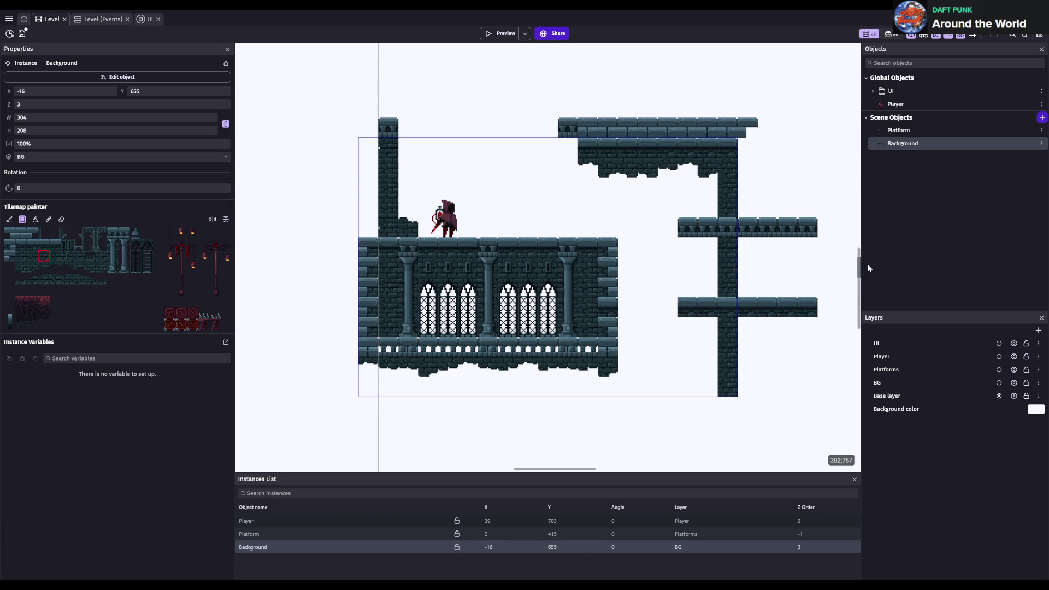
- Try a bracket tile on the column, erase it, and lower a ceiling tile one row
{"action": "left_click", "coordinate": [91, 234]}
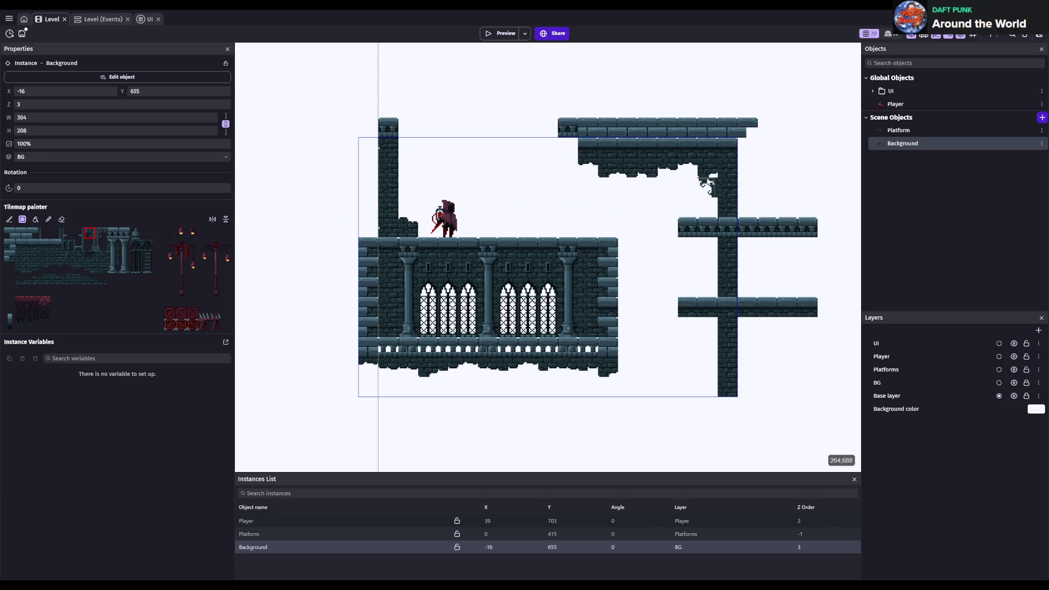
{"action": "left_click", "coordinate": [707, 167]}
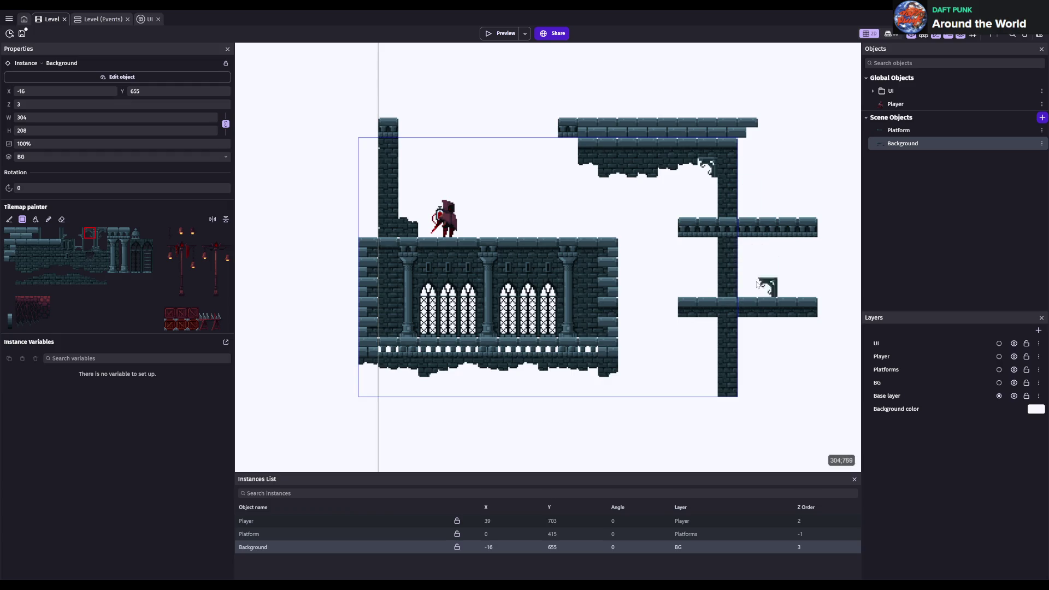
{"action": "left_click", "coordinate": [60, 219]}
{"action": "left_click", "coordinate": [708, 168]}
{"action": "left_click", "coordinate": [688, 167]}
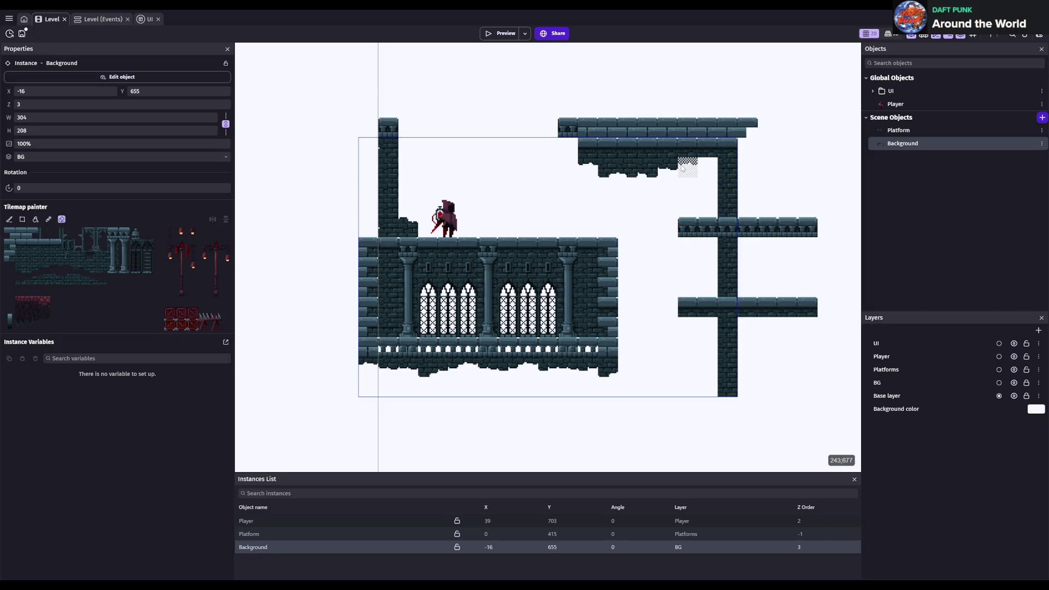
{"action": "left_click", "coordinate": [55, 256]}
{"action": "left_click", "coordinate": [680, 192]}
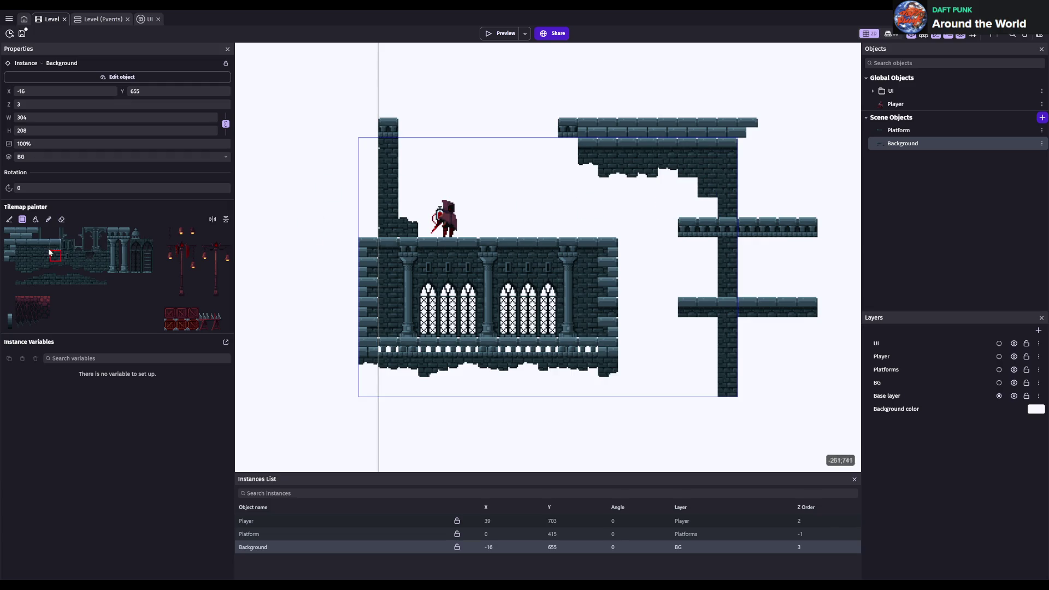
- Shape the stepped arch edge tiles under the ceiling and widen the column to the bottom
{"action": "left_click", "coordinate": [32, 267]}
{"action": "left_click", "coordinate": [66, 269]}
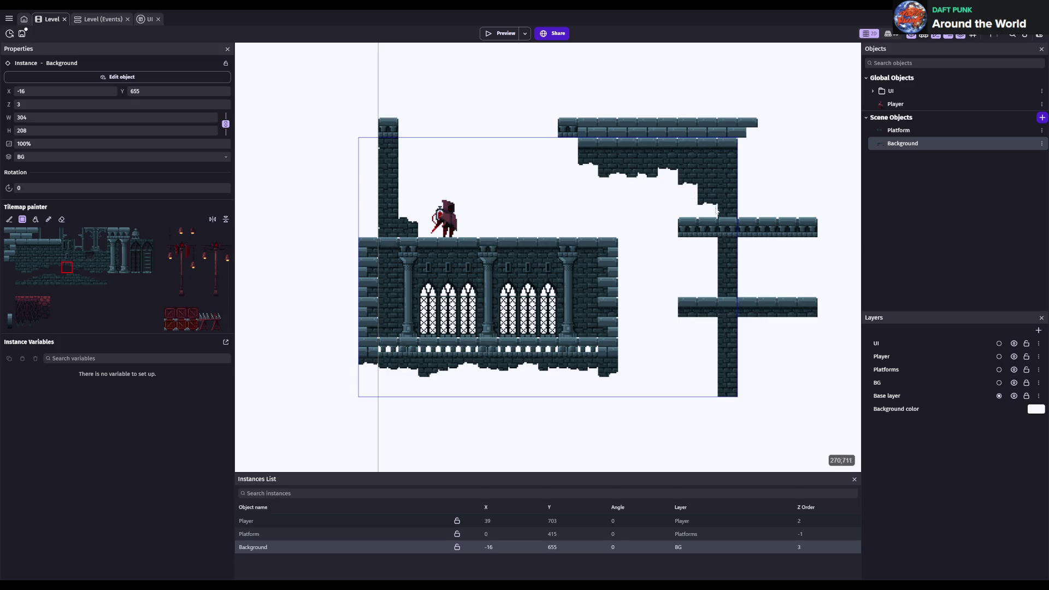
{"action": "left_click", "coordinate": [55, 269]}
{"action": "left_click", "coordinate": [90, 267]}
{"action": "left_click", "coordinate": [62, 220]}
{"action": "left_click", "coordinate": [707, 205]}
{"action": "left_click", "coordinate": [21, 267]}
{"action": "left_click", "coordinate": [41, 269]}
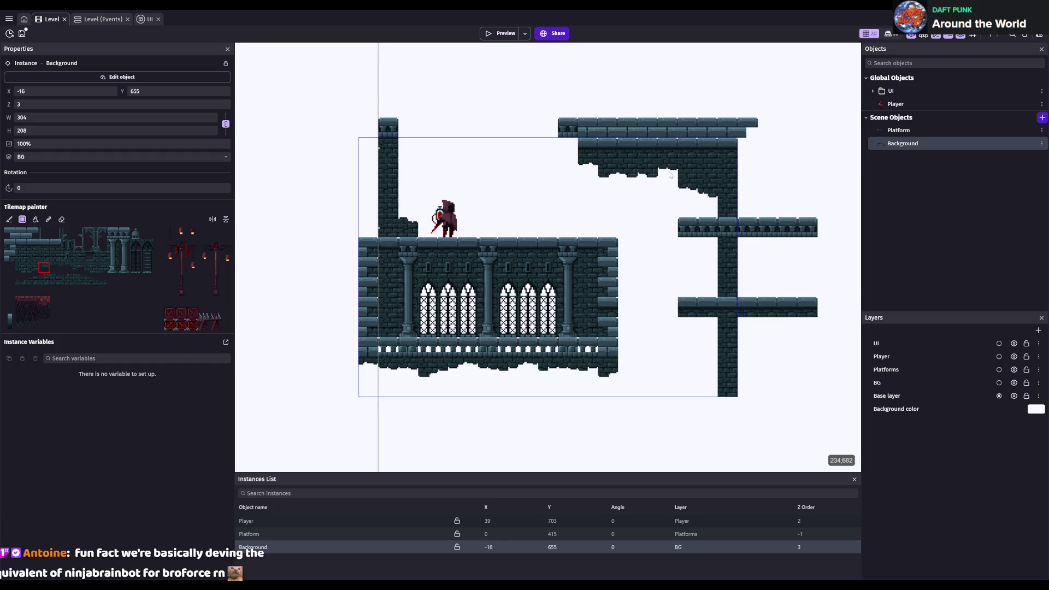
{"action": "left_click", "coordinate": [67, 267]}
{"action": "left_click", "coordinate": [90, 268]}
{"action": "key", "text": "ctrl+s"}
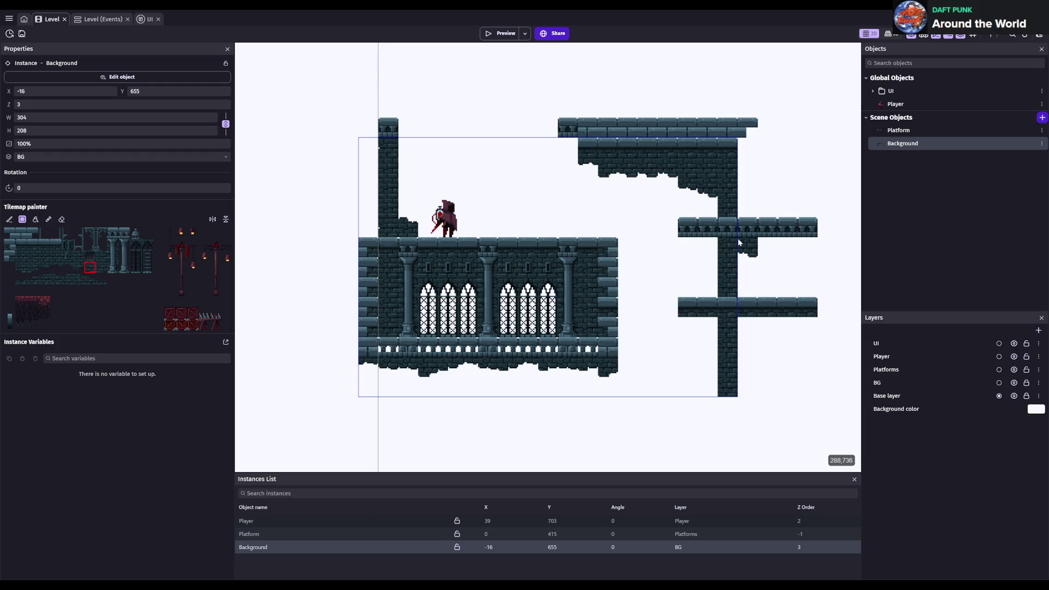
{"action": "left_click", "coordinate": [33, 257]}
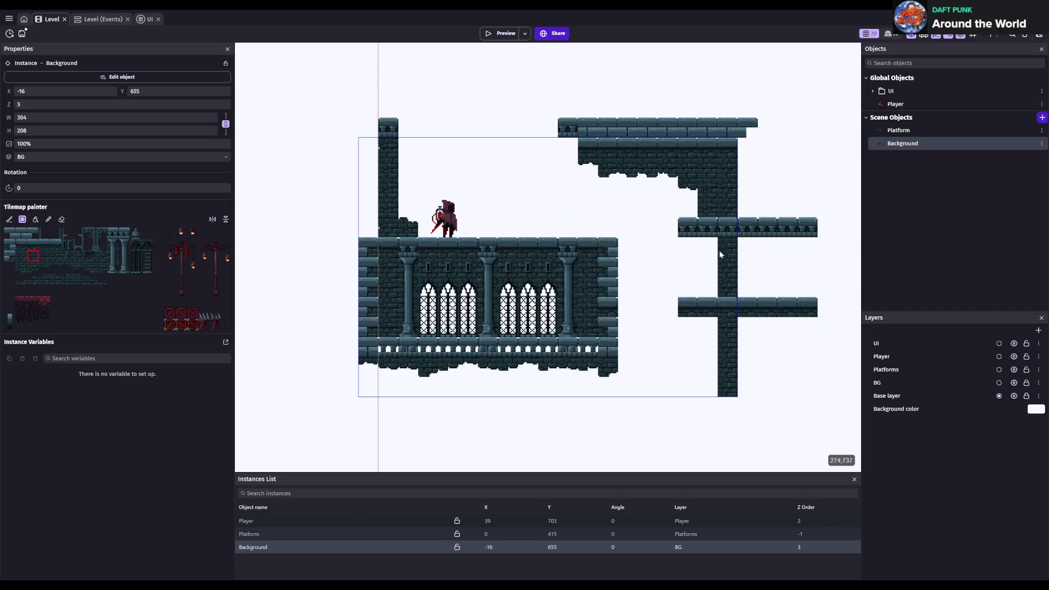
{"action": "left_click_drag", "start_coordinate": [710, 265], "coordinate": [709, 391]}
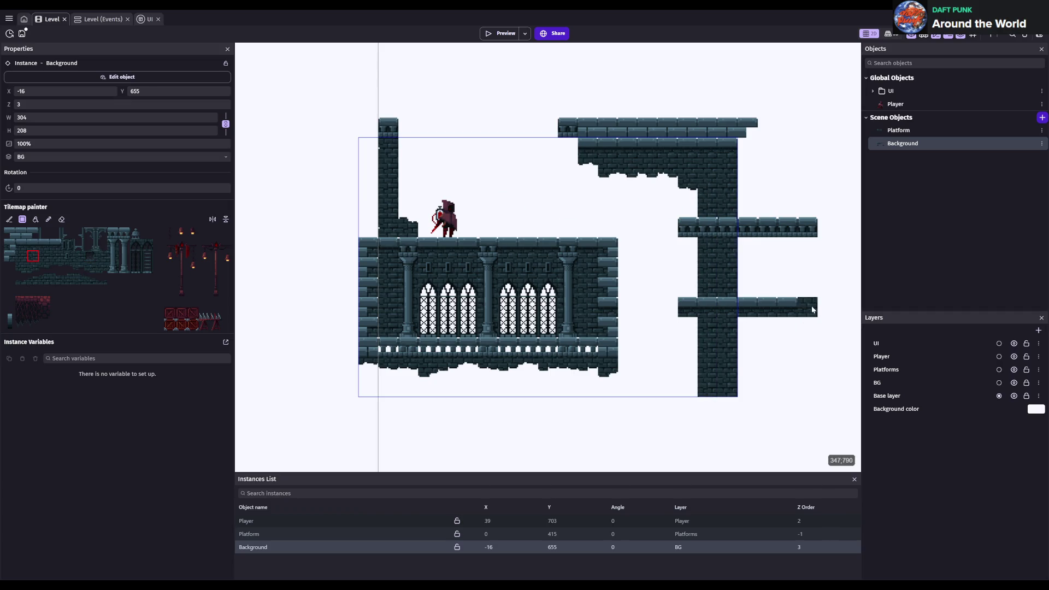
- Save the Background edits, deselect it, and select the Platform tilemap instance
{"action": "scroll", "coordinate": [710, 262], "scroll_direction": "right", "scroll_amount": 3}
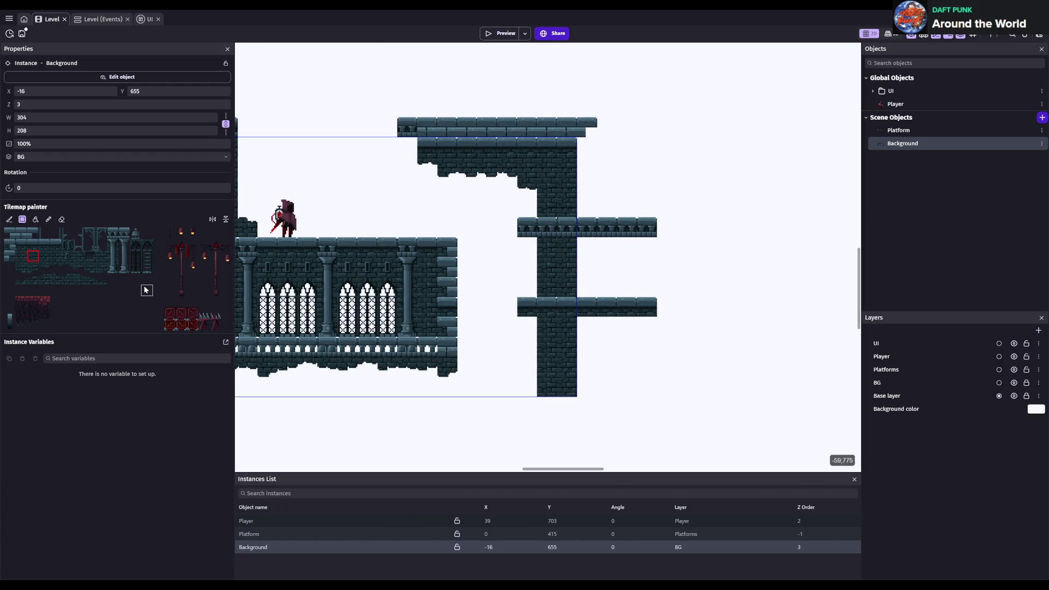
{"action": "left_click", "coordinate": [114, 249]}
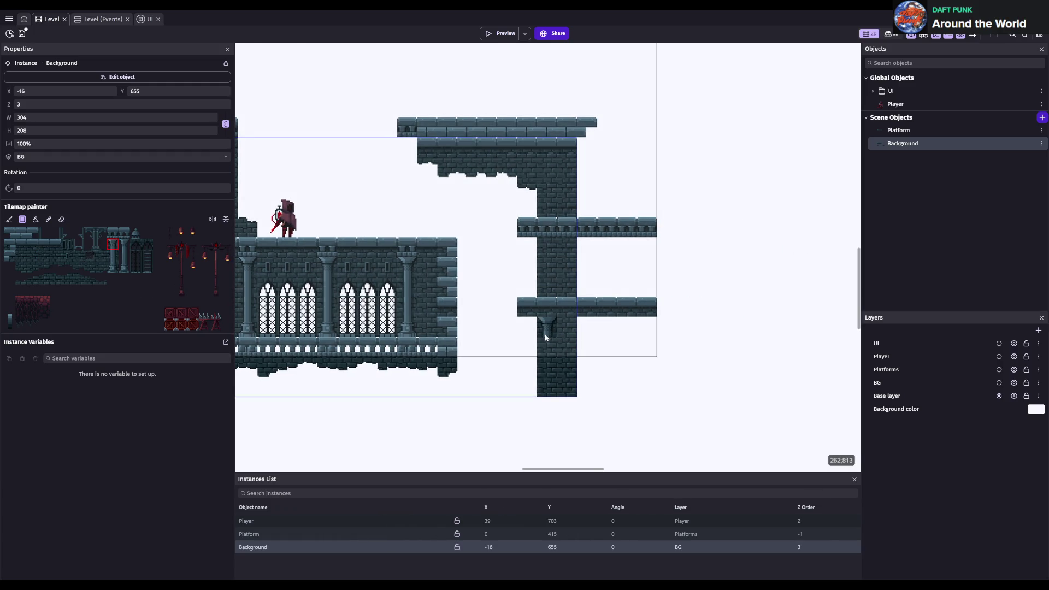
{"action": "key", "text": "ctrl+s"}
{"action": "left_click", "coordinate": [784, 253]}
{"action": "left_click", "coordinate": [908, 130]}
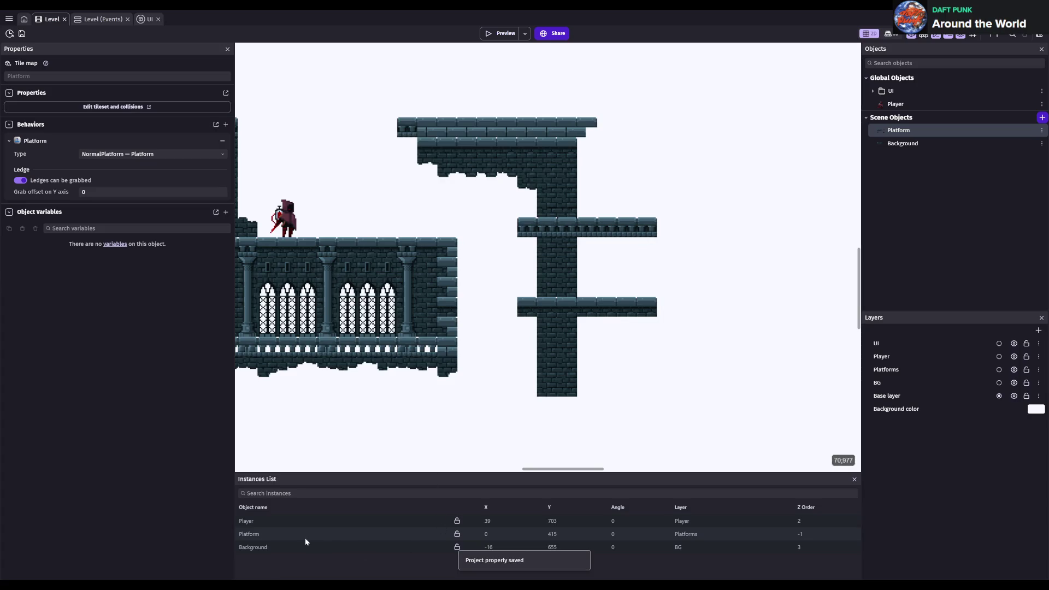
{"action": "left_click", "coordinate": [291, 537]}
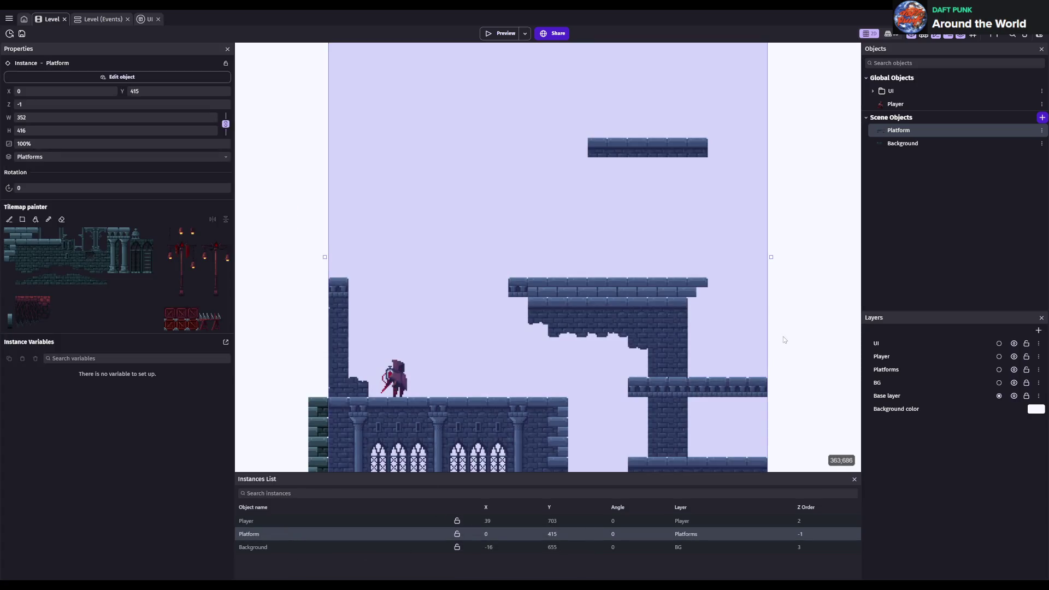
- Repaint the left and right end tiles of the middle ledge with fresh ledge tiles
{"action": "left_click", "coordinate": [113, 233]}
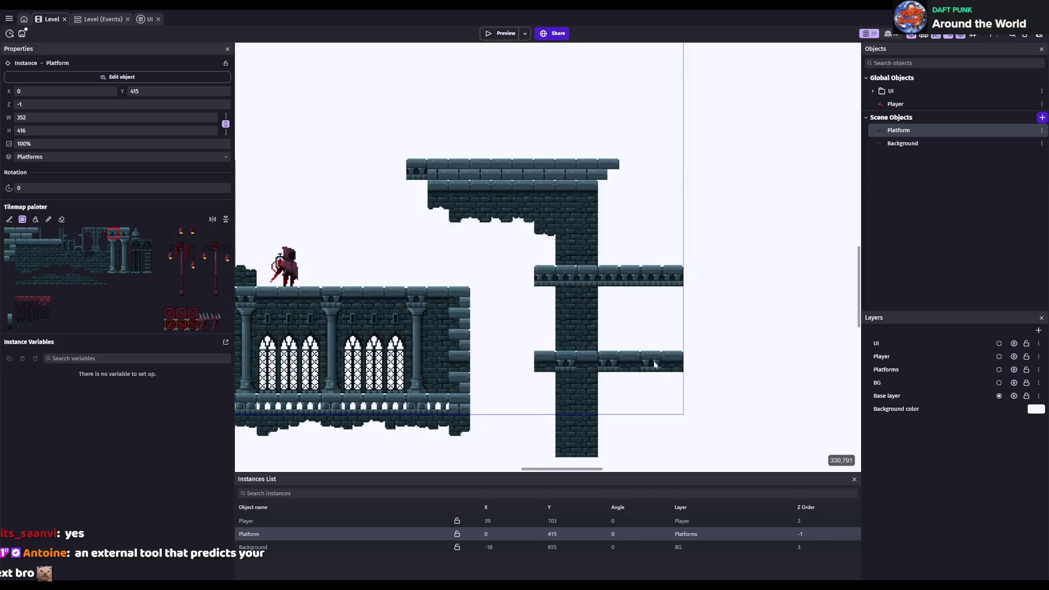
{"action": "key", "text": "ctrl+s"}
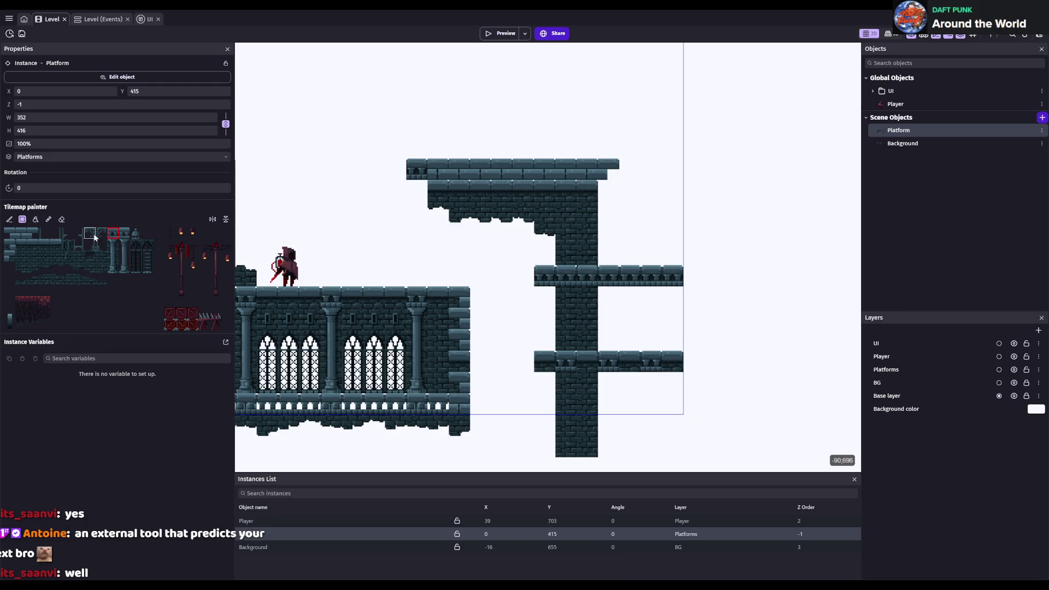
{"action": "left_click", "coordinate": [10, 234]}
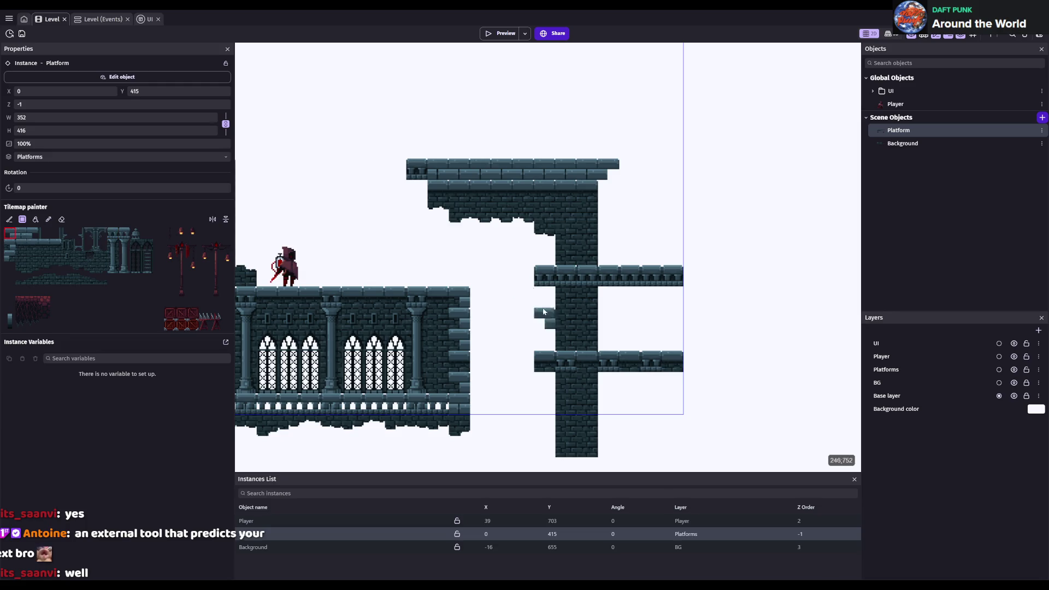
{"action": "left_click", "coordinate": [545, 276]}
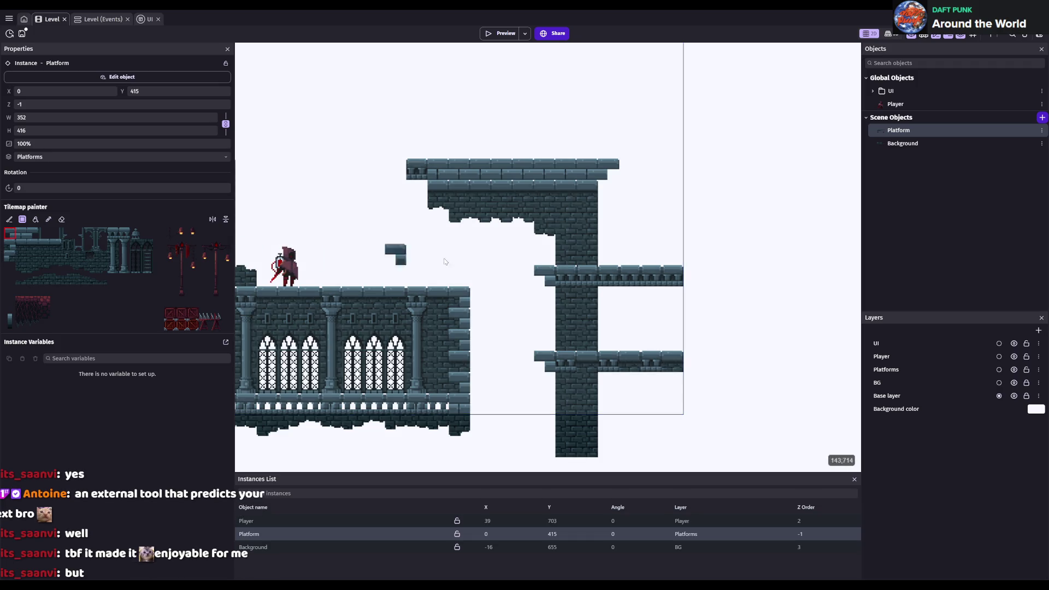
{"action": "left_click", "coordinate": [33, 245]}
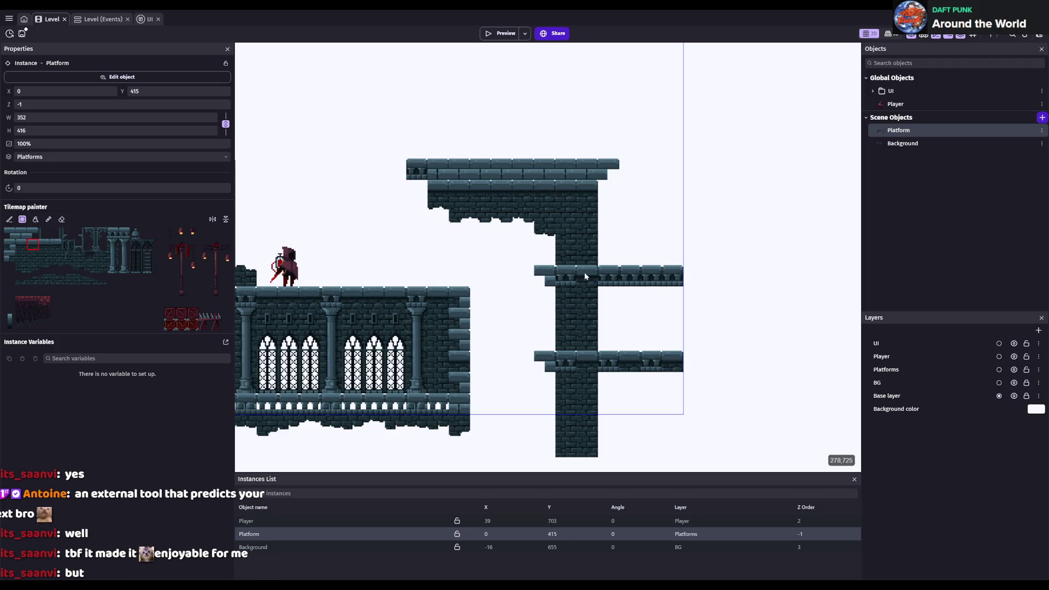
{"action": "left_click", "coordinate": [647, 268]}
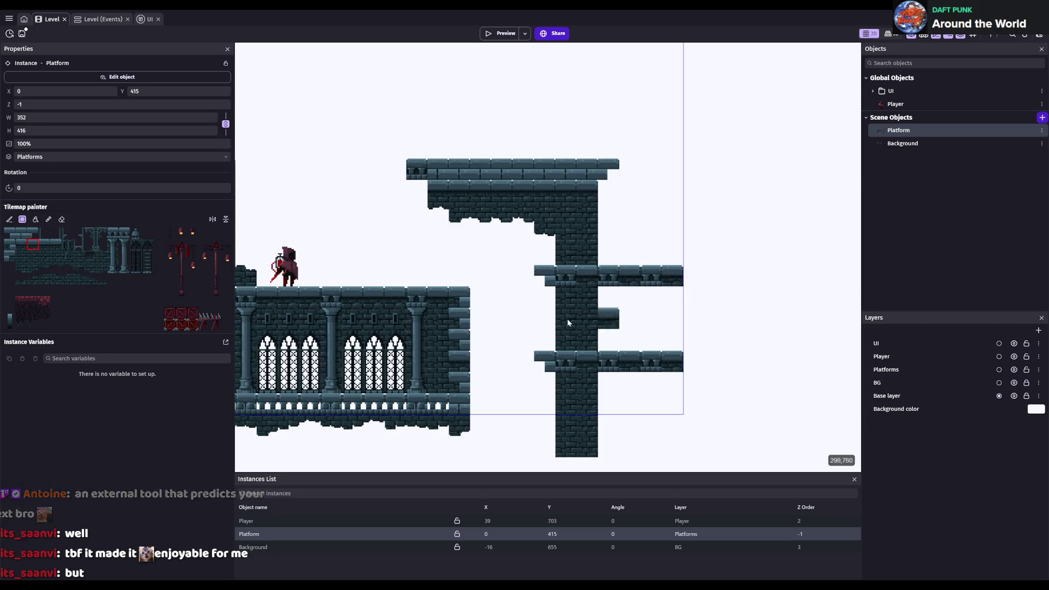
- Extend both right ledges with a middle tile and an end cap, then save
{"action": "left_click", "coordinate": [113, 234]}
{"action": "left_click", "coordinate": [694, 276]}
{"action": "left_click", "coordinate": [697, 364]}
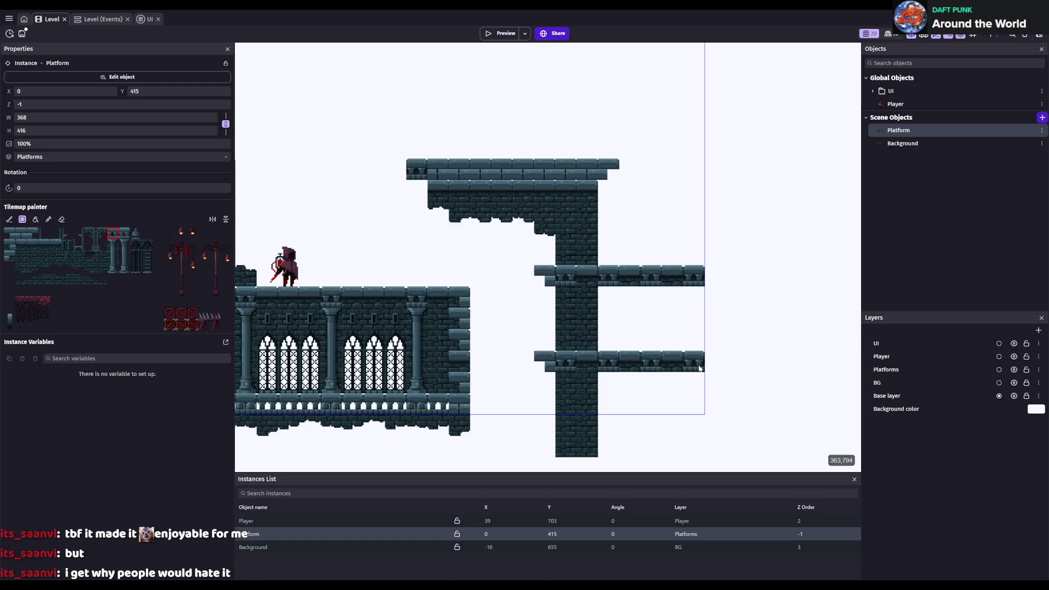
{"action": "left_click", "coordinate": [33, 234]}
{"action": "left_click", "coordinate": [716, 276]}
{"action": "left_click", "coordinate": [716, 363]}
{"action": "key", "text": "ctrl+s"}
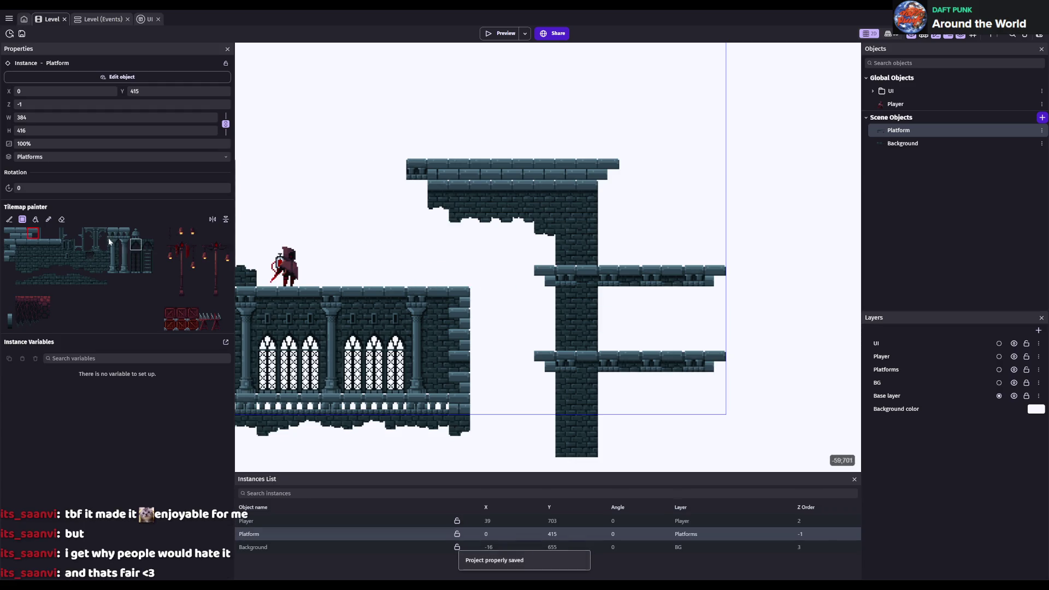
- Paint a wall block between the right ledges and two wall columns up to the middle ledge
{"action": "left_click", "coordinate": [22, 257]}
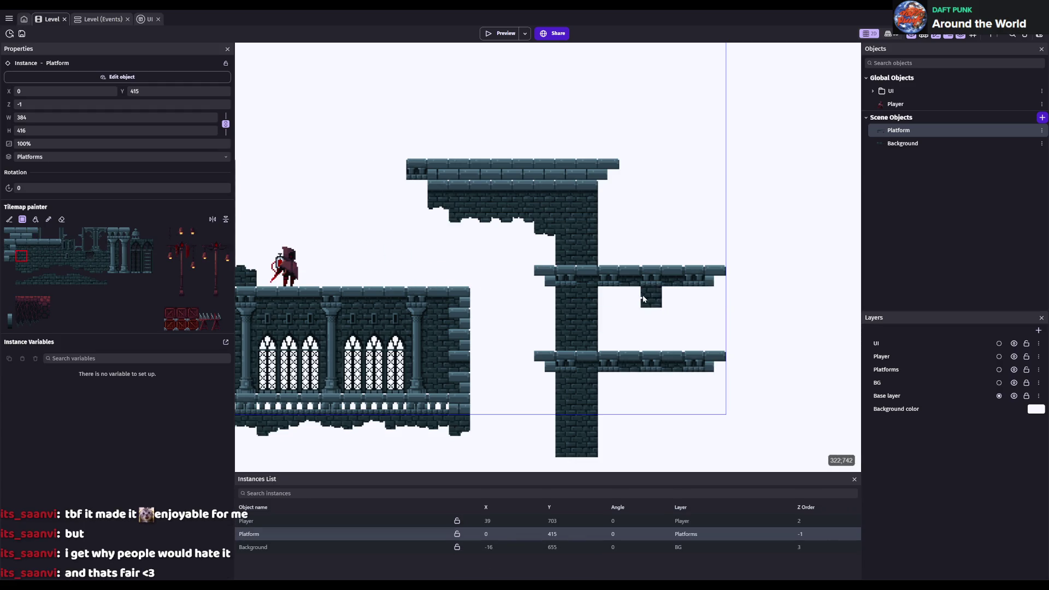
{"action": "mouse_move", "coordinate": [649, 299]}
{"action": "left_mouse_down"}
{"action": "mouse_move", "coordinate": [673, 319]}
{"action": "mouse_move", "coordinate": [672, 342]}
{"action": "left_mouse_up"}
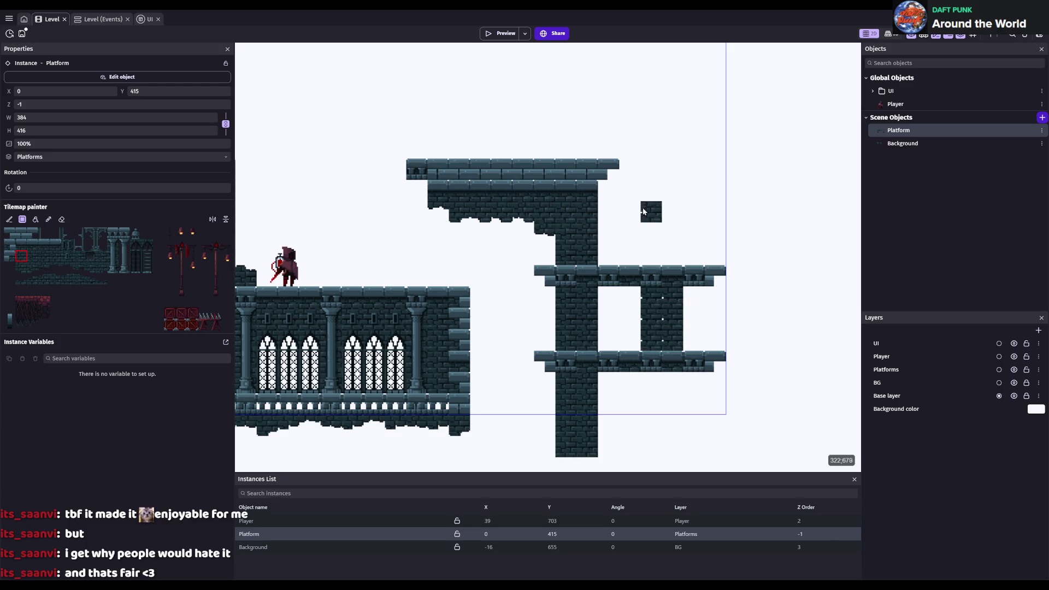
{"action": "left_click_drag", "start_coordinate": [650, 190], "coordinate": [651, 276]}
{"action": "left_click_drag", "start_coordinate": [663, 313], "coordinate": [671, 186]}
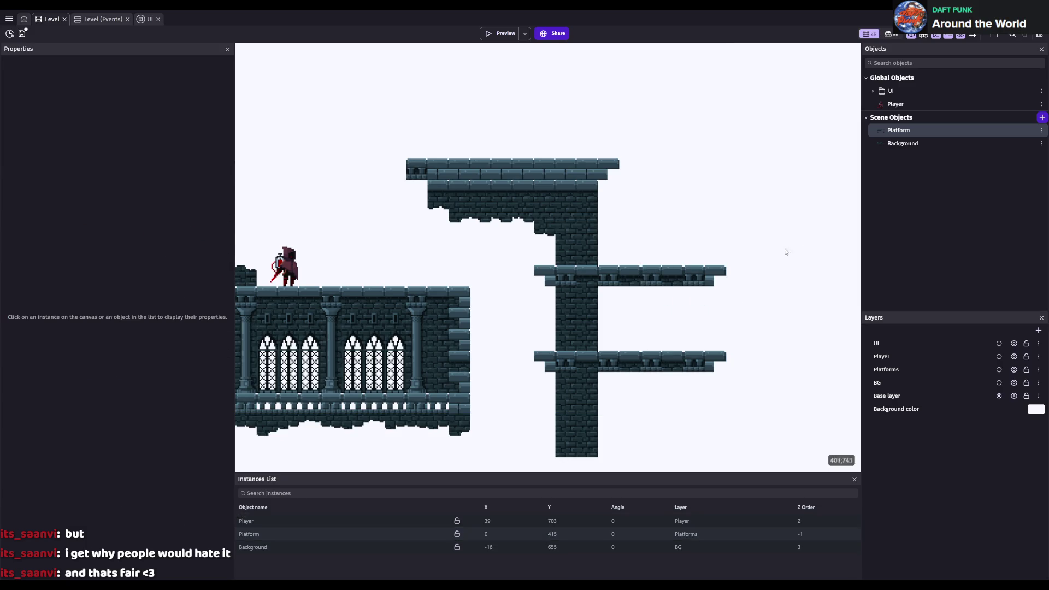
{"action": "left_click", "coordinate": [902, 144]}
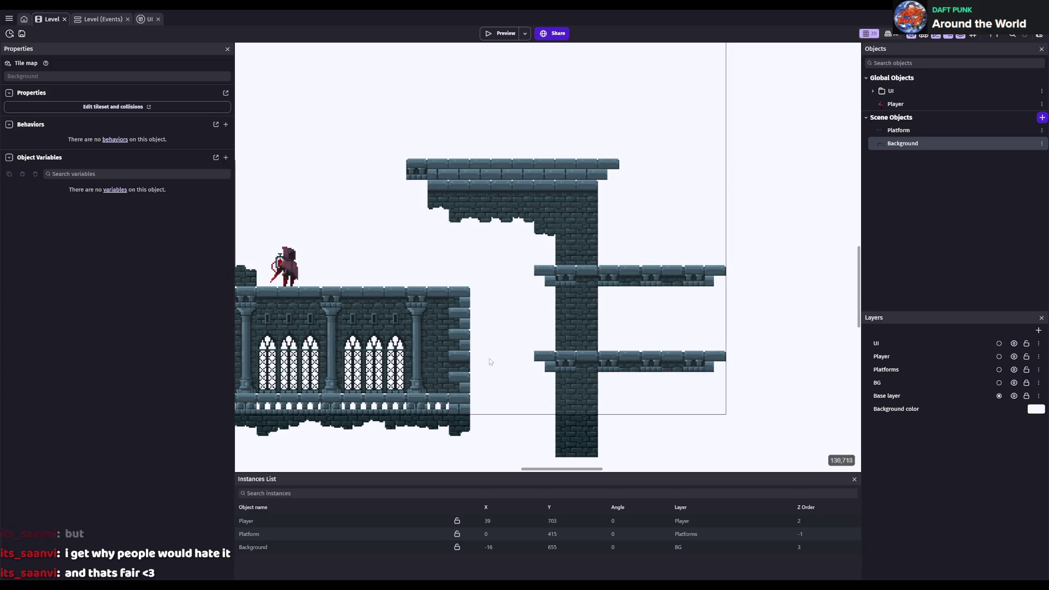
- On the Background tilemap, fill brick wall under and between the two right platforms
{"action": "left_click", "coordinate": [309, 550]}
{"action": "left_click", "coordinate": [21, 255]}
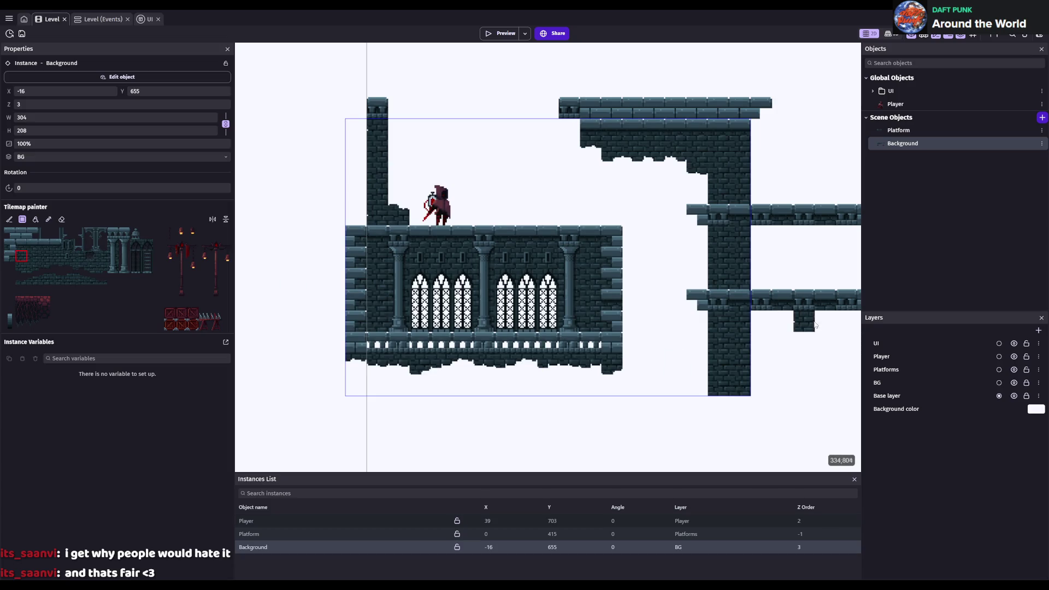
{"action": "scroll", "coordinate": [804, 322], "scroll_direction": "right", "scroll_amount": 5}
{"action": "mouse_move", "coordinate": [533, 352]}
{"action": "left_mouse_down"}
{"action": "mouse_move", "coordinate": [550, 422]}
{"action": "mouse_move", "coordinate": [568, 344]}
{"action": "left_mouse_up"}
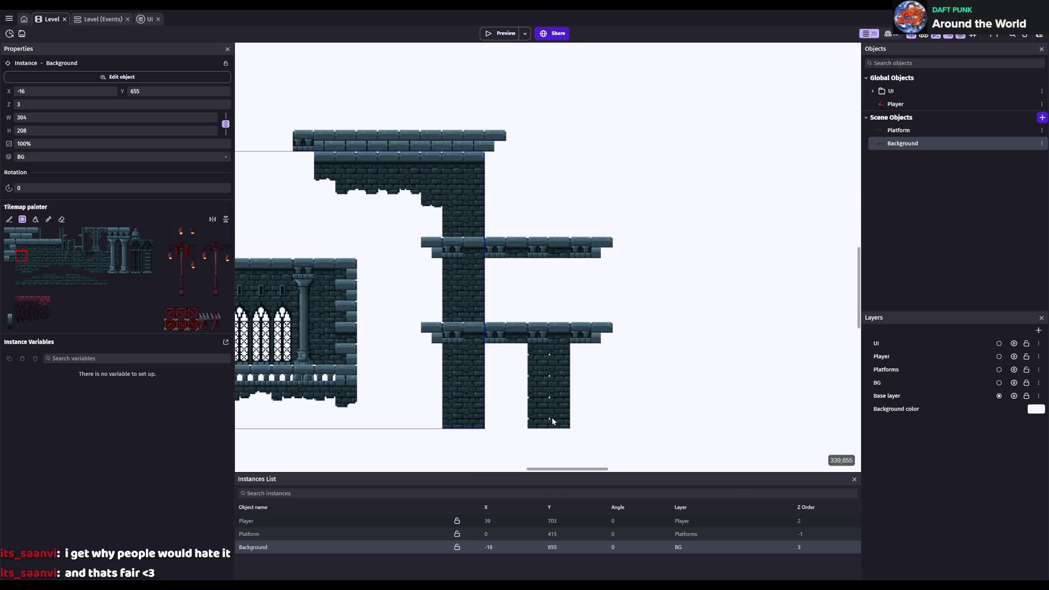
{"action": "left_click_drag", "start_coordinate": [486, 406], "coordinate": [526, 344]}
{"action": "left_click_drag", "start_coordinate": [486, 261], "coordinate": [546, 320]}
{"action": "mouse_move", "coordinate": [552, 261]}
{"action": "left_mouse_down"}
{"action": "mouse_move", "coordinate": [568, 320]}
{"action": "mouse_move", "coordinate": [588, 320]}
{"action": "mouse_move", "coordinate": [577, 412]}
{"action": "left_mouse_up"}
{"action": "left_click", "coordinate": [497, 414]}
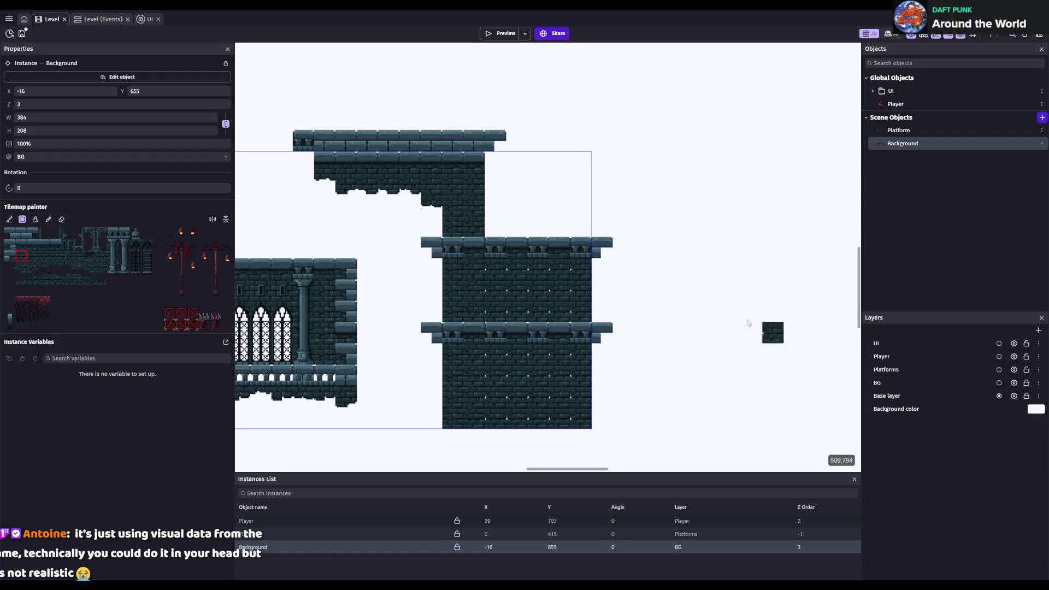
- Stamp four tall pillars on the upper brick band and four on the lower band
{"action": "left_click_drag", "start_coordinate": [111, 241], "coordinate": [116, 270]}
{"action": "left_click", "coordinate": [458, 274]}
{"action": "left_click", "coordinate": [502, 274]}
{"action": "left_click", "coordinate": [540, 270]}
{"action": "left_click", "coordinate": [582, 267]}
{"action": "left_click", "coordinate": [458, 359]}
{"action": "left_click", "coordinate": [498, 358]}
{"action": "left_click", "coordinate": [534, 356]}
{"action": "left_click", "coordinate": [576, 356]}
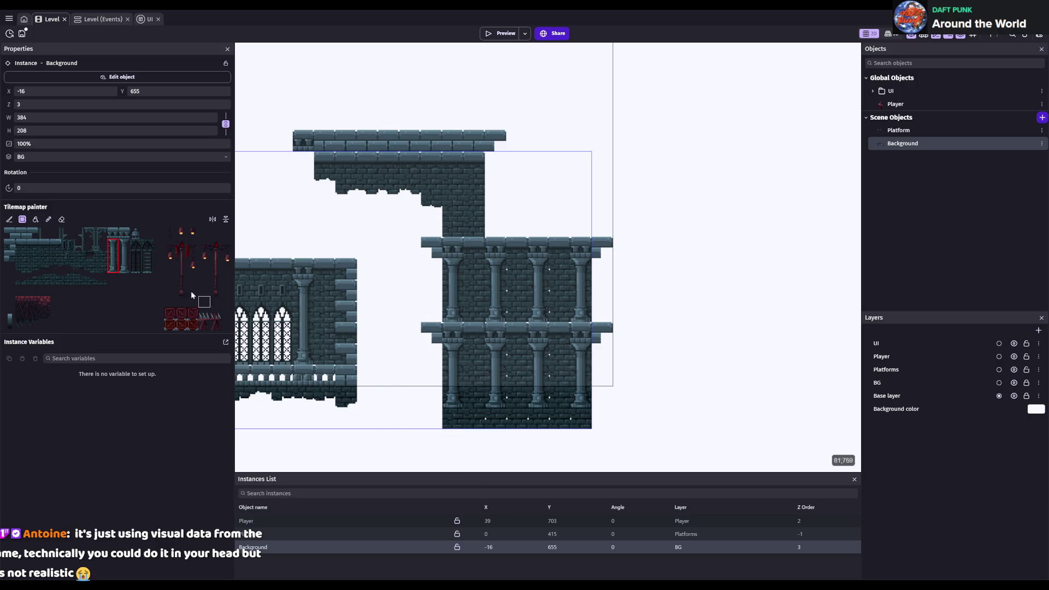
- Add a small lattice window on the upper floor and one on the left hall's wall
{"action": "left_click", "coordinate": [113, 256]}
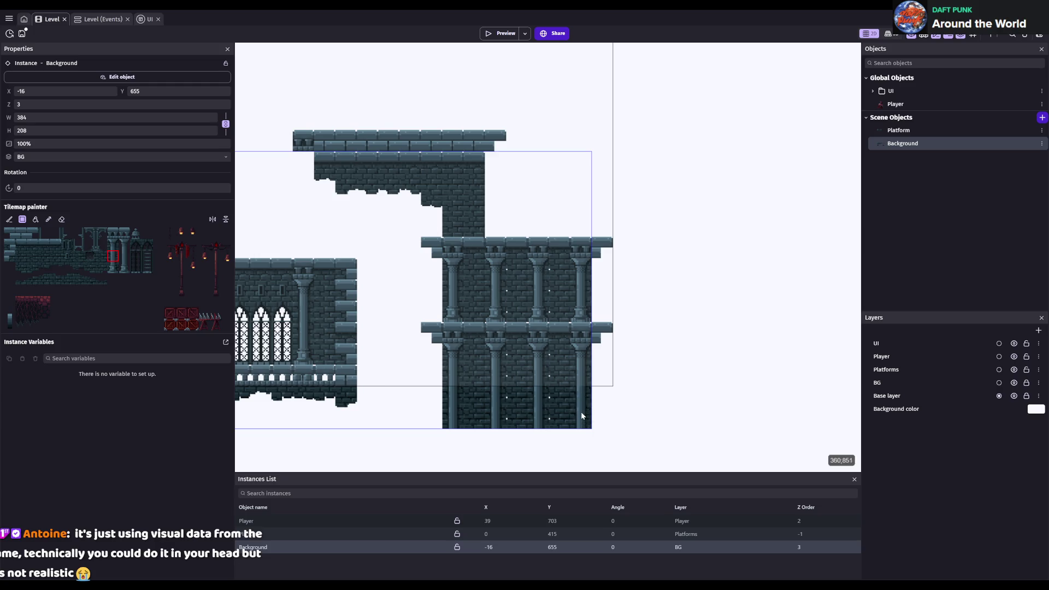
{"action": "key", "text": "ctrl+s"}
{"action": "left_click", "coordinate": [67, 244]}
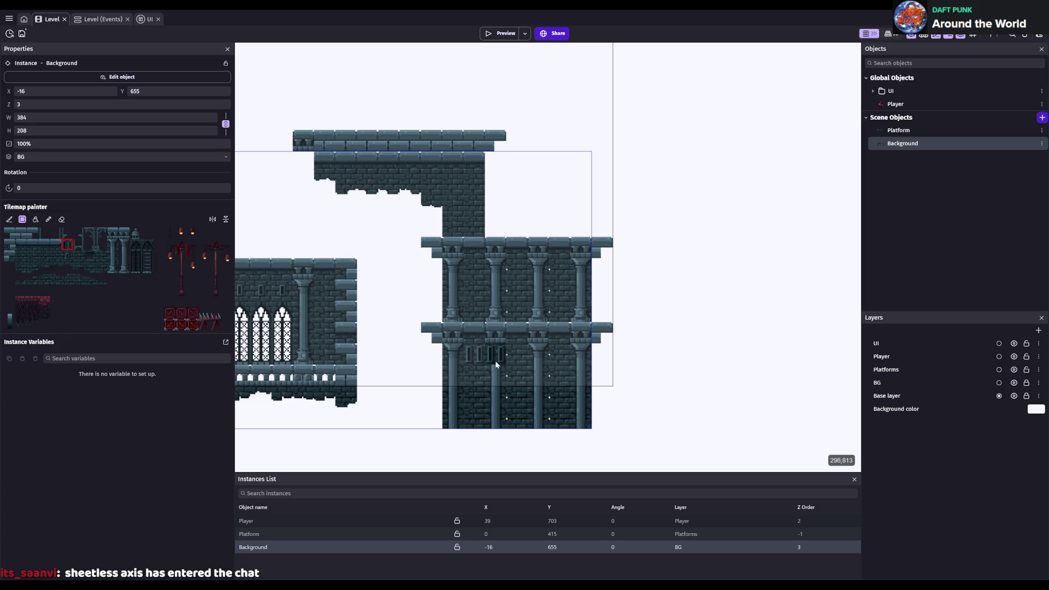
{"action": "key", "text": "ctrl+s"}
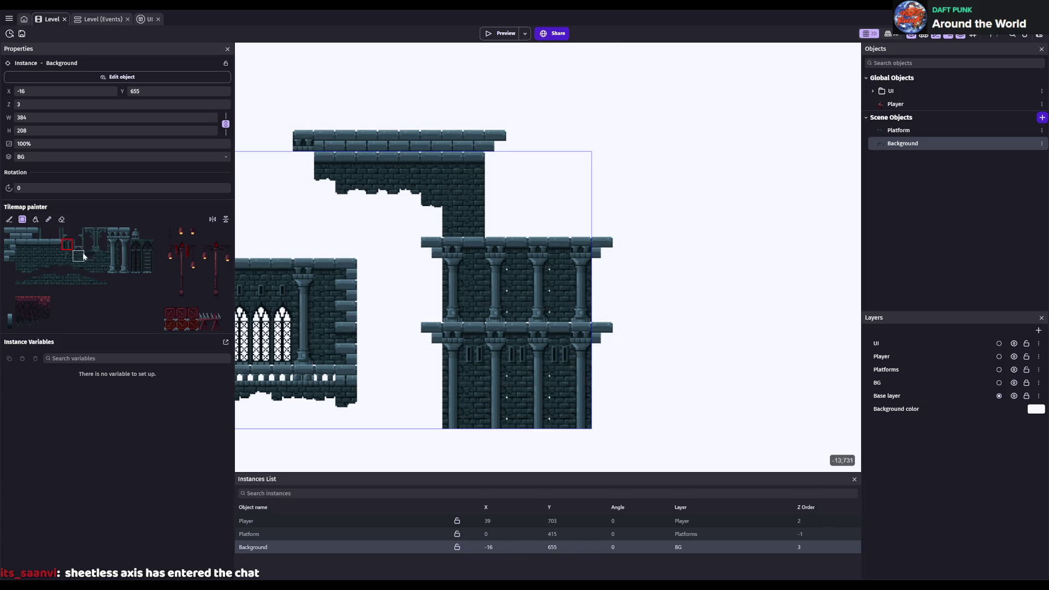
{"action": "left_click", "coordinate": [91, 256]}
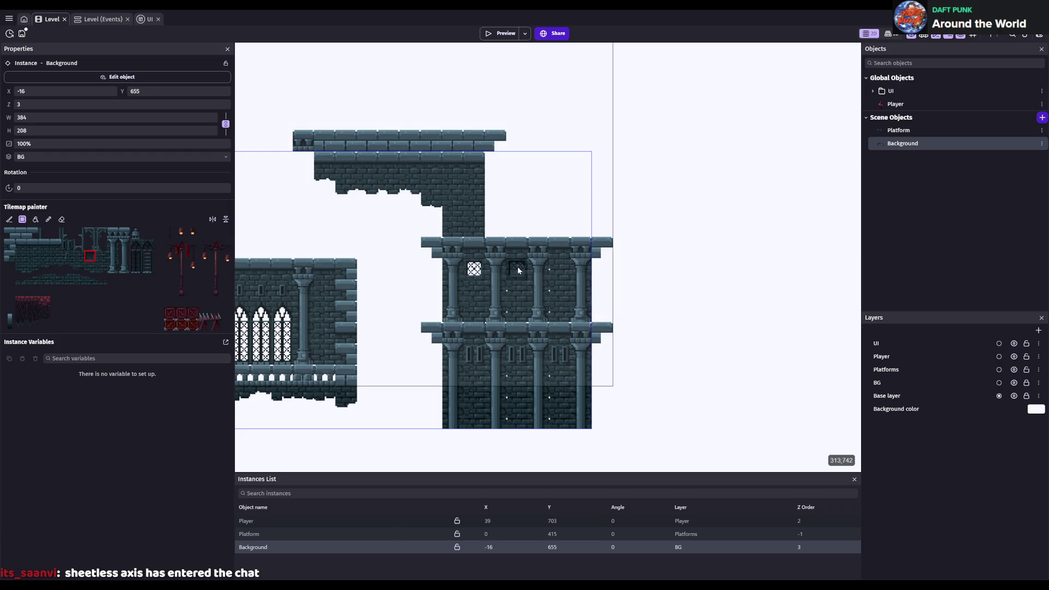
{"action": "left_click", "coordinate": [566, 271]}
{"action": "key", "text": "ctrl+s"}
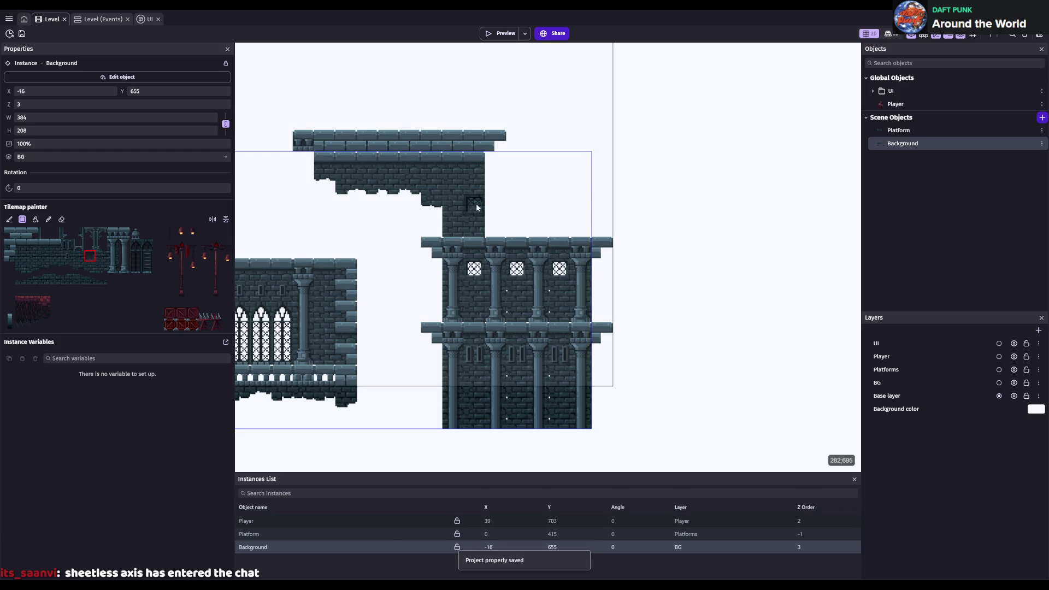
{"action": "scroll", "coordinate": [447, 199], "scroll_direction": "left", "scroll_amount": 5}
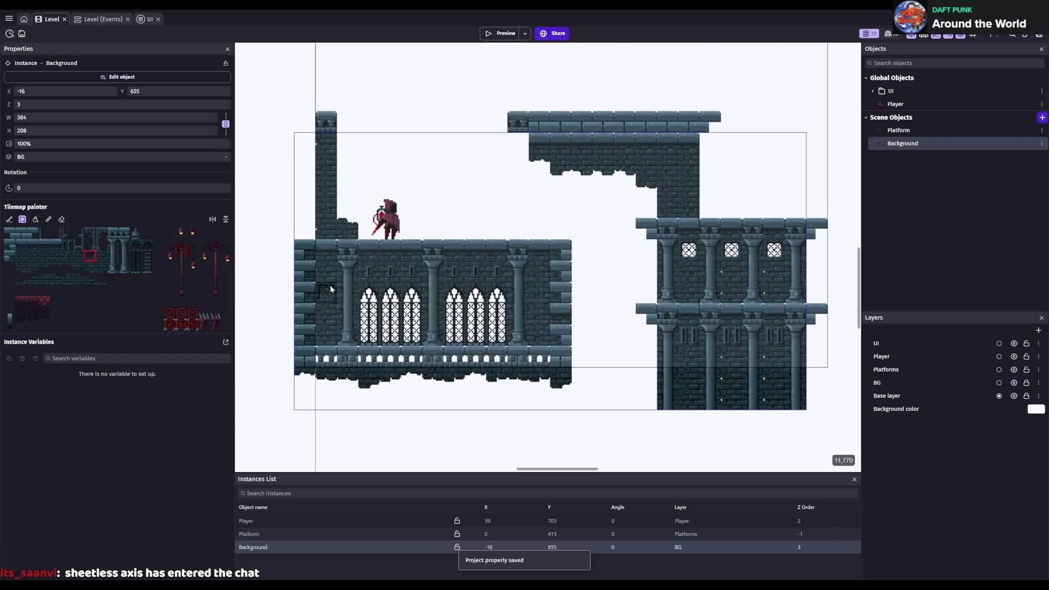
{"action": "left_click", "coordinate": [328, 272]}
{"action": "key", "text": "ctrl+z"}
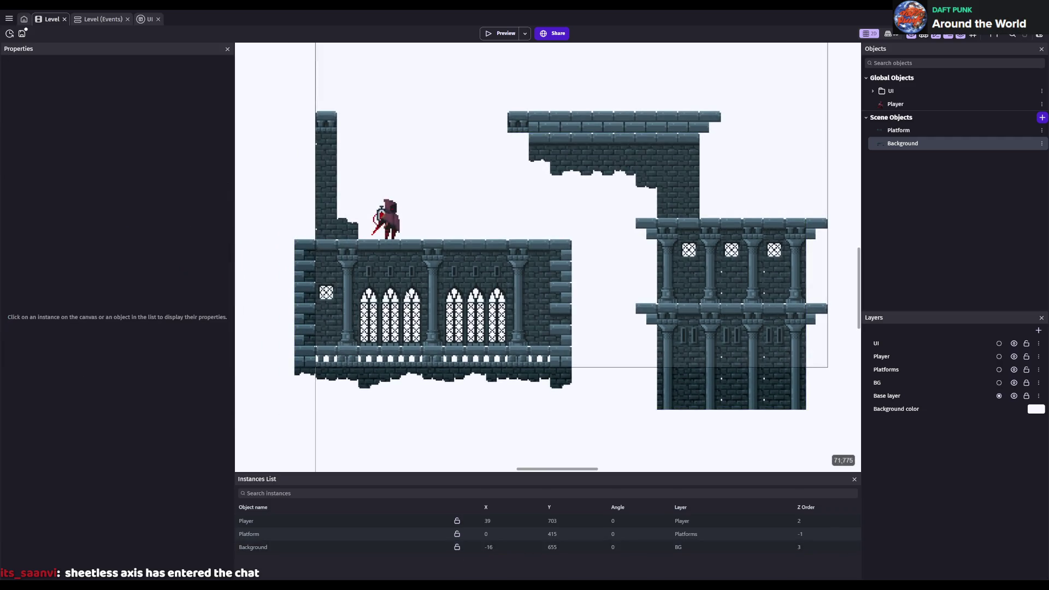
- Reselect the Background tilemap instance, save, and hide the Layers panel with Ctrl+L
{"action": "left_click", "coordinate": [437, 534]}
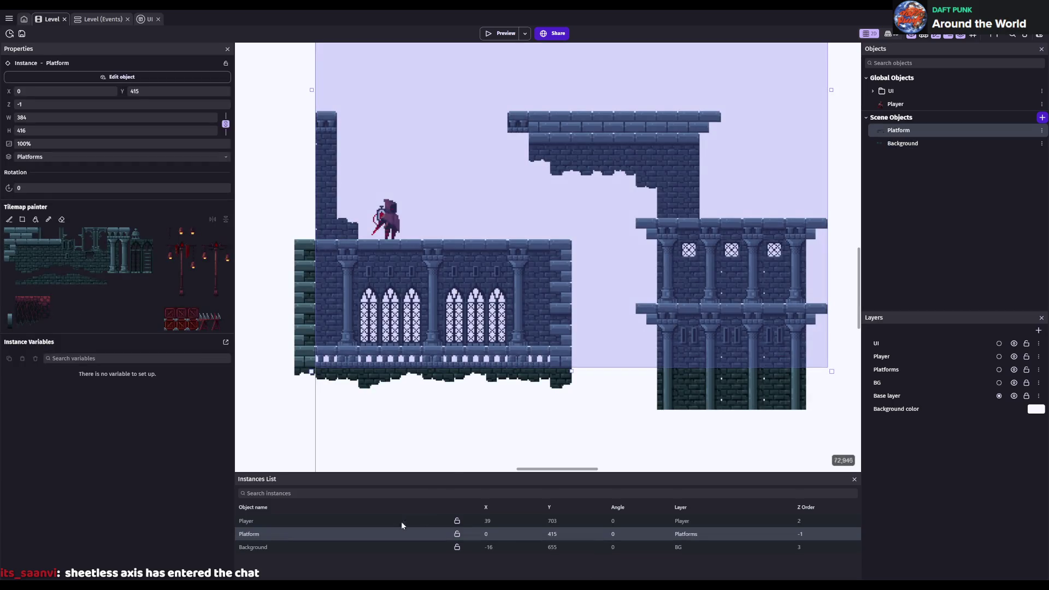
{"action": "left_click", "coordinate": [290, 548]}
{"action": "key", "text": "ctrl+s"}
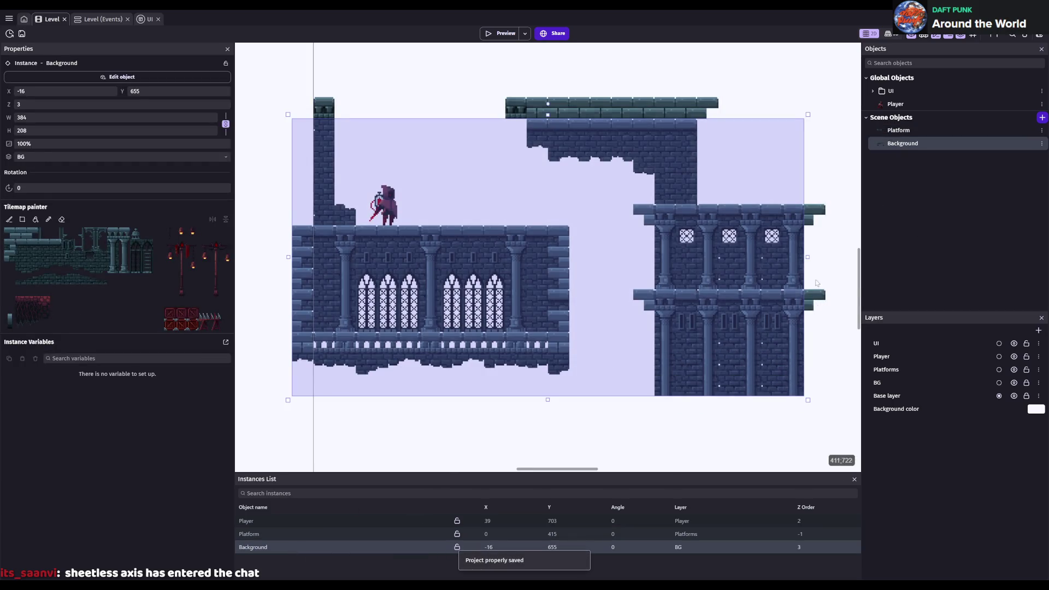
{"action": "scroll", "coordinate": [523, 437], "scroll_direction": "down", "scroll_amount": 1}
{"action": "scroll", "coordinate": [528, 316], "scroll_direction": "right", "scroll_amount": 5}
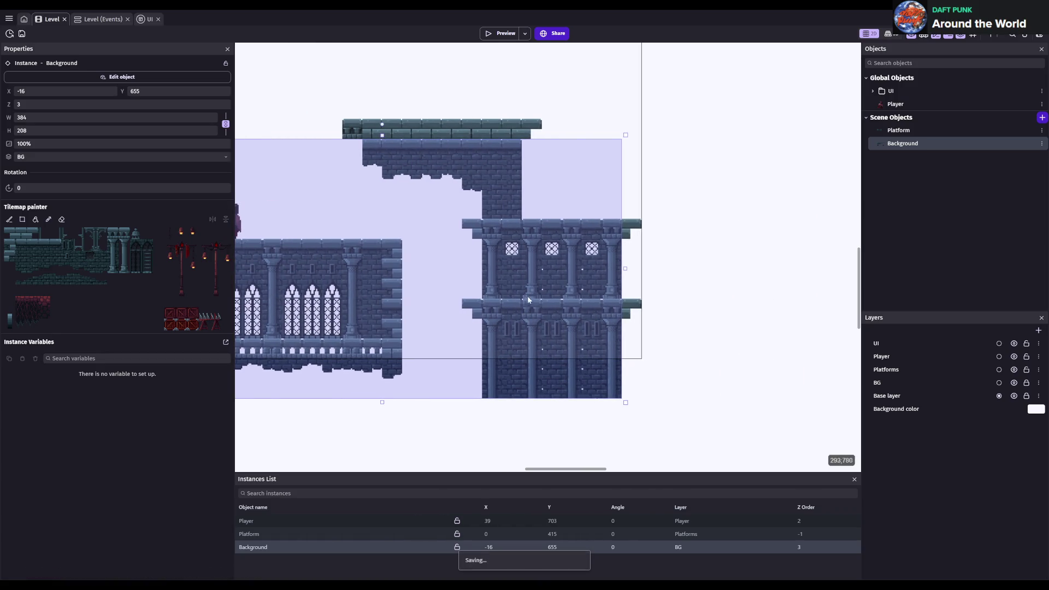
{"action": "scroll", "coordinate": [540, 309], "scroll_direction": "down", "scroll_amount": 1}
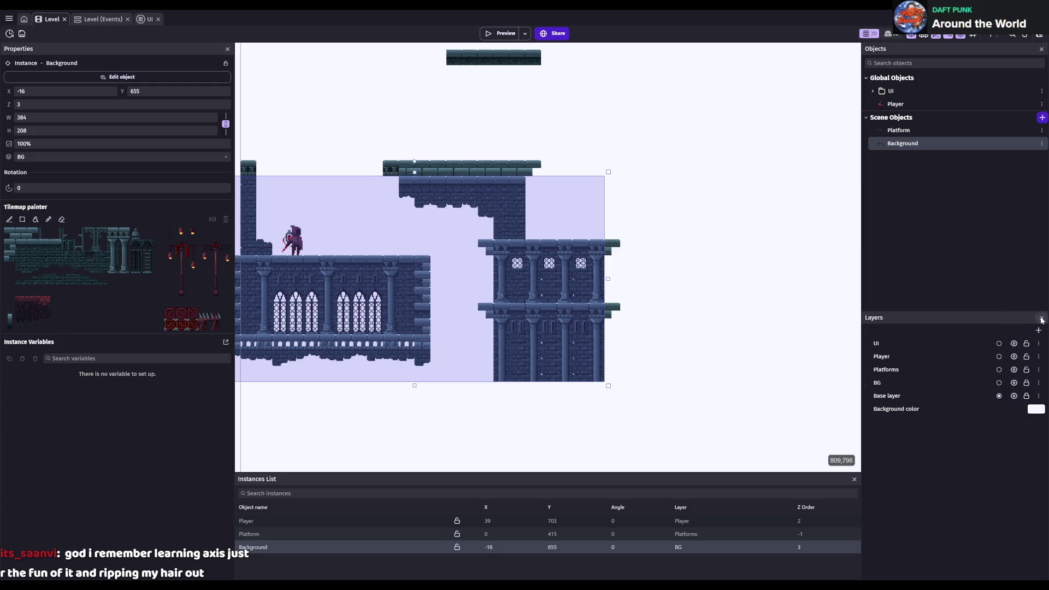
{"action": "left_click", "coordinate": [266, 549]}
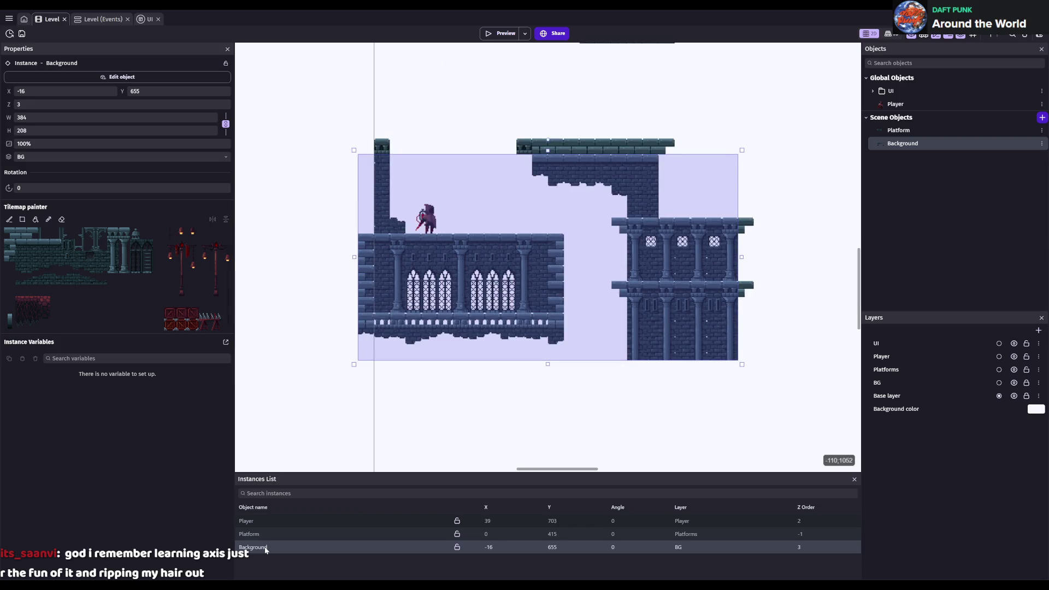
{"action": "left_click", "coordinate": [266, 549]}
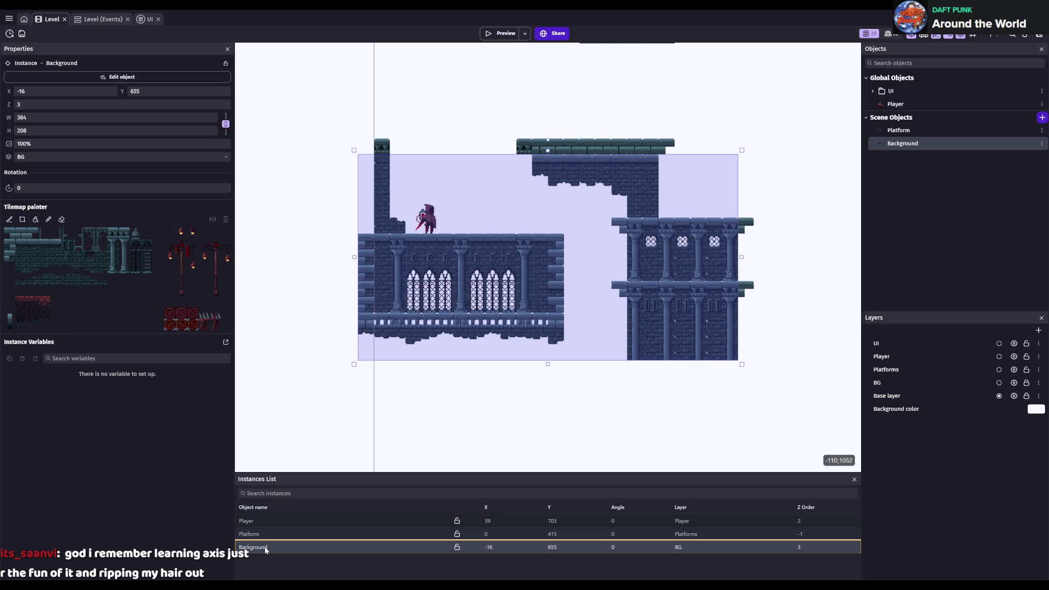
{"action": "key", "text": "ctrl+l"}
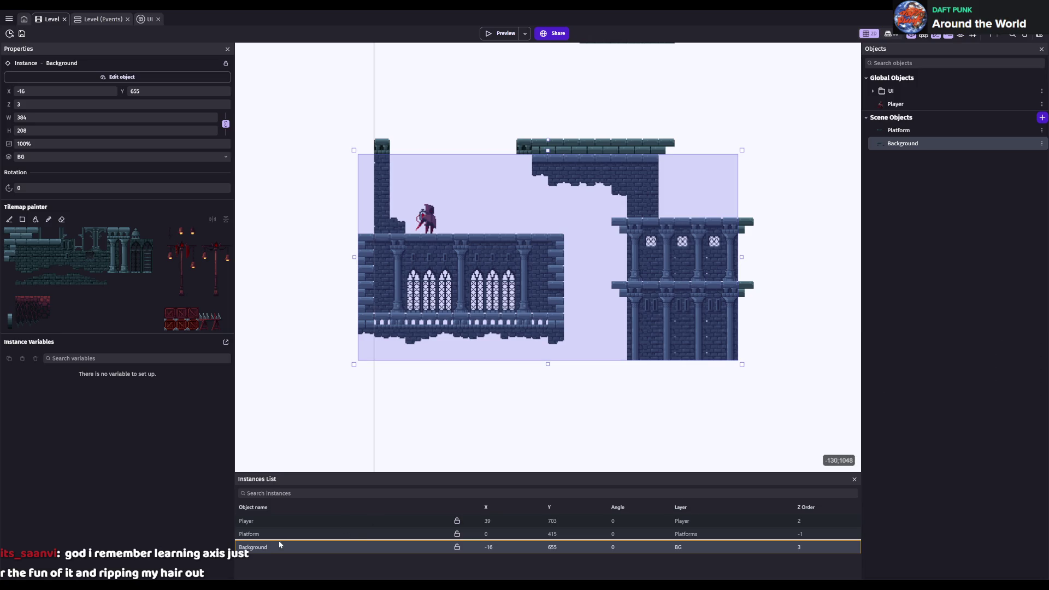
- Rename the Background tilemap object to Plarform_BG, save, and begin adding a new object
{"action": "left_click", "coordinate": [904, 143]}
{"action": "key", "text": "F2"}
{"action": "type", "text": "Plarform BF"}
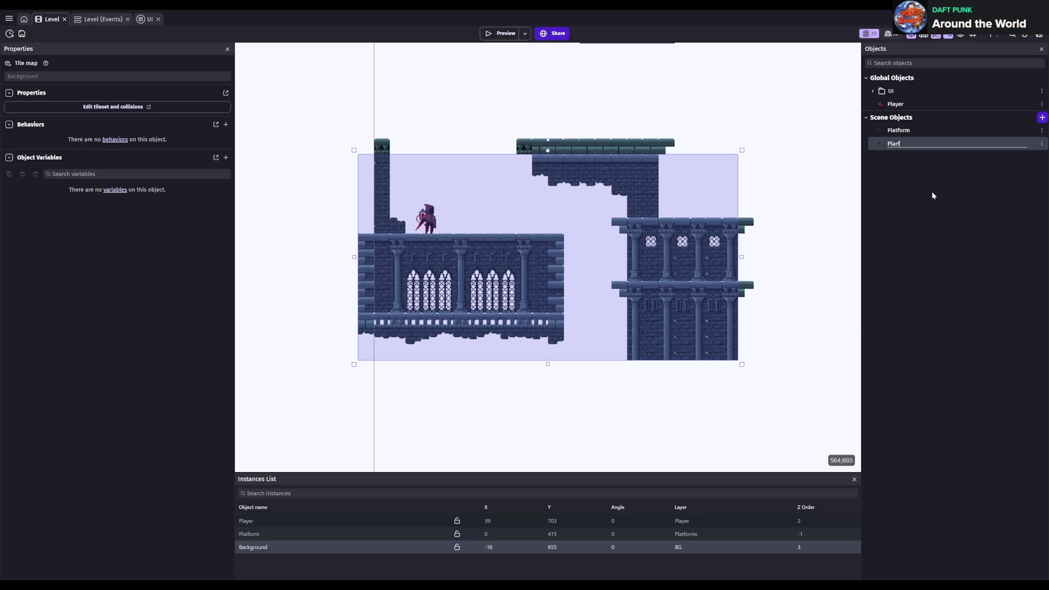
{"action": "key", "text": "Return"}
{"action": "key", "text": "F2"}
{"action": "key", "text": "Return"}
{"action": "key", "text": "ctrl+s"}
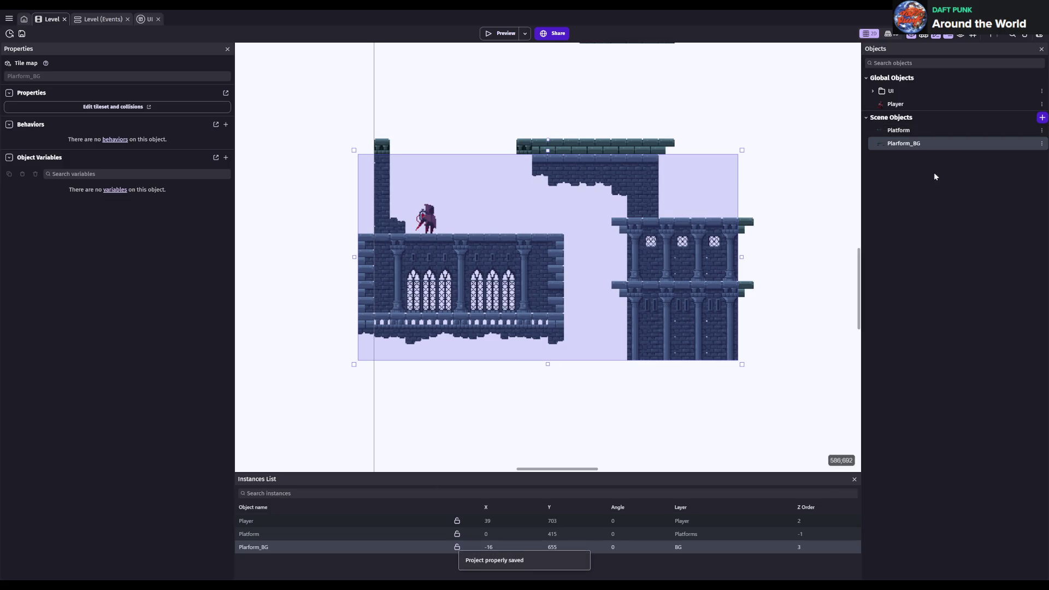
{"action": "left_click", "coordinate": [1042, 117]}
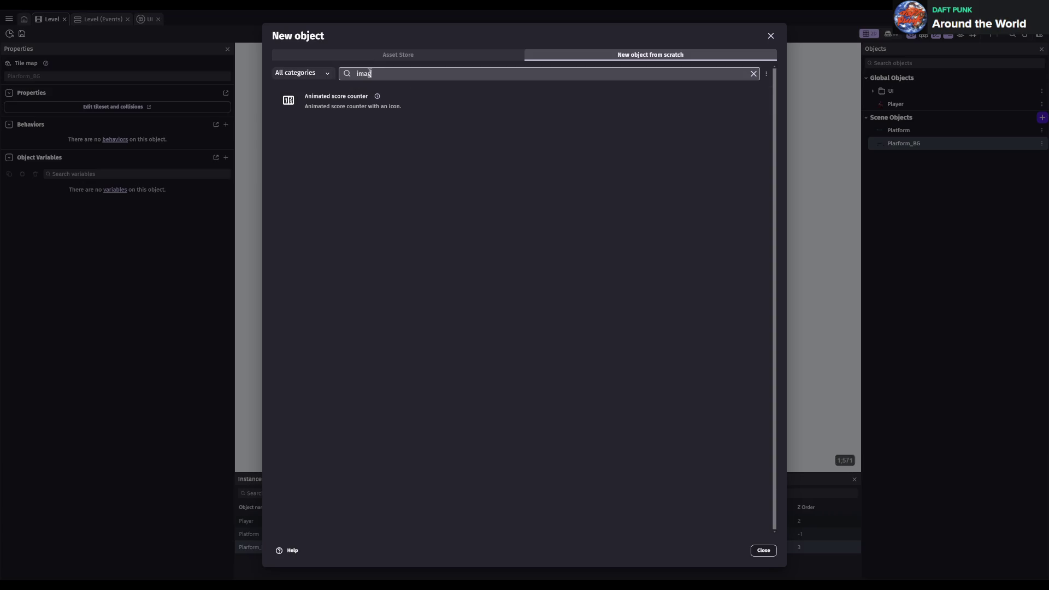
- Create a Sprite object from scratch and name it Background_Sprite
{"action": "key", "text": "BackSpace"}
{"action": "key", "text": "BackSpace"}
{"action": "key", "text": "BackSpace"}
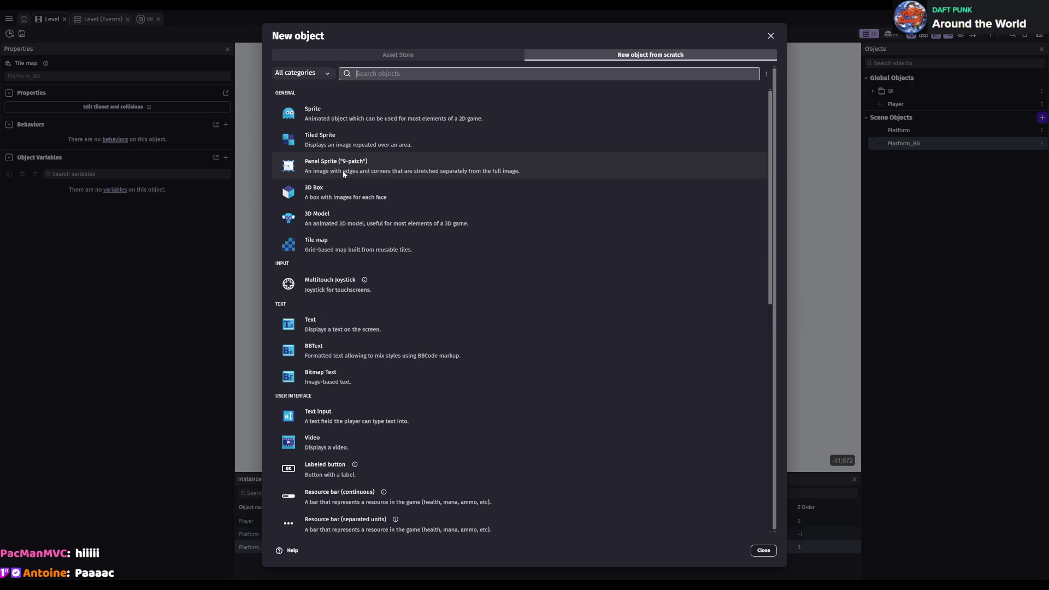
{"action": "left_click", "coordinate": [332, 111]}
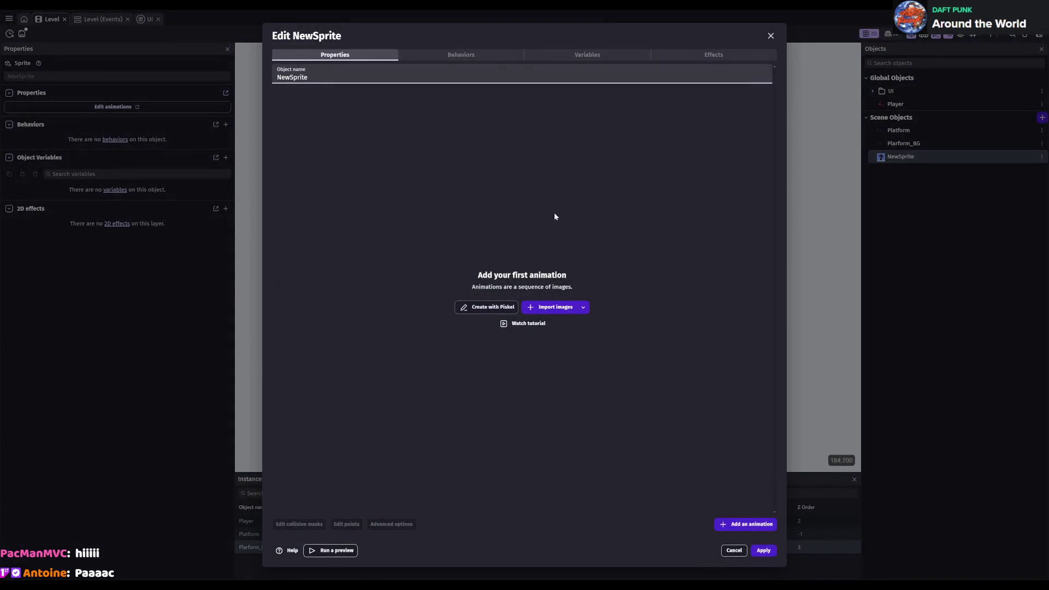
{"action": "key", "text": "ctrl+a"}
{"action": "type", "text": "Back"}
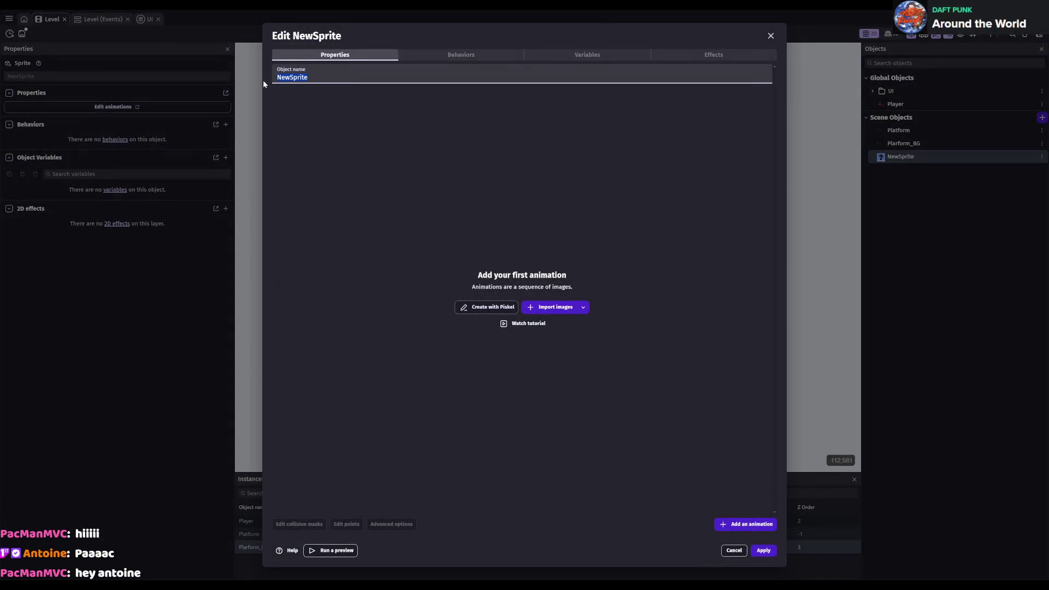
{"action": "type", "text": "ground_Sprite"}
{"action": "left_click", "coordinate": [764, 550]}
{"action": "scroll", "coordinate": [714, 283], "scroll_direction": "down", "scroll_amount": 3}
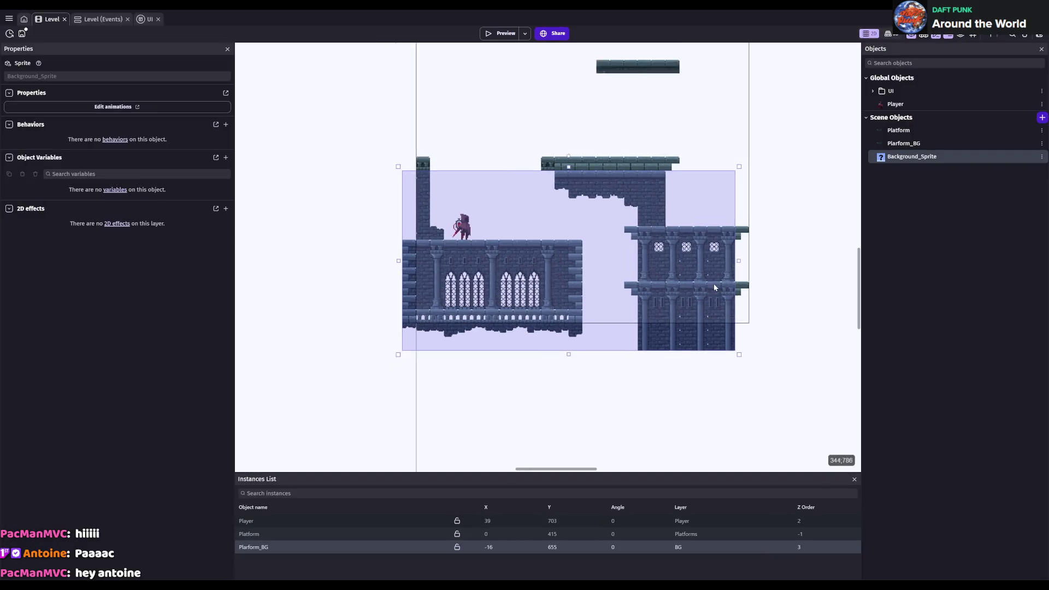
- Drag a Background_Sprite instance into the scene to the right of the level
{"action": "left_click", "coordinate": [778, 317]}
{"action": "scroll", "coordinate": [581, 274], "scroll_direction": "right", "scroll_amount": 5}
{"action": "scroll", "coordinate": [754, 277], "scroll_direction": "down", "scroll_amount": 5}
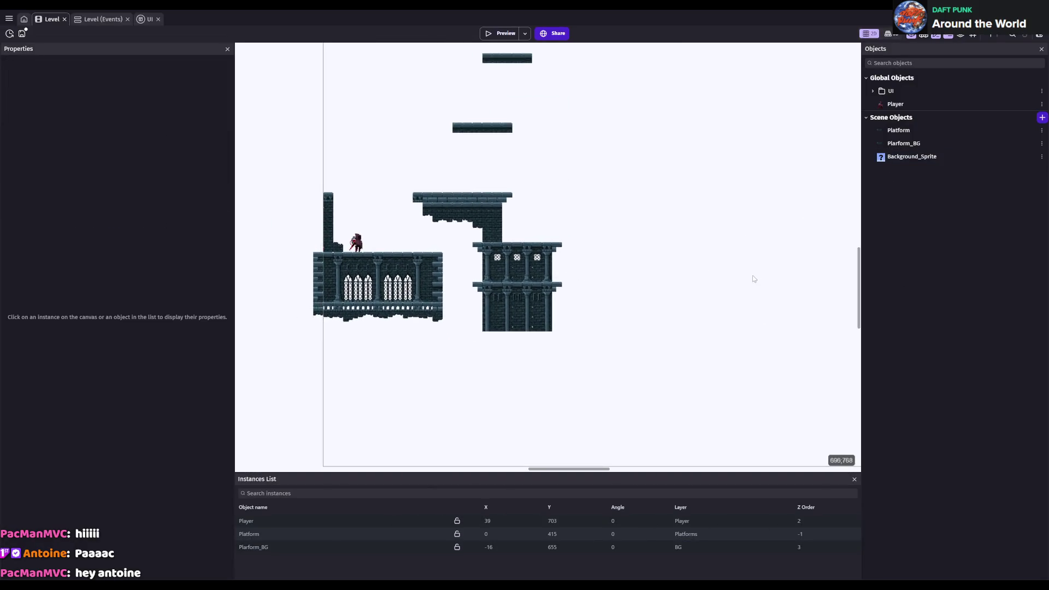
{"action": "scroll", "coordinate": [804, 229], "scroll_direction": "down", "scroll_amount": 2}
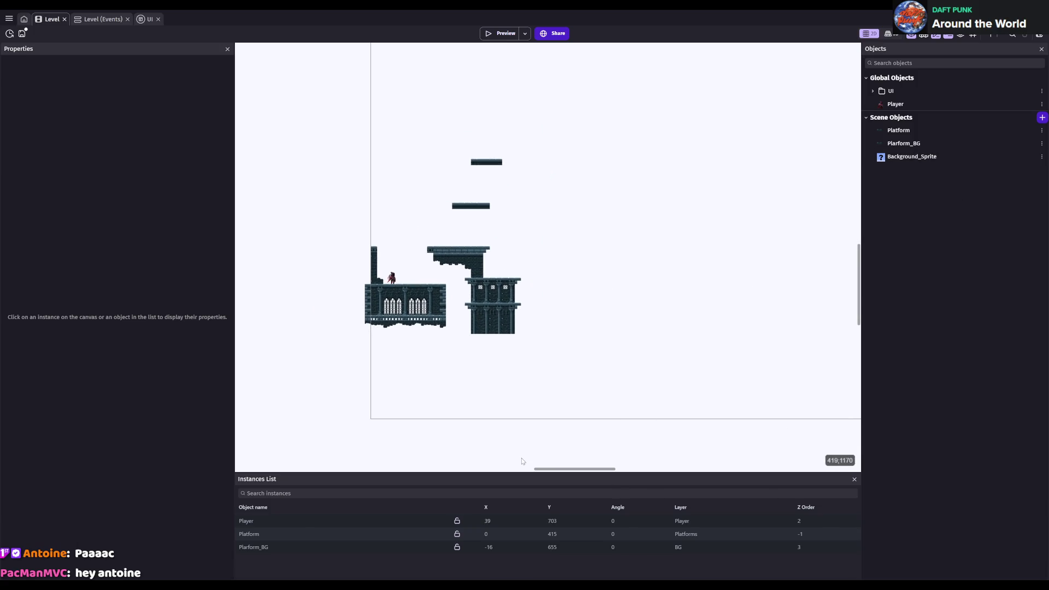
{"action": "left_click", "coordinate": [934, 157]}
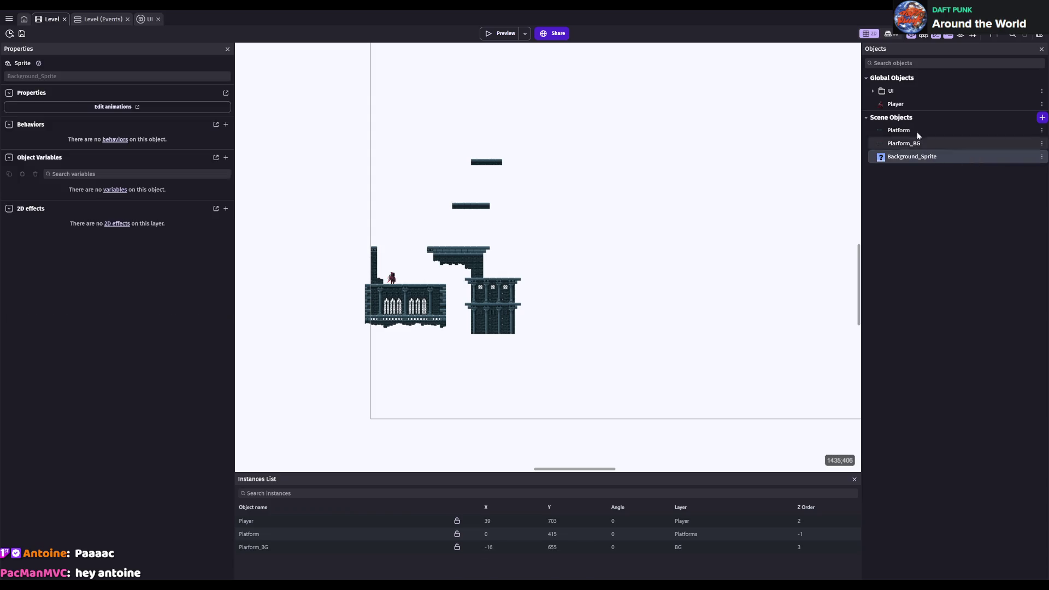
{"action": "left_click", "coordinate": [936, 35]}
{"action": "left_click", "coordinate": [936, 35]}
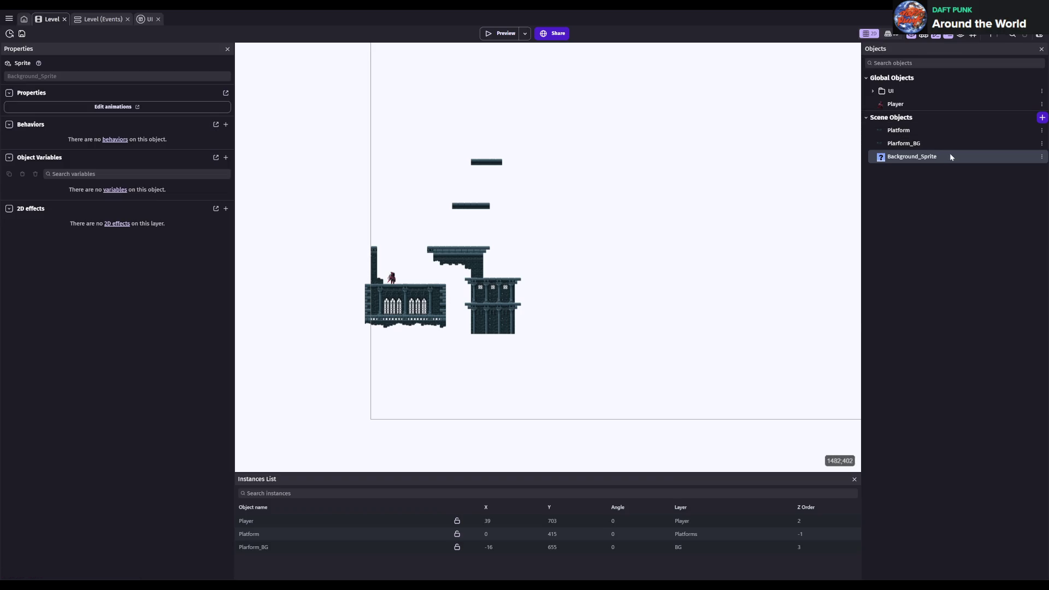
{"action": "left_click_drag", "start_coordinate": [949, 153], "coordinate": [719, 246]}
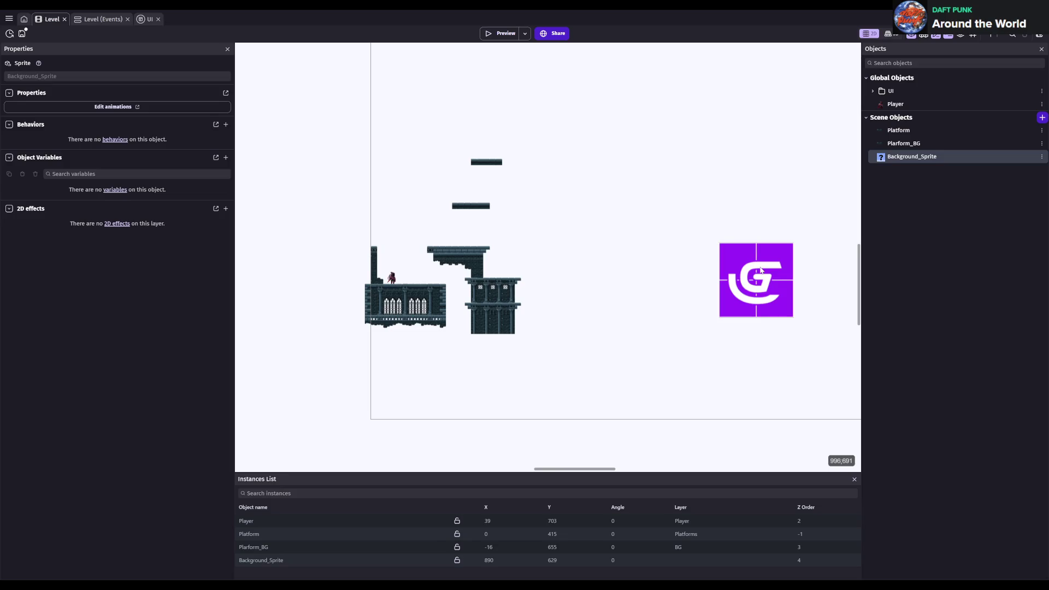
- Check the Background_Sprite instance in the Instances list, clear the selection, and save
{"action": "left_click", "coordinate": [844, 268]}
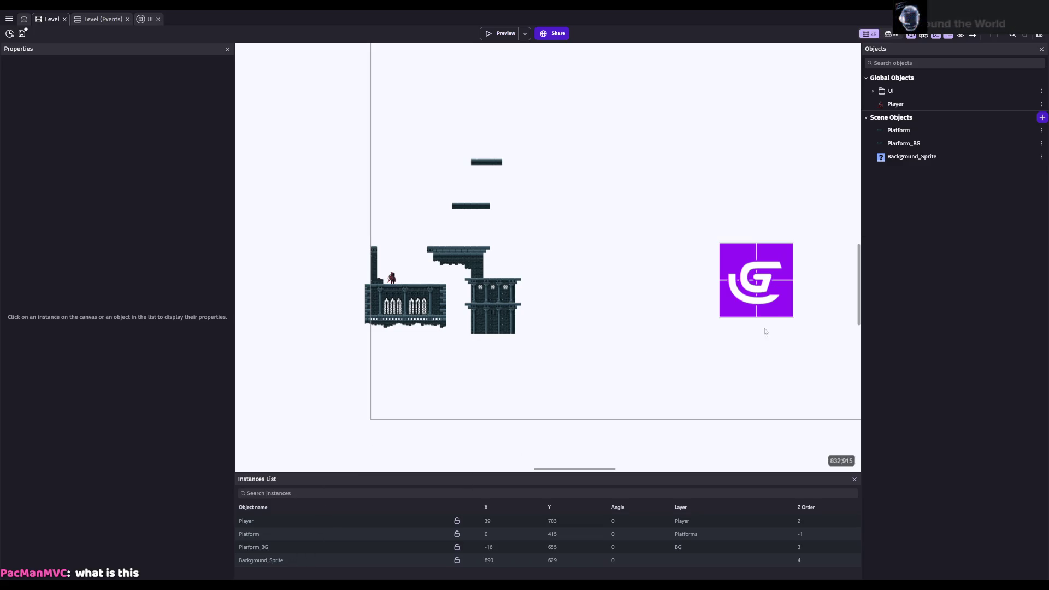
{"action": "left_click", "coordinate": [911, 156]}
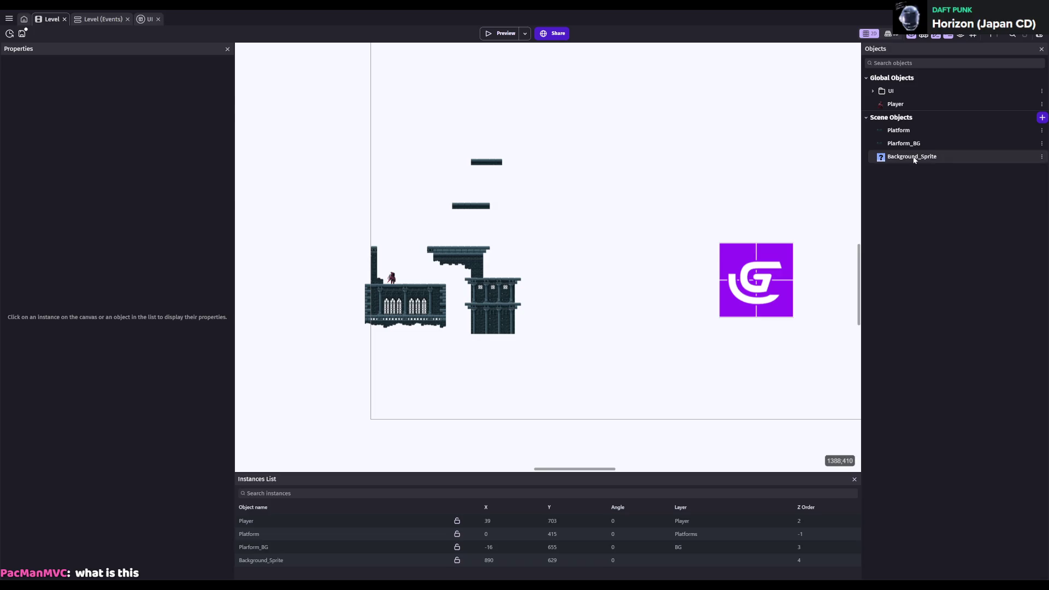
{"action": "left_click", "coordinate": [809, 257]}
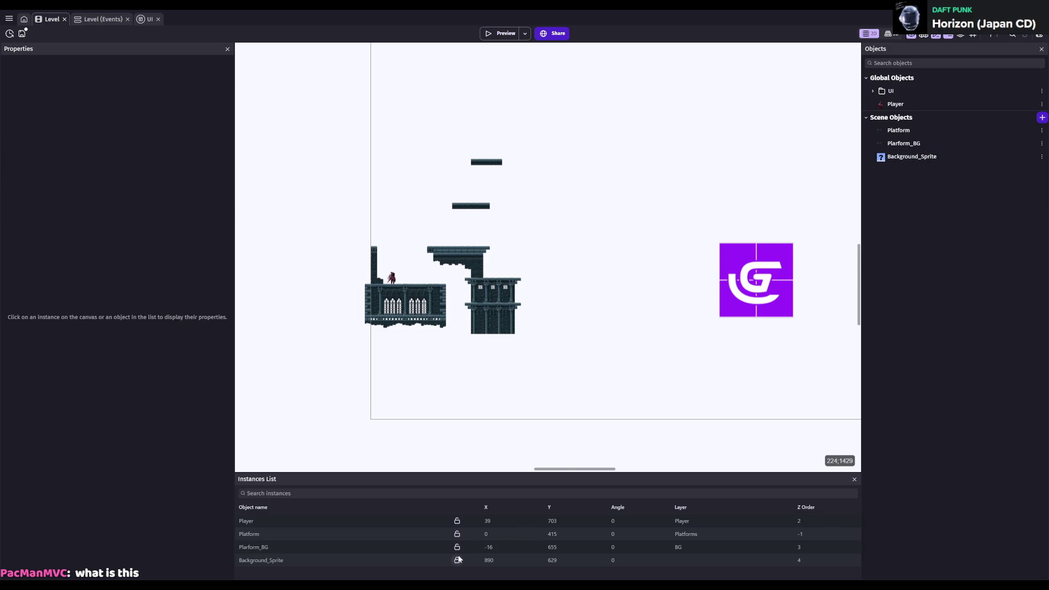
{"action": "left_click", "coordinate": [459, 561]}
{"action": "left_click_drag", "start_coordinate": [586, 274], "coordinate": [679, 286]}
{"action": "scroll", "coordinate": [544, 366], "scroll_direction": "down", "scroll_amount": 2}
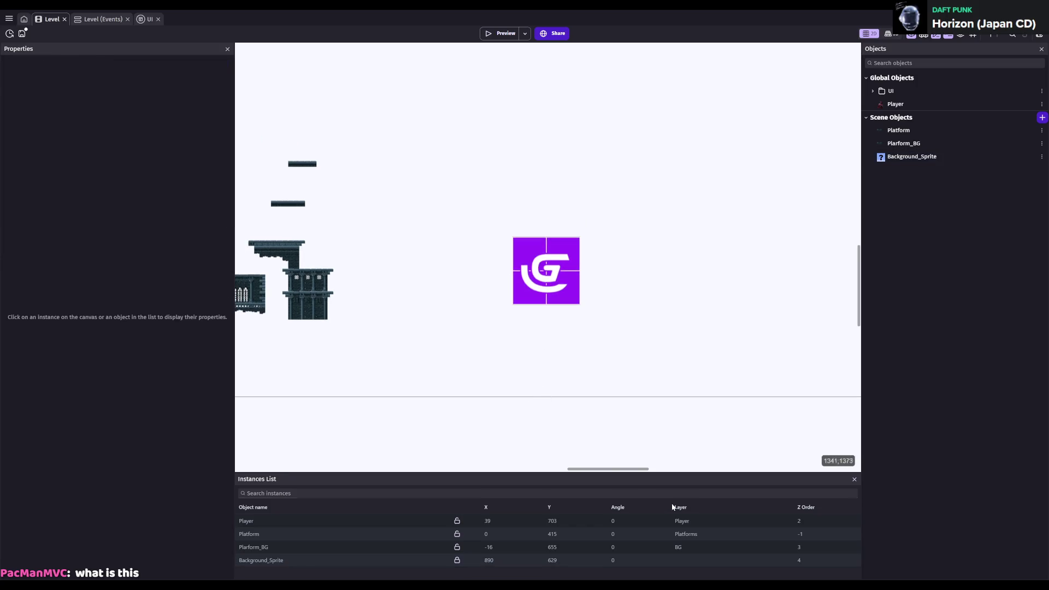
{"action": "left_click", "coordinate": [441, 558]}
{"action": "left_click", "coordinate": [824, 270]}
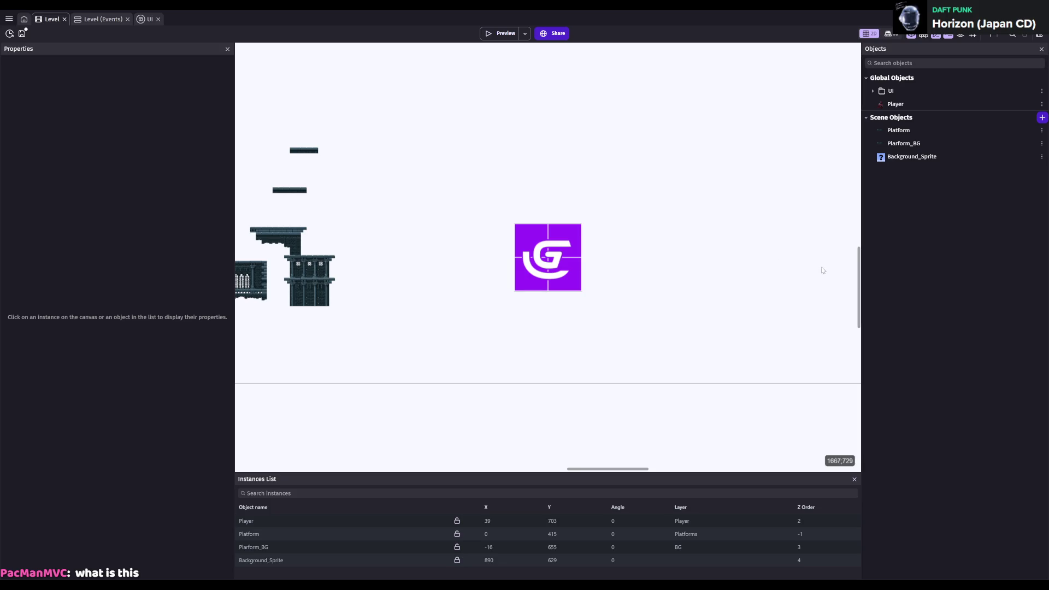
{"action": "key", "text": "ctrl+s"}
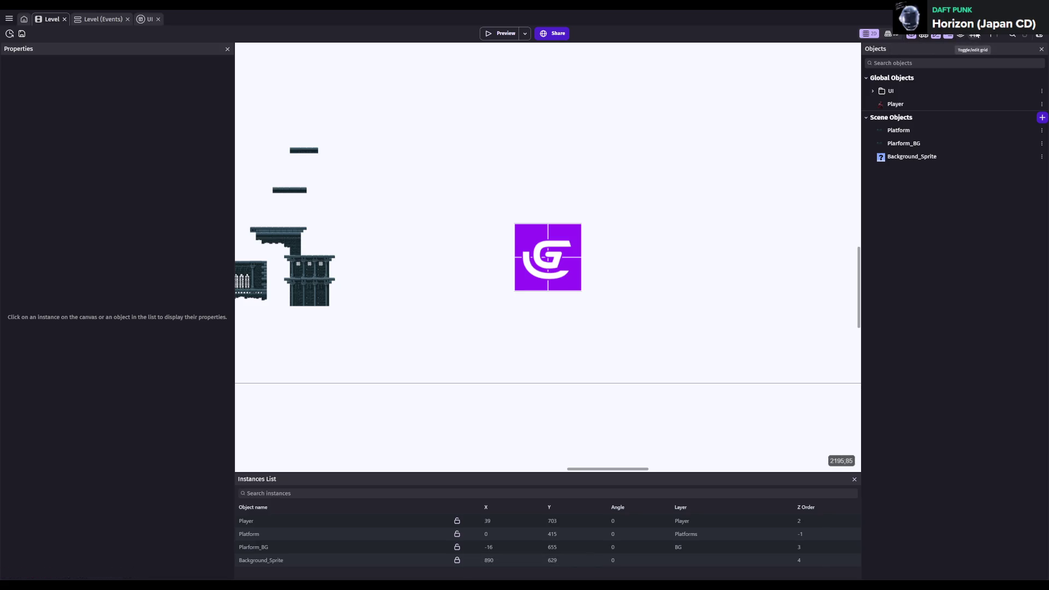
- Show the grid on the scene canvas and bring up its settings
{"action": "left_click", "coordinate": [988, 40]}
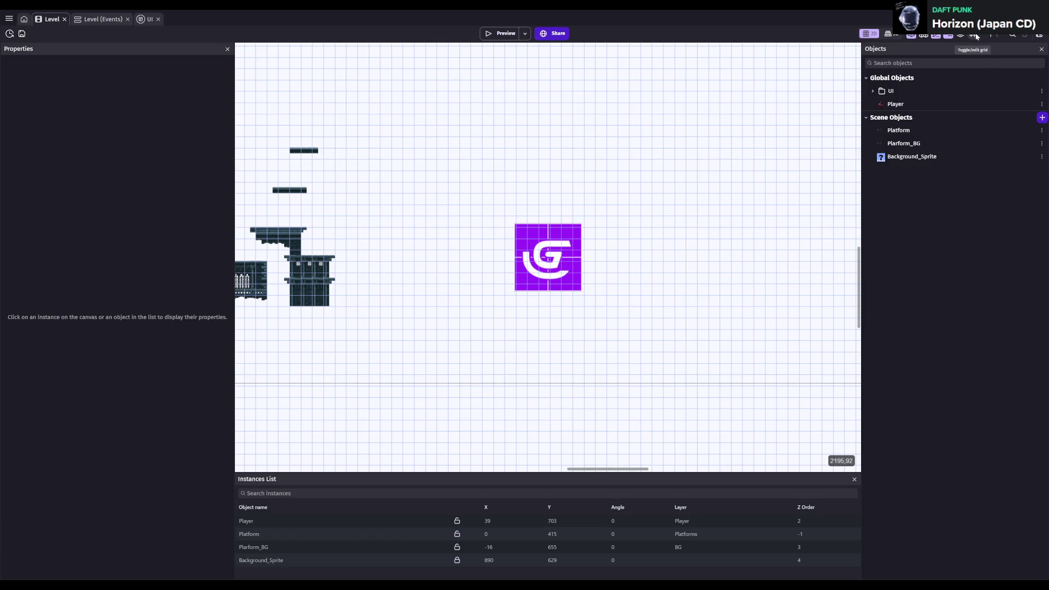
{"action": "left_click", "coordinate": [976, 36]}
{"action": "left_click", "coordinate": [995, 77]}
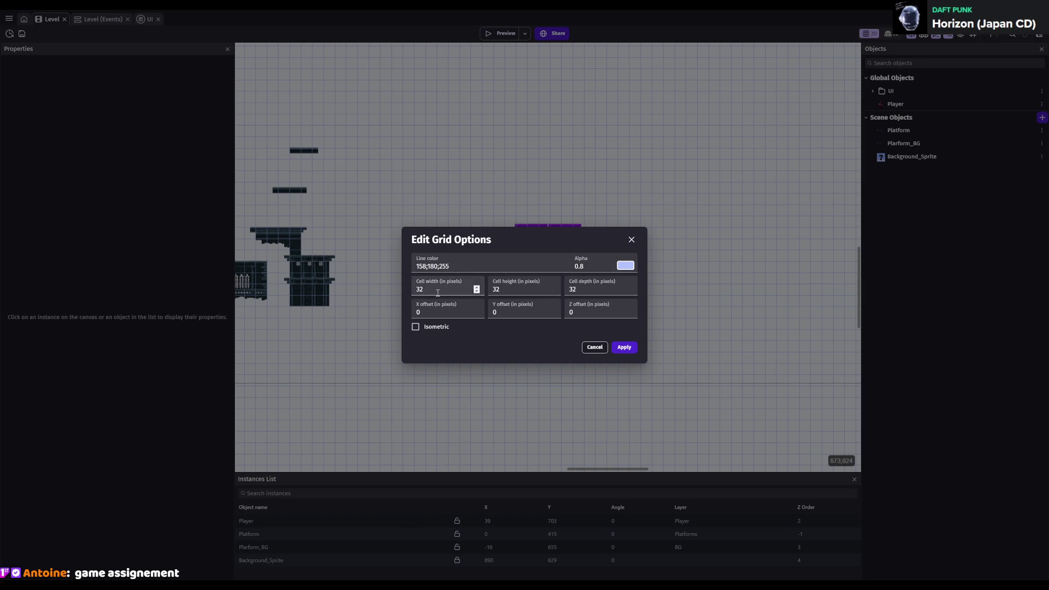
{"action": "left_click", "coordinate": [626, 268]}
{"action": "left_click_drag", "start_coordinate": [627, 269], "coordinate": [658, 286]}
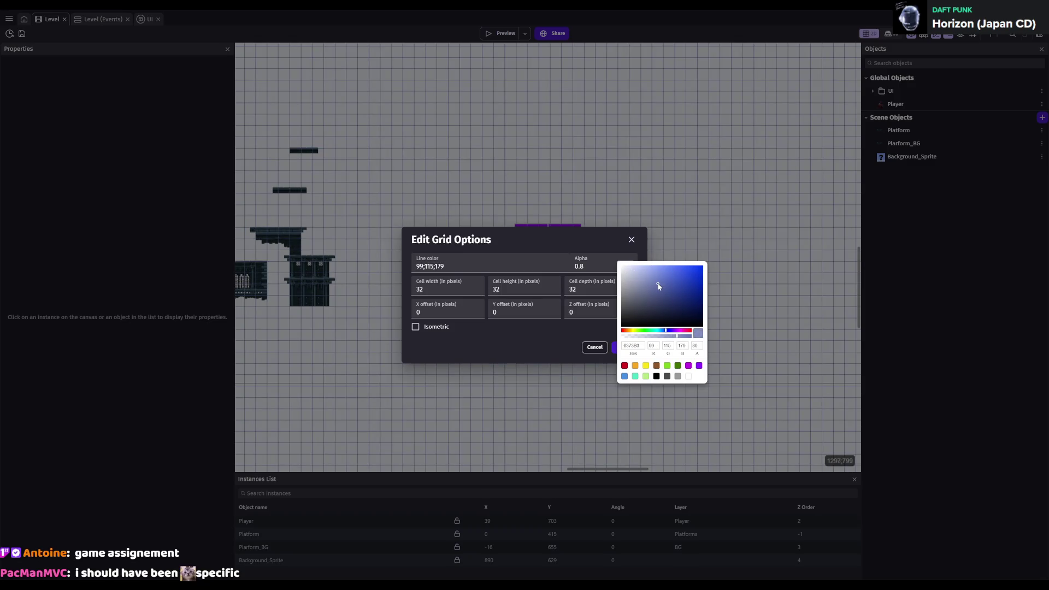
{"action": "left_click", "coordinate": [536, 326]}
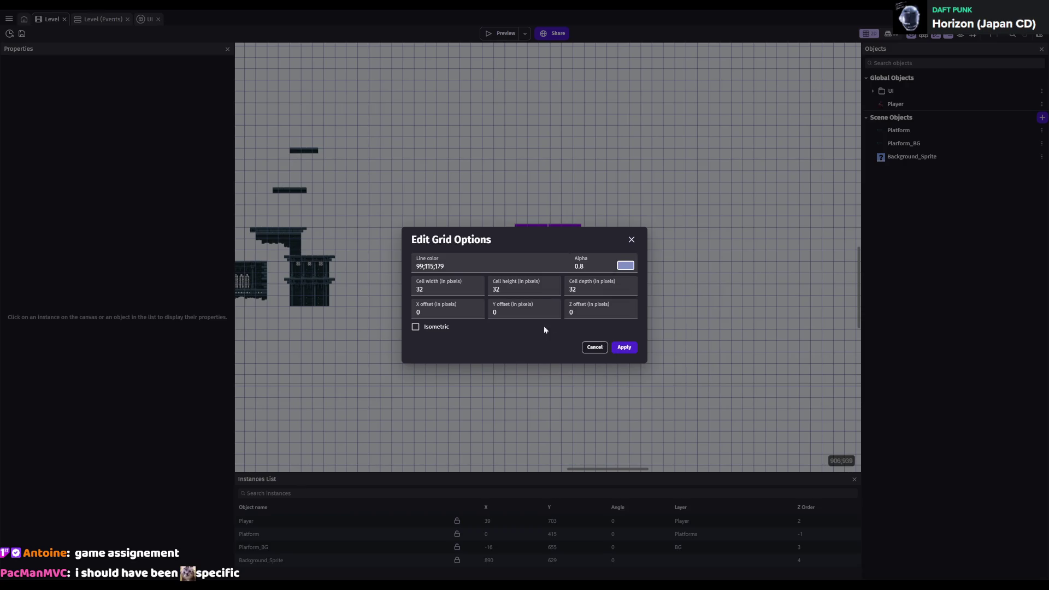
{"action": "double_click", "coordinate": [590, 267]}
{"action": "type", "text": "0.2"}
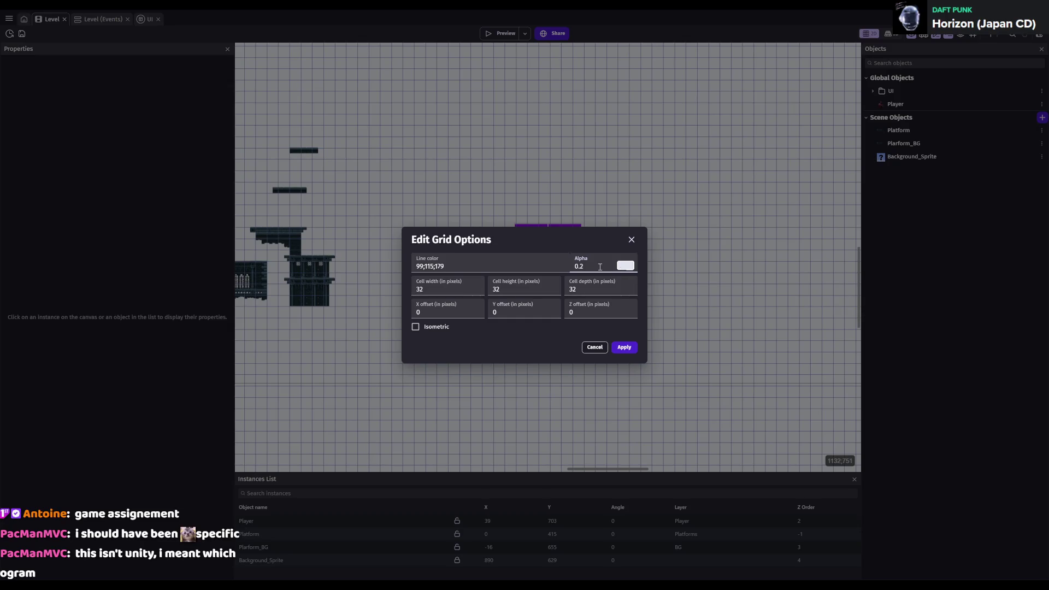
{"action": "key", "text": "BackSpace"}
{"action": "key", "text": "ctrl+a"}
{"action": "type", "text": "1"}
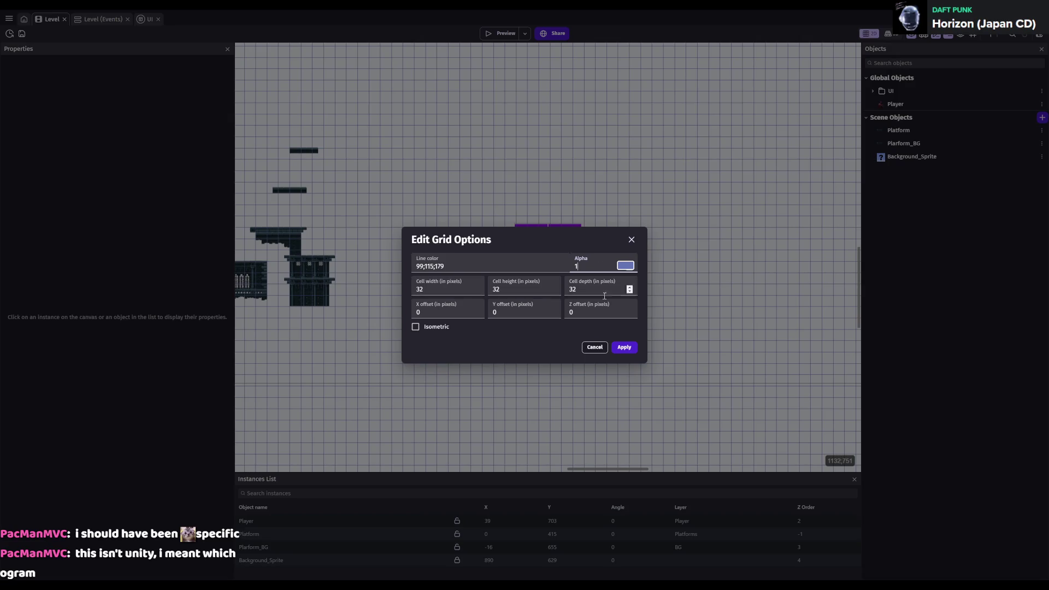
{"action": "left_click", "coordinate": [627, 269]}
{"action": "left_click_drag", "start_coordinate": [628, 274], "coordinate": [637, 266]}
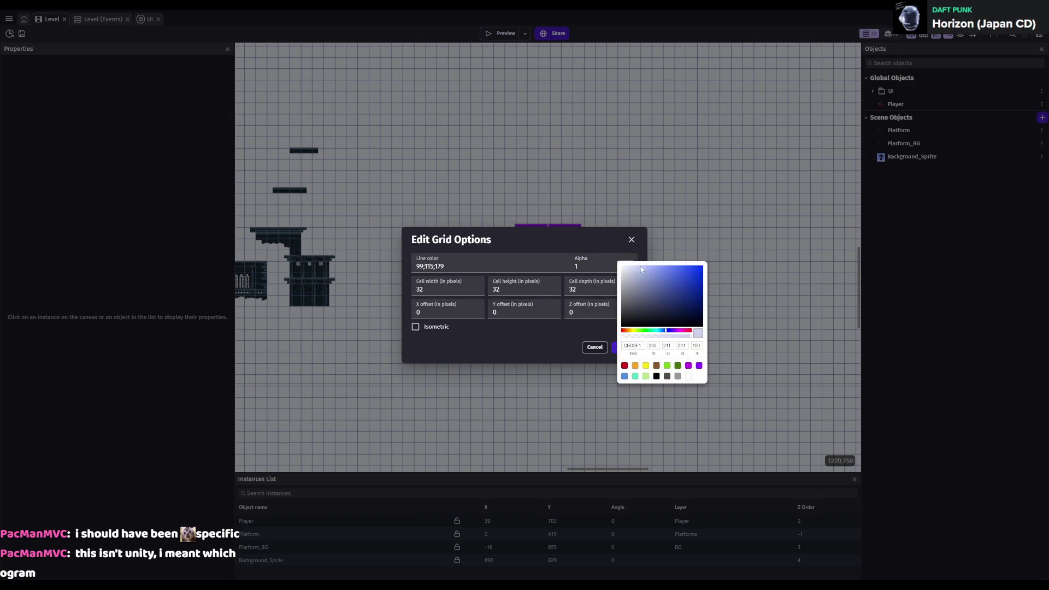
{"action": "left_click", "coordinate": [670, 285]}
{"action": "left_click", "coordinate": [680, 278]}
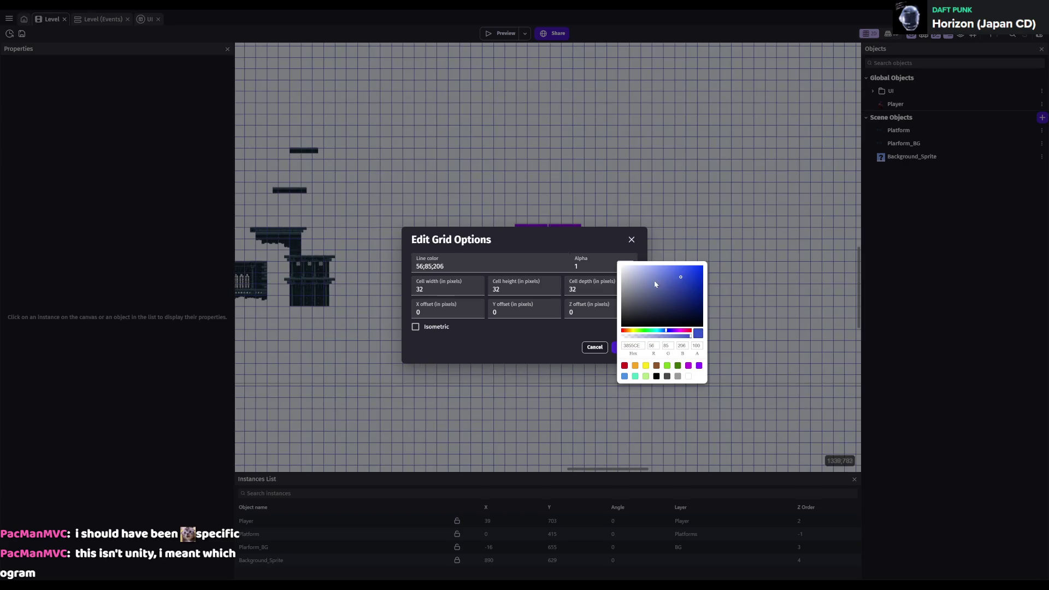
{"action": "left_click", "coordinate": [595, 266]}
{"action": "key", "text": "BackSpace"}
{"action": "type", "text": "2"}
{"action": "left_click", "coordinate": [632, 239]}
{"action": "scroll", "coordinate": [615, 319], "scroll_direction": "up", "scroll_amount": 5}
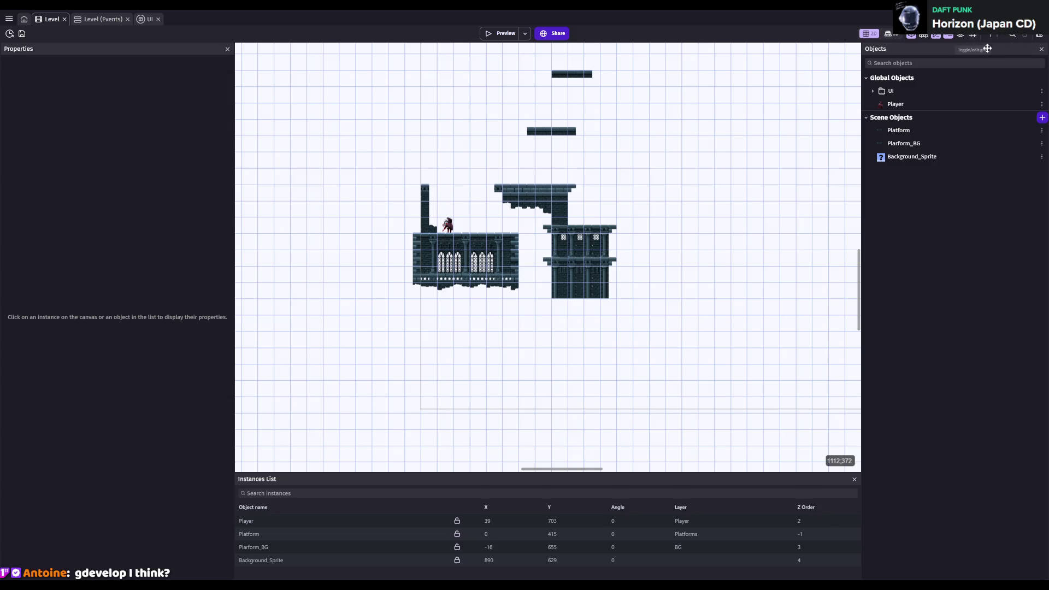
{"action": "key", "text": "ctrl+s"}
- Apply a lighter alpha to the scene grid and save
{"action": "scroll", "coordinate": [524, 265], "scroll_direction": "up", "scroll_amount": 5}
{"action": "scroll", "coordinate": [524, 264], "scroll_direction": "up", "scroll_amount": 1}
{"action": "scroll", "coordinate": [567, 230], "scroll_direction": "down", "scroll_amount": 2}
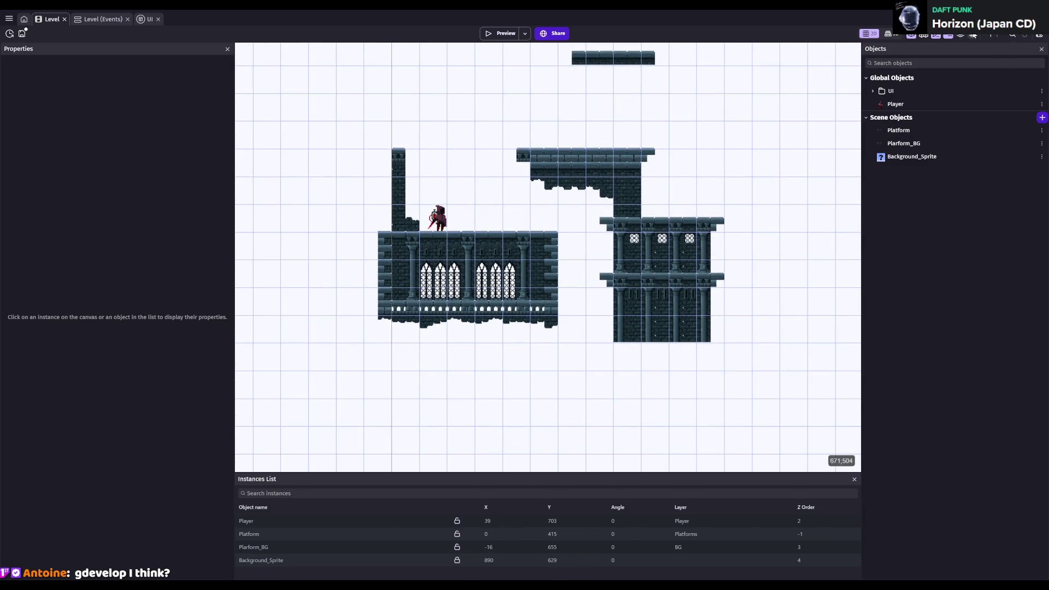
{"action": "left_click", "coordinate": [1003, 73]}
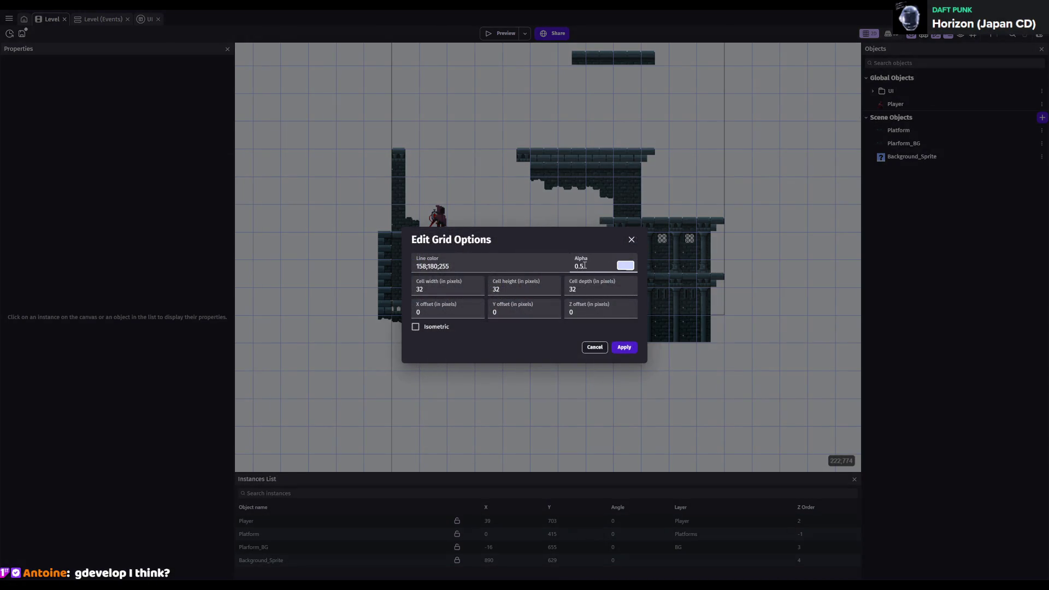
{"action": "left_click", "coordinate": [624, 347]}
{"action": "key", "text": "ctrl+s"}
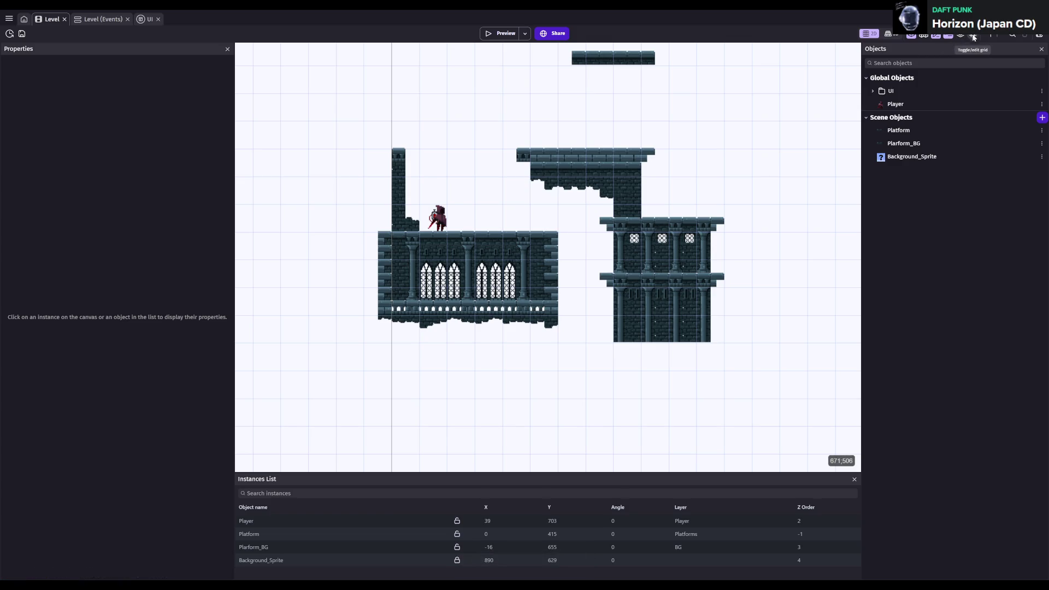
- Set the grid line colour to dark gray 79;82;94
{"action": "left_click", "coordinate": [973, 35]}
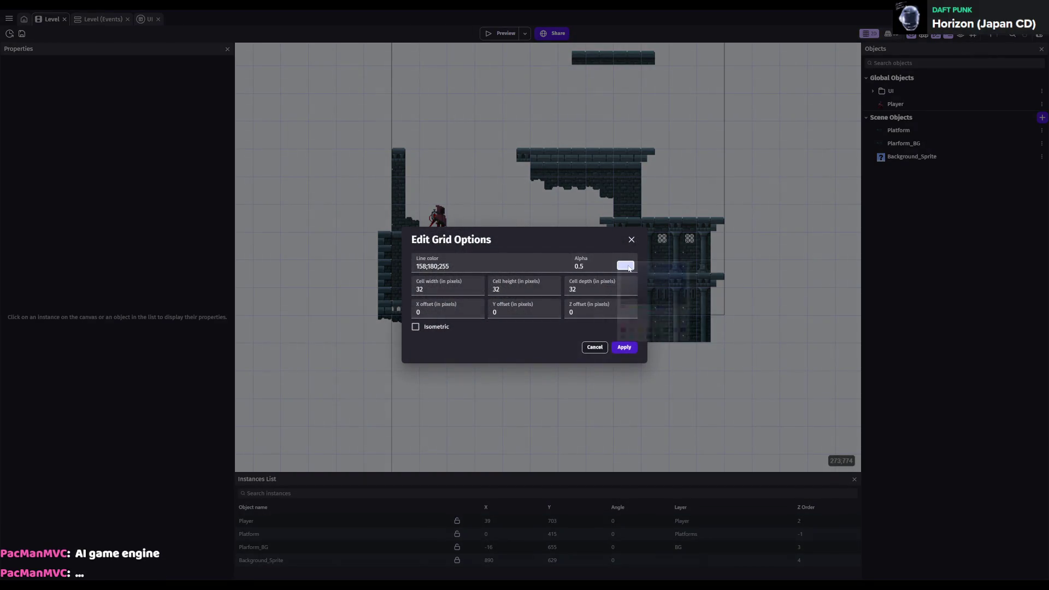
{"action": "left_click", "coordinate": [623, 265]}
{"action": "left_click", "coordinate": [640, 299]}
{"action": "left_click_drag", "start_coordinate": [635, 303], "coordinate": [636, 309]}
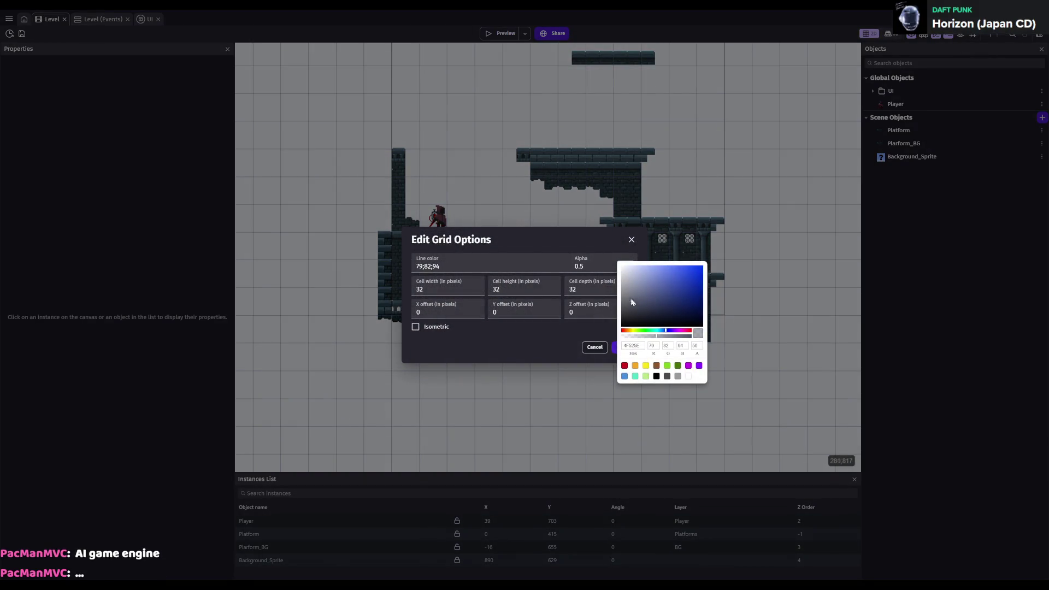
{"action": "left_click", "coordinate": [600, 269]}
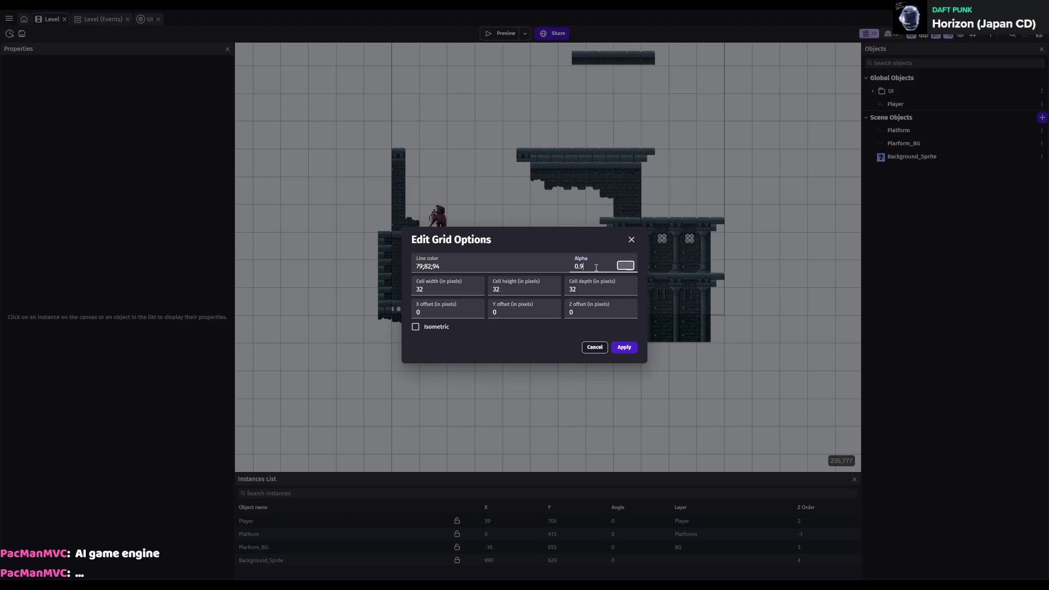
{"action": "left_click", "coordinate": [624, 347]}
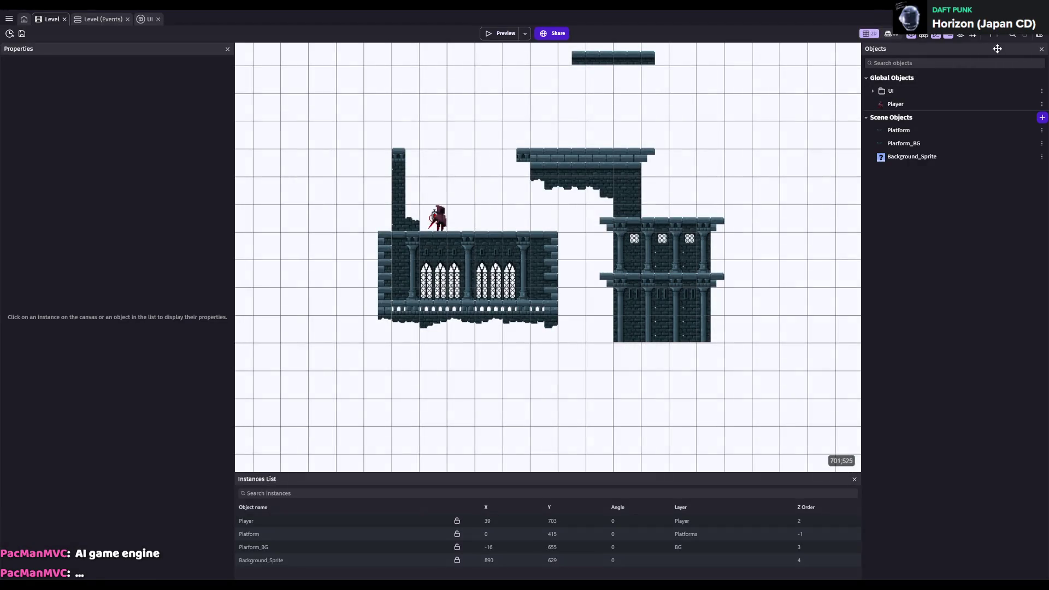
- Lower the grid's alpha further so the lines look faint
{"action": "left_click", "coordinate": [973, 35]}
{"action": "left_click", "coordinate": [589, 265]}
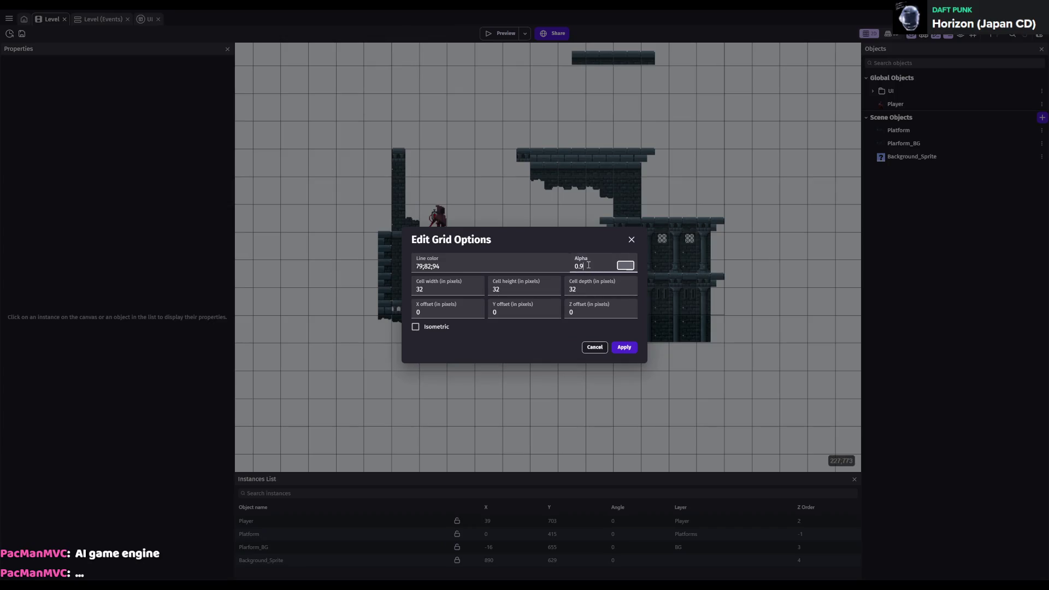
{"action": "left_click", "coordinate": [624, 348]}
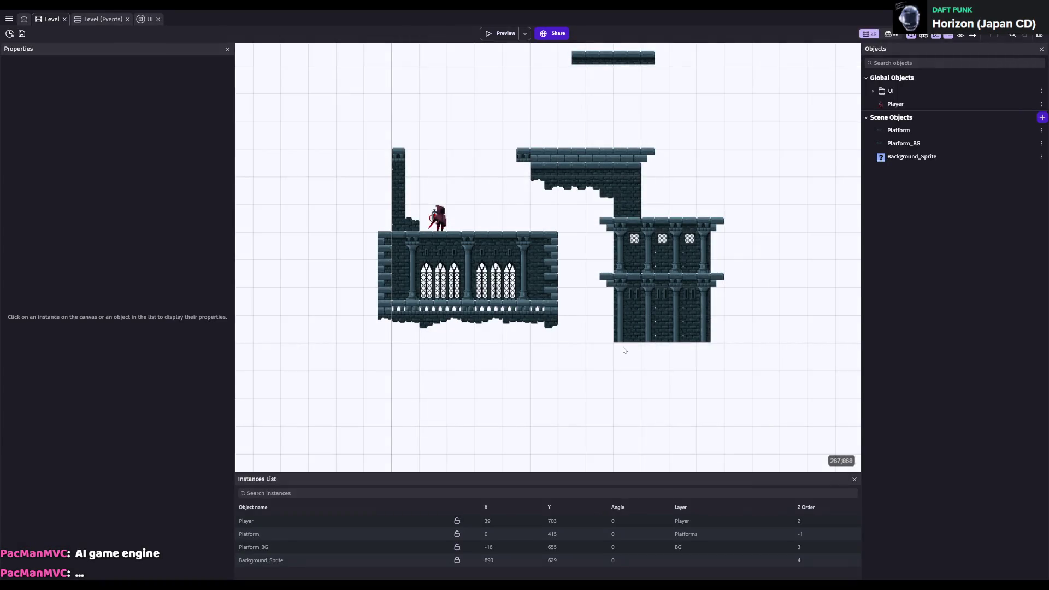
{"action": "scroll", "coordinate": [645, 349], "scroll_direction": "down", "scroll_amount": 3}
- Save the project and zoom the canvas in on the right-hand tower
{"action": "key", "text": "ctrl+s"}
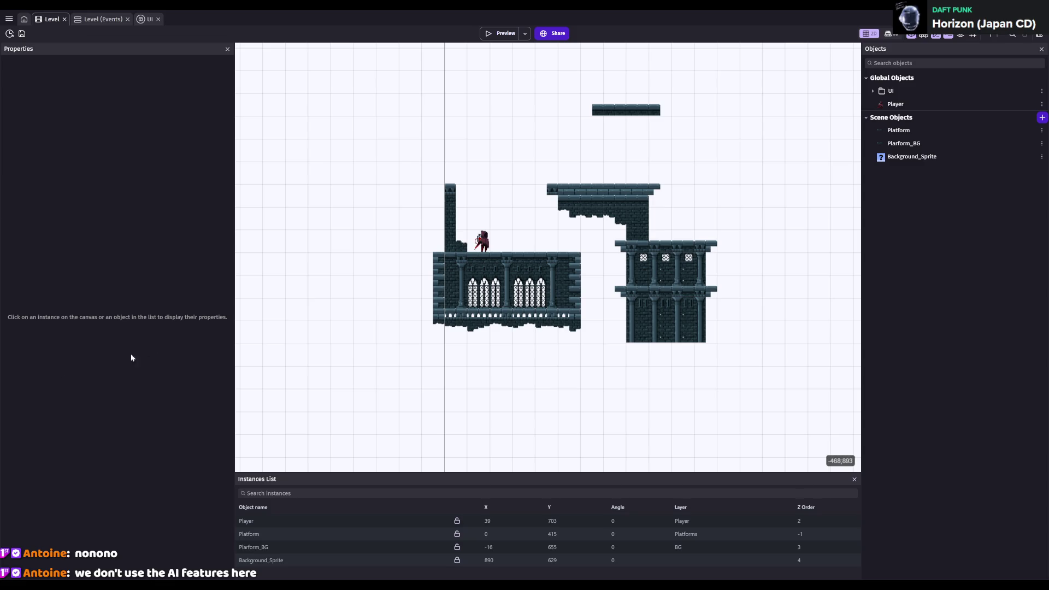
{"action": "scroll", "coordinate": [533, 352], "scroll_direction": "up", "scroll_amount": 3}
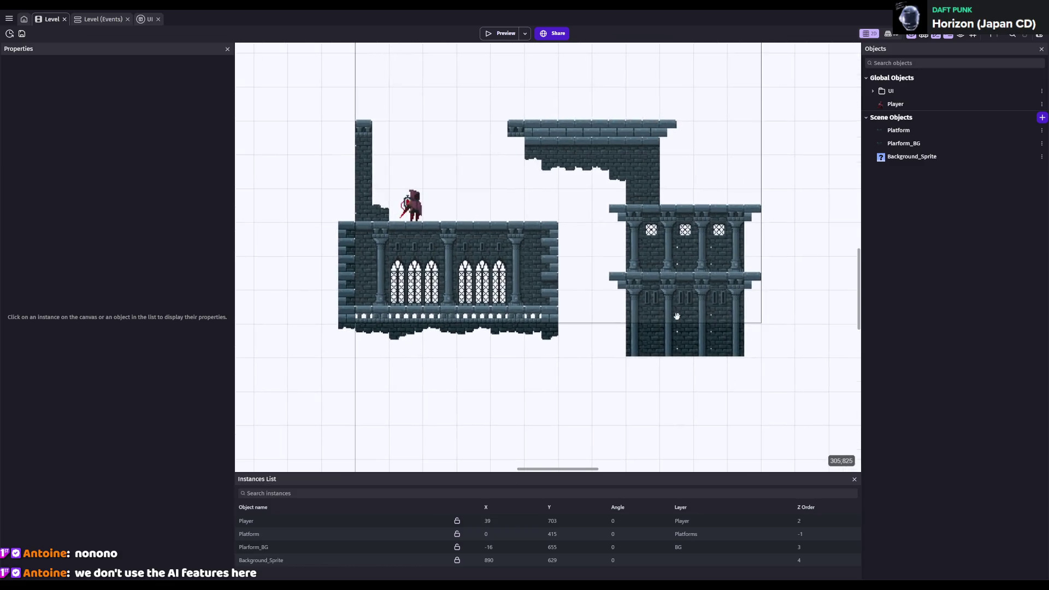
{"action": "scroll", "coordinate": [674, 358], "scroll_direction": "up", "scroll_amount": 4}
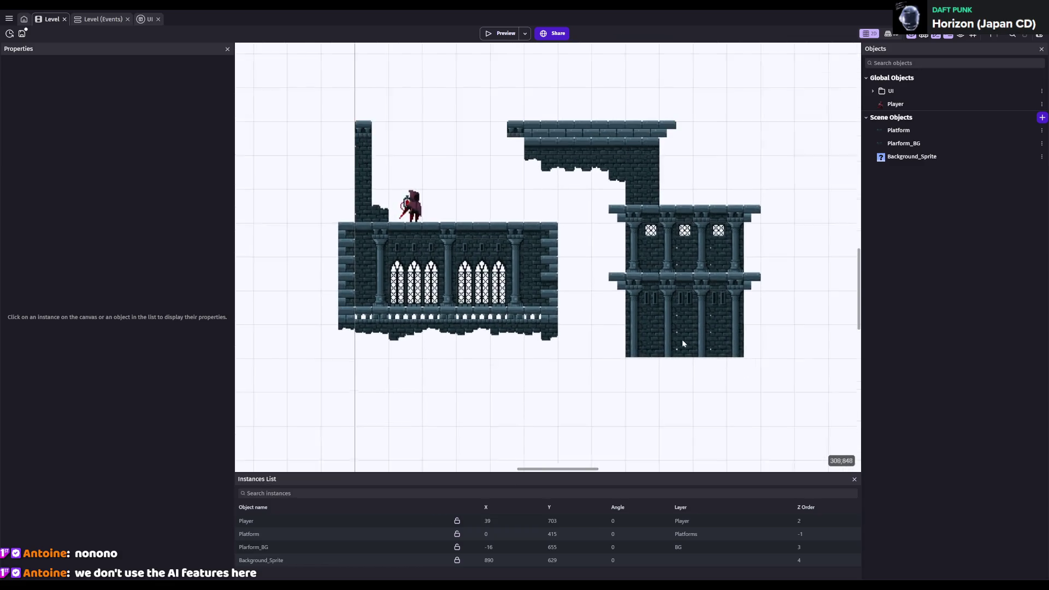
{"action": "scroll", "coordinate": [694, 355], "scroll_direction": "up", "scroll_amount": 1}
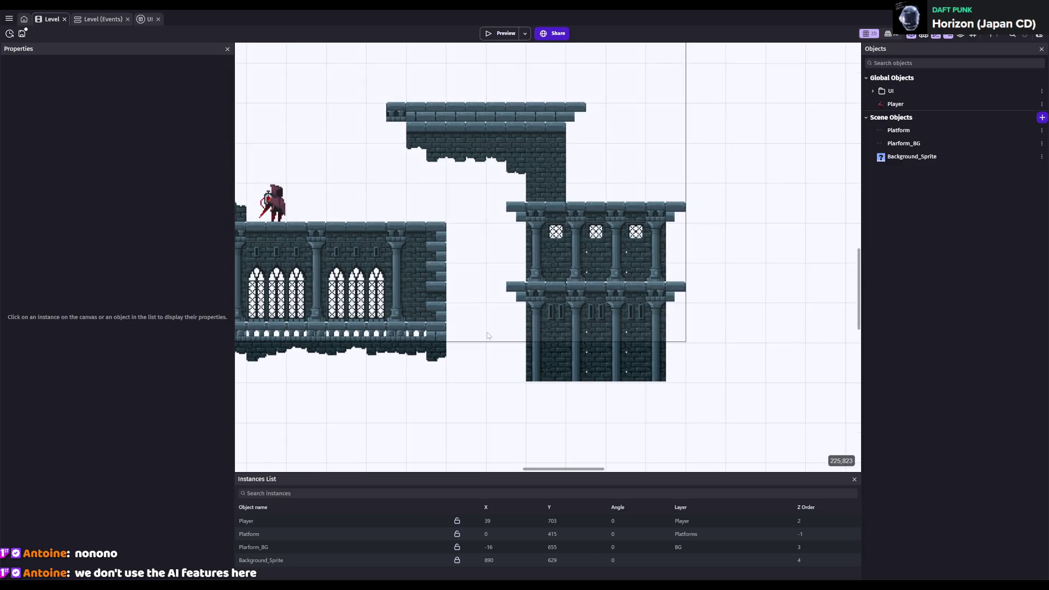
{"action": "scroll", "coordinate": [692, 326], "scroll_direction": "up", "scroll_amount": 2}
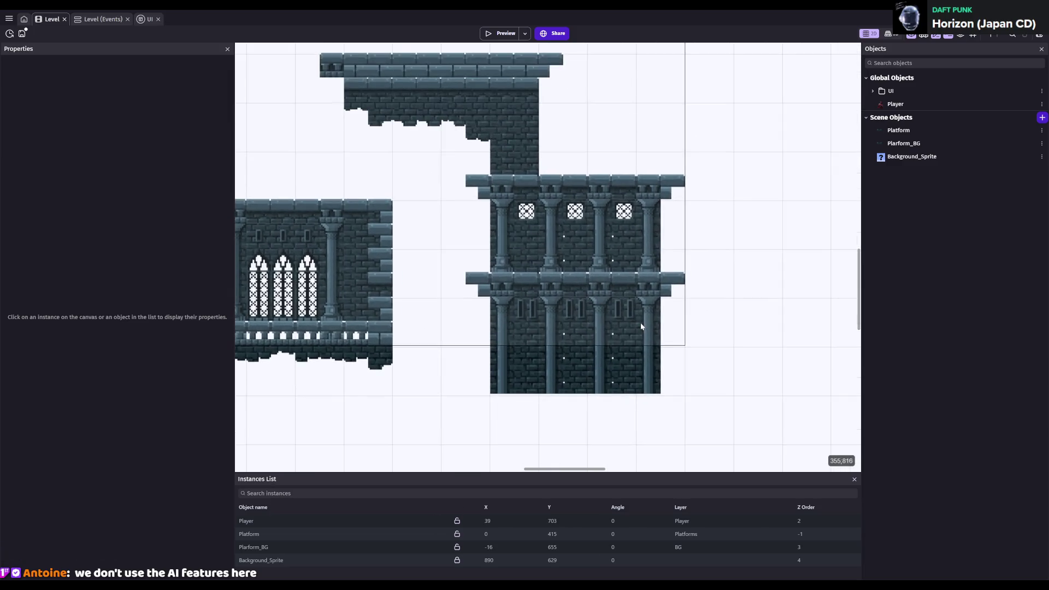
{"action": "key", "text": "ctrl+s"}
{"action": "scroll", "coordinate": [655, 240], "scroll_direction": "down", "scroll_amount": 1}
{"action": "scroll", "coordinate": [492, 355], "scroll_direction": "up", "scroll_amount": 2}
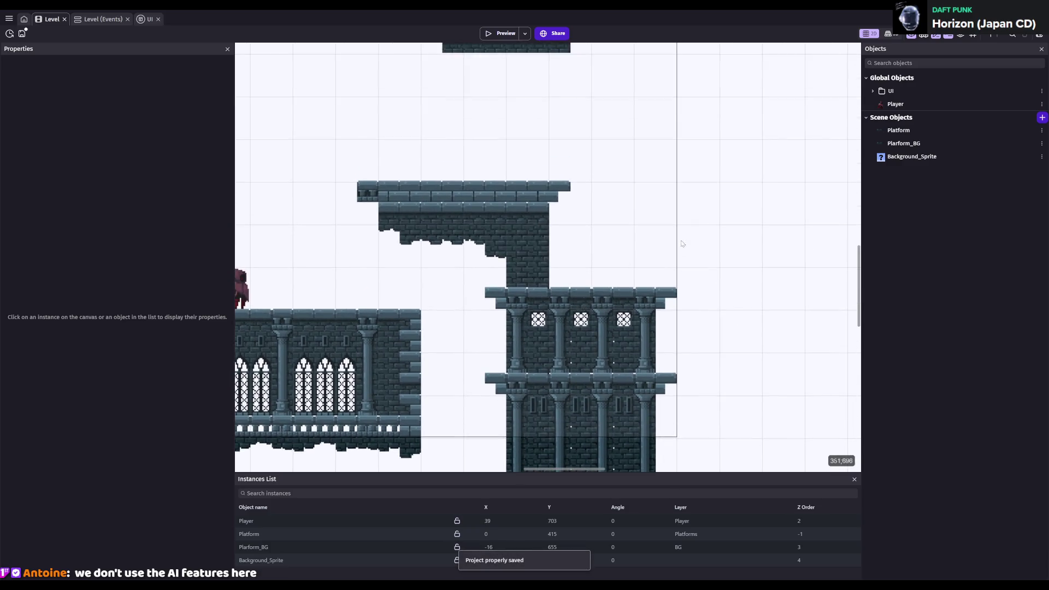
- Paint an ornamental bracket tile atop the left tower in Plarform_BG and save
{"action": "left_click", "coordinate": [335, 560]}
{"action": "left_click", "coordinate": [321, 548]}
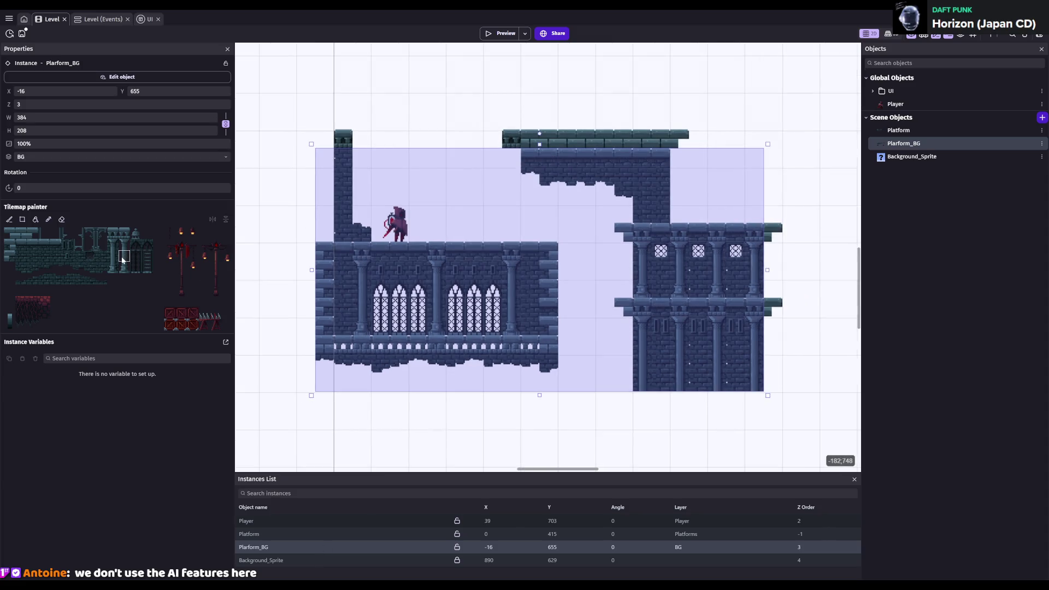
{"action": "left_click", "coordinate": [119, 303]}
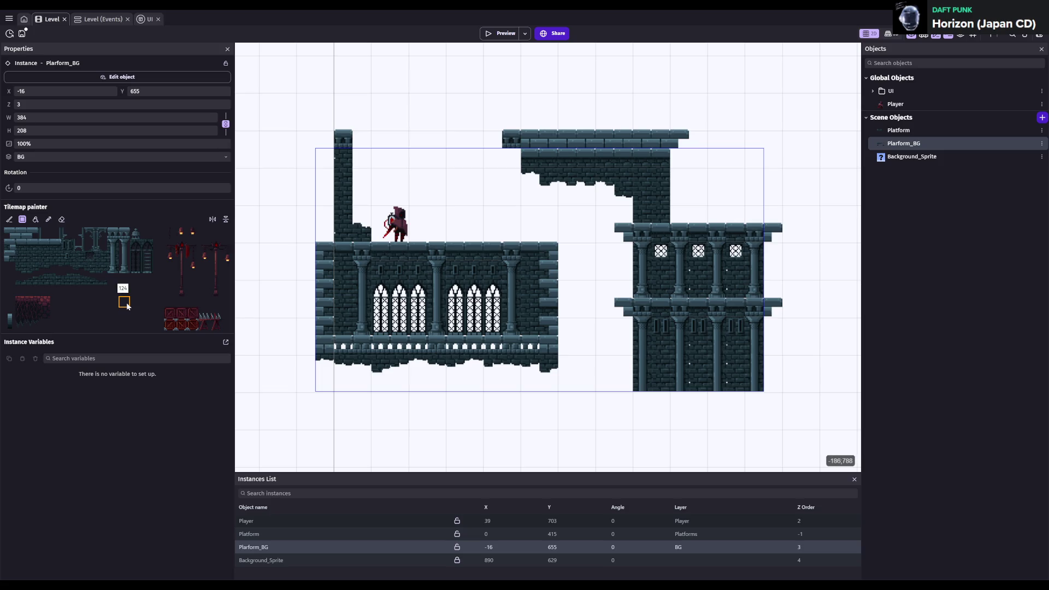
{"action": "left_click", "coordinate": [112, 283]}
{"action": "left_click", "coordinate": [98, 284]}
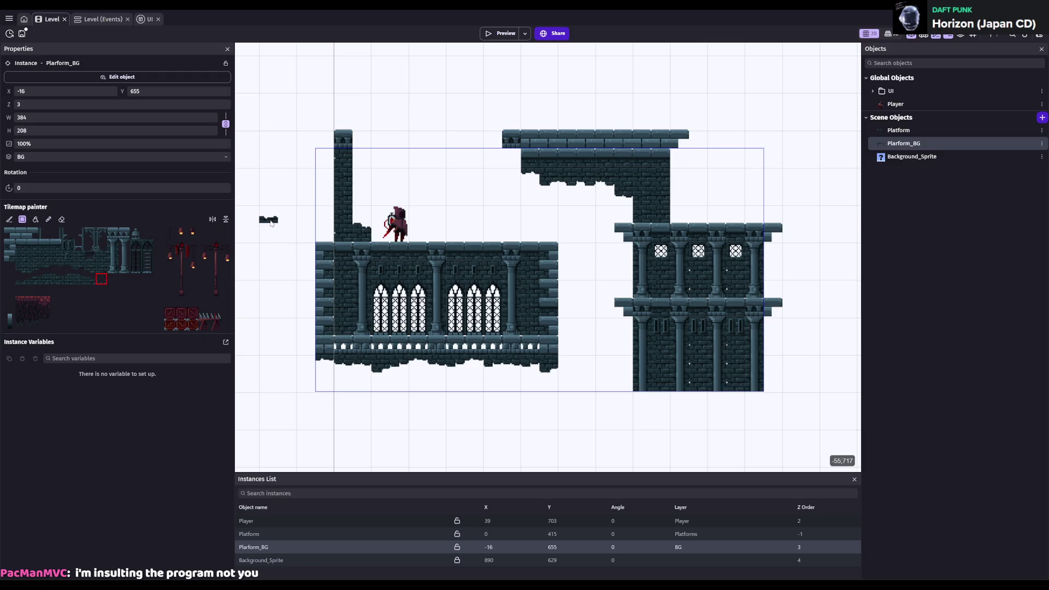
{"action": "key", "text": "ctrl+s"}
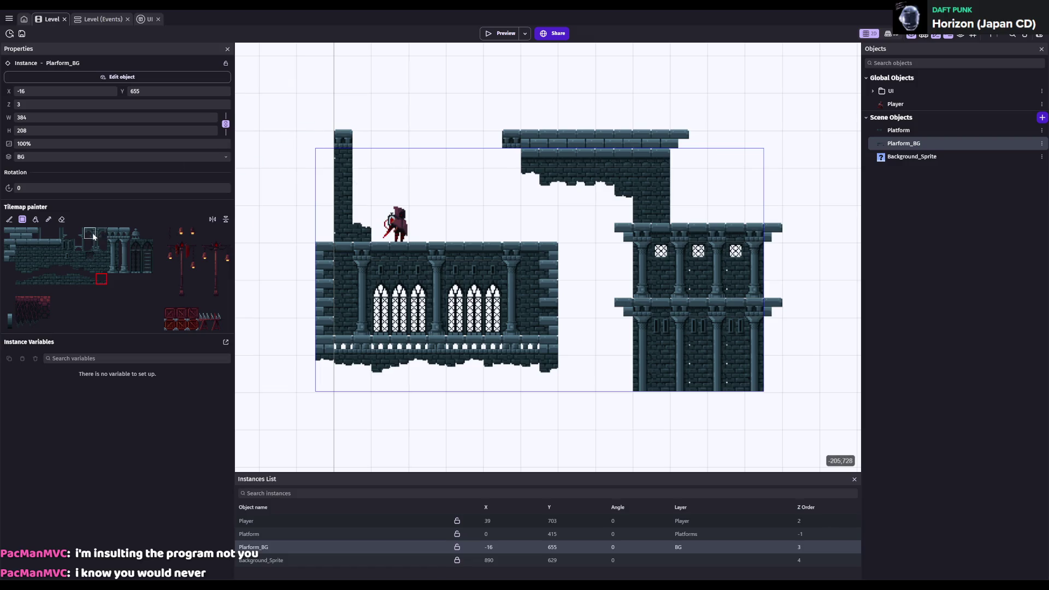
{"action": "left_click", "coordinate": [345, 155]}
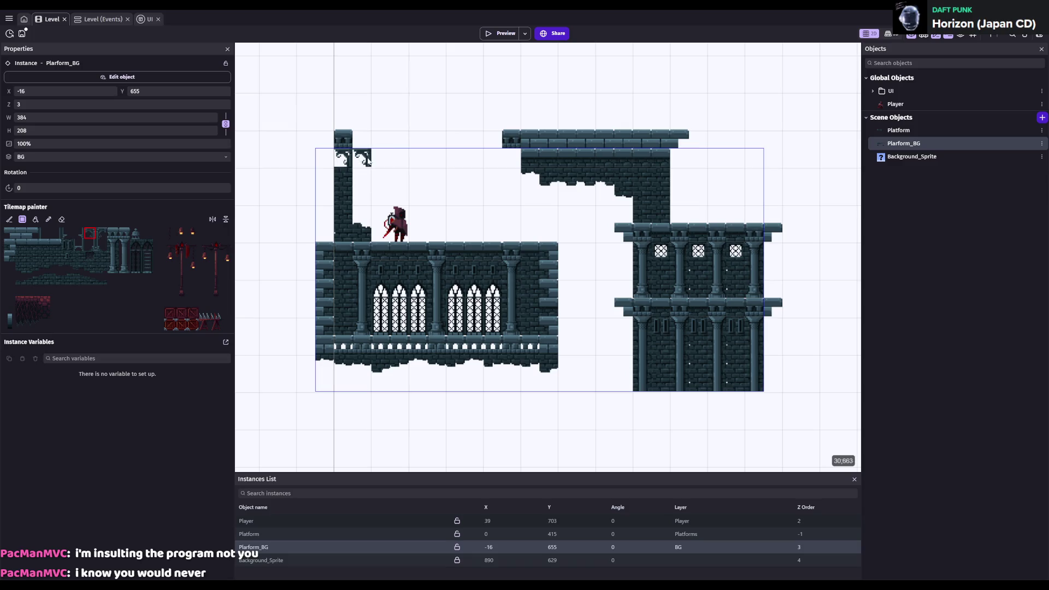
{"action": "left_click", "coordinate": [349, 168]}
{"action": "key", "text": "ctrl+s"}
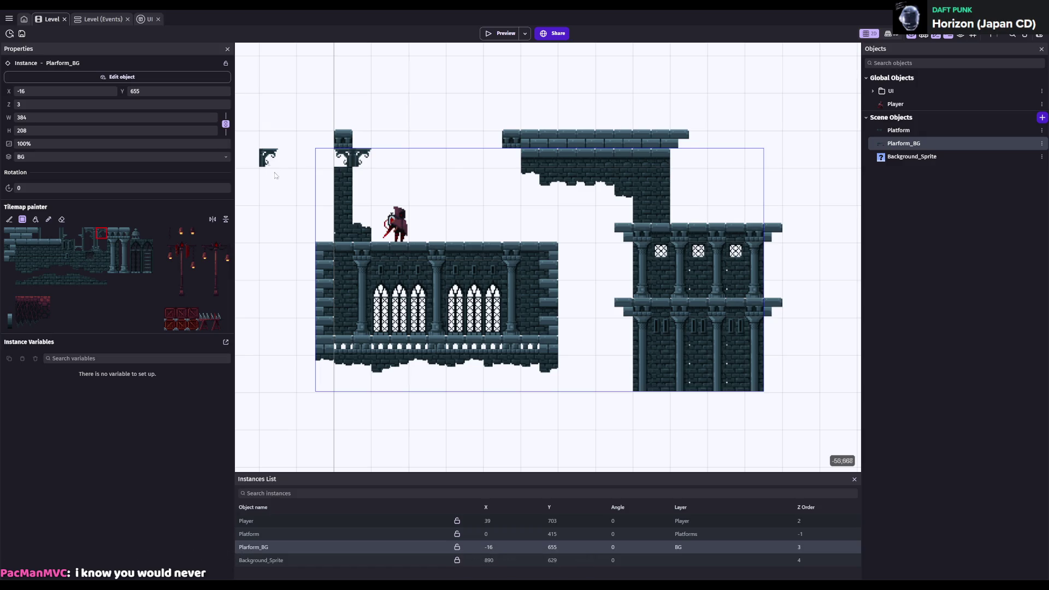
- Open the castle tileset image in the Aseprite pixel editor
{"action": "left_click", "coordinate": [480, 573]}
{"action": "scroll", "coordinate": [567, 256], "scroll_direction": "up", "scroll_amount": 8}
{"action": "scroll", "coordinate": [590, 284], "scroll_direction": "down", "scroll_amount": 2}
{"action": "scroll", "coordinate": [600, 296], "scroll_direction": "up", "scroll_amount": 3}
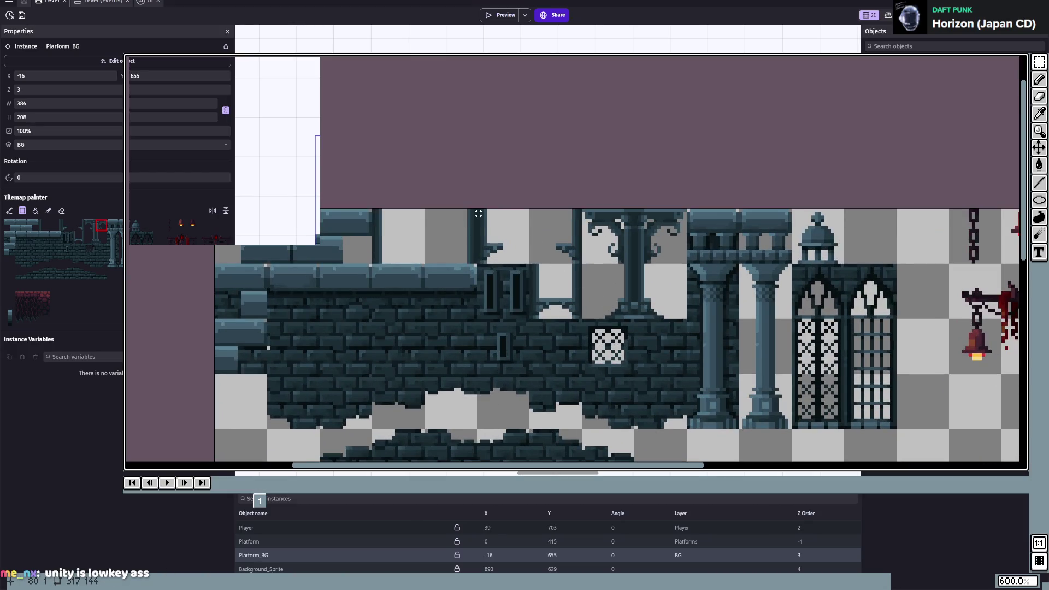
- Move the pillar pieces into new column positions on the tileset
{"action": "mouse_move", "coordinate": [479, 209]}
{"action": "left_mouse_down"}
{"action": "mouse_move", "coordinate": [515, 265]}
{"action": "mouse_move", "coordinate": [407, 320]}
{"action": "mouse_move", "coordinate": [445, 257]}
{"action": "mouse_move", "coordinate": [441, 265]}
{"action": "left_mouse_up"}
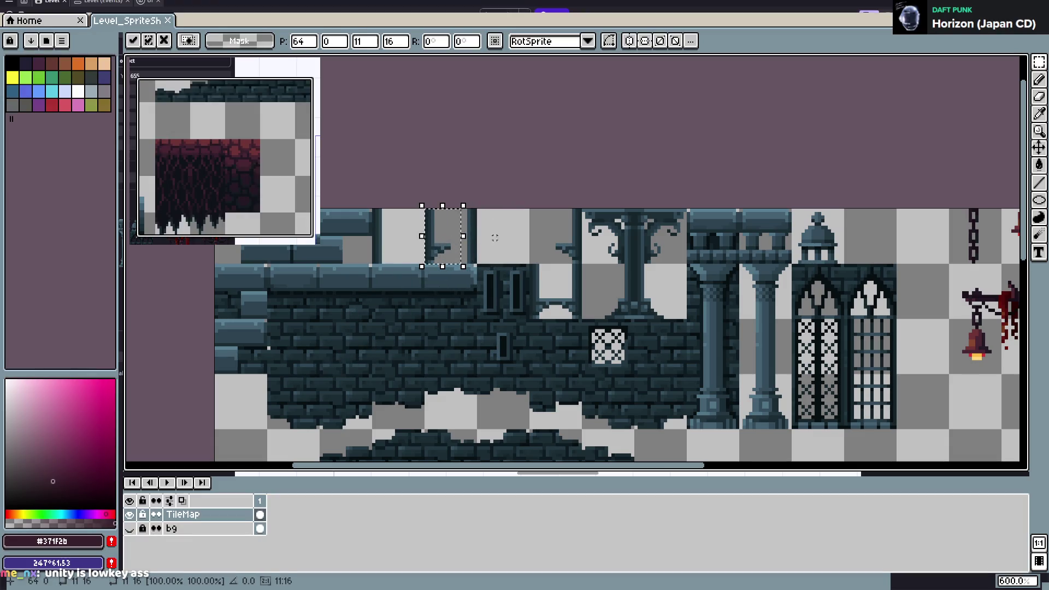
{"action": "key", "text": "Return"}
{"action": "mouse_move", "coordinate": [455, 209]}
{"action": "left_mouse_down"}
{"action": "mouse_move", "coordinate": [493, 268]}
{"action": "mouse_move", "coordinate": [432, 254]}
{"action": "left_mouse_up"}
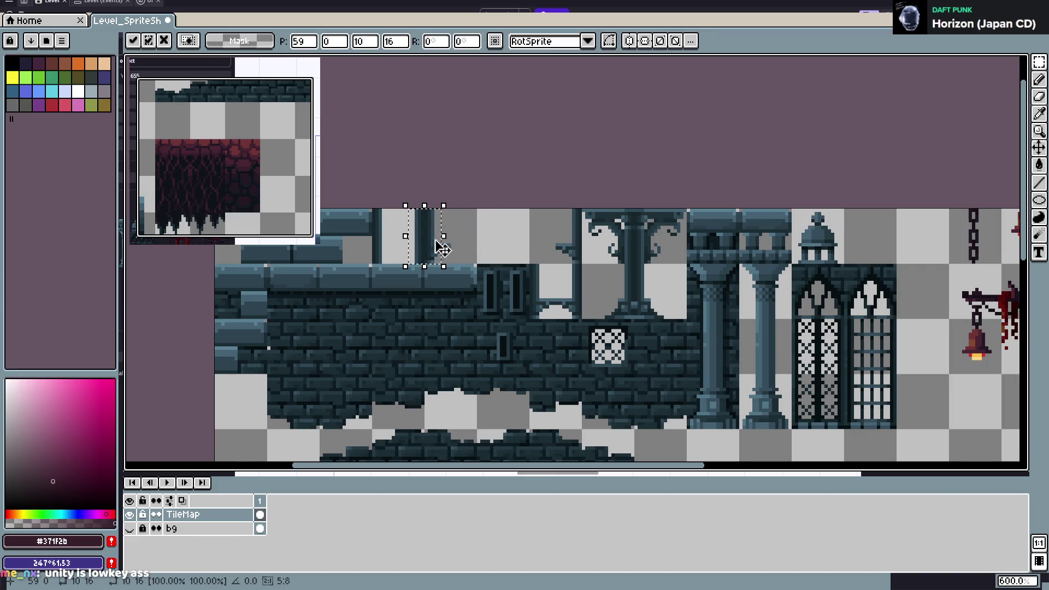
{"action": "left_click", "coordinate": [370, 220]}
{"action": "mouse_move", "coordinate": [374, 209]}
{"action": "left_mouse_down"}
{"action": "mouse_move", "coordinate": [396, 267]}
{"action": "mouse_move", "coordinate": [554, 257]}
{"action": "mouse_move", "coordinate": [542, 257]}
{"action": "left_mouse_up"}
{"action": "key", "text": "ctrl+z"}
{"action": "key", "text": "ctrl+z"}
{"action": "mouse_move", "coordinate": [392, 235]}
{"action": "left_mouse_down"}
{"action": "mouse_move", "coordinate": [539, 235]}
{"action": "mouse_move", "coordinate": [540, 246]}
{"action": "left_mouse_up"}
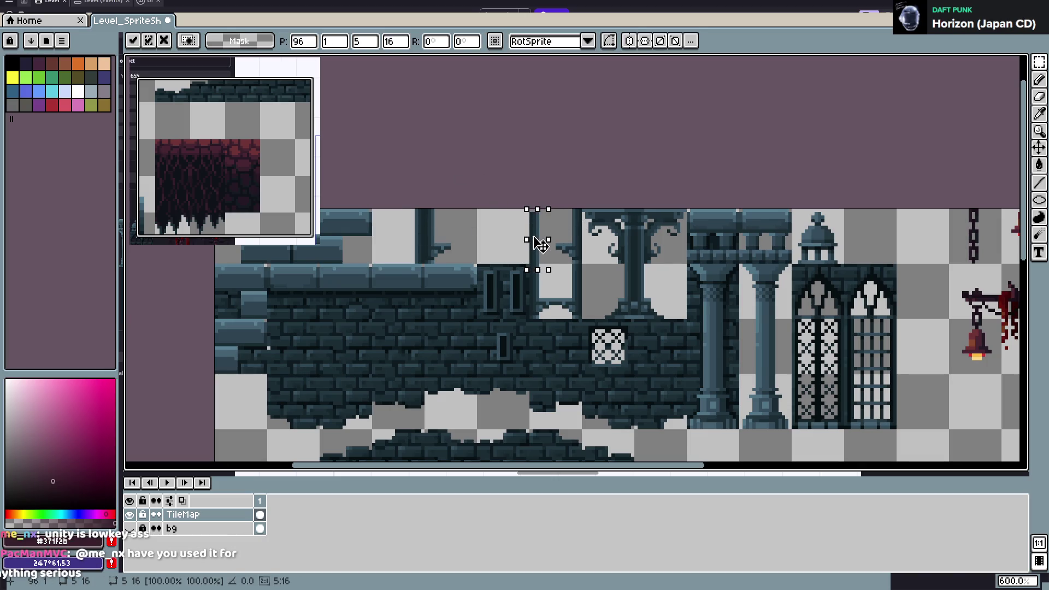
{"action": "left_click", "coordinate": [573, 307]}
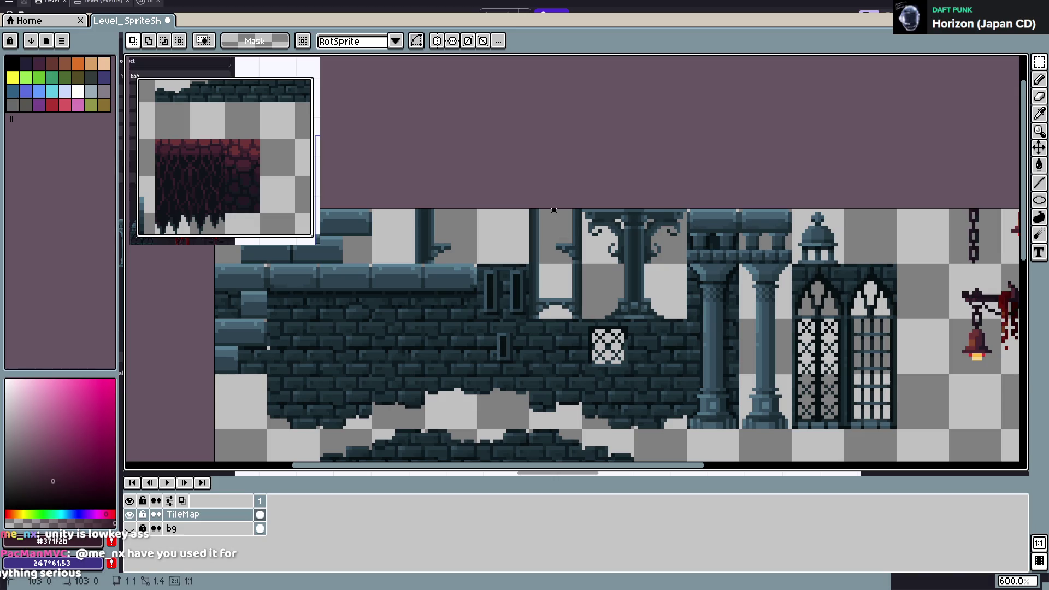
- Shift the neighbouring pillar strips right into place and save the tileset
{"action": "left_click_drag", "start_coordinate": [554, 210], "coordinate": [586, 266]}
{"action": "mouse_move", "coordinate": [412, 210]}
{"action": "left_mouse_down"}
{"action": "mouse_move", "coordinate": [430, 265]}
{"action": "mouse_move", "coordinate": [531, 254]}
{"action": "left_mouse_up"}
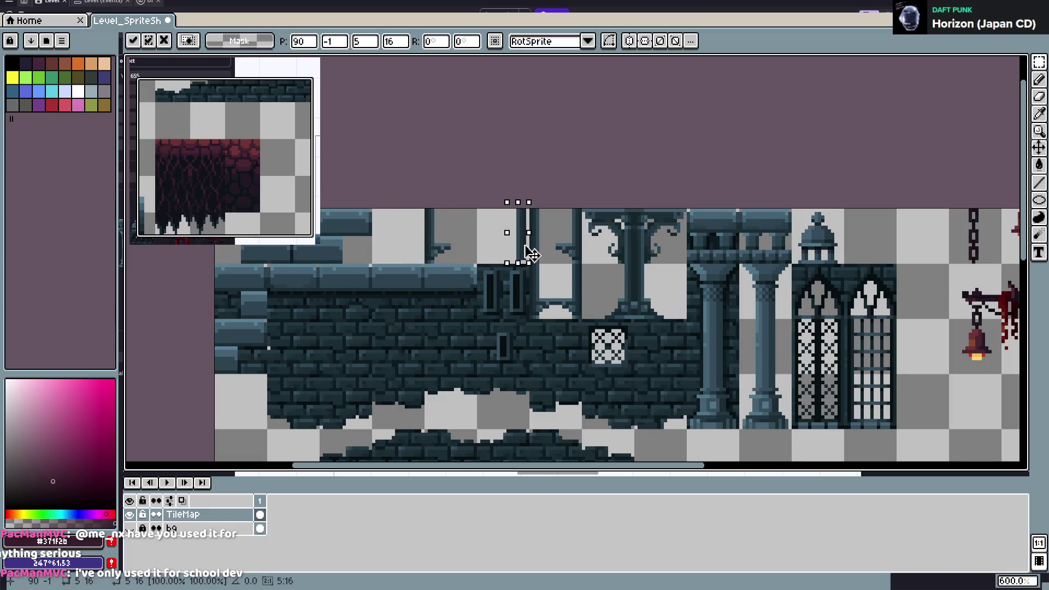
{"action": "left_click", "coordinate": [557, 238]}
{"action": "left_click_drag", "start_coordinate": [510, 206], "coordinate": [532, 267]}
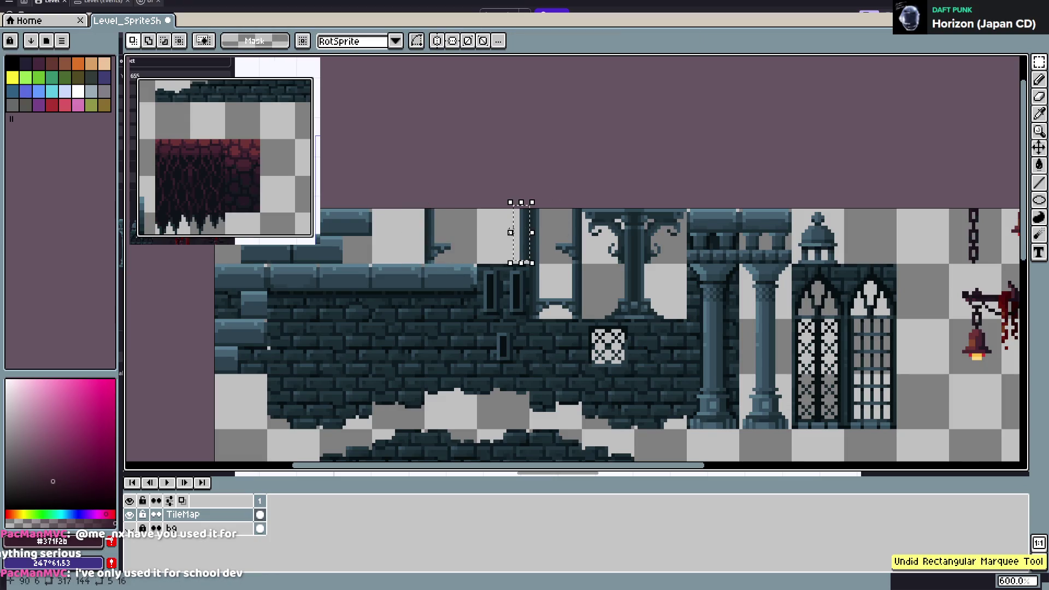
{"action": "left_click", "coordinate": [526, 240]}
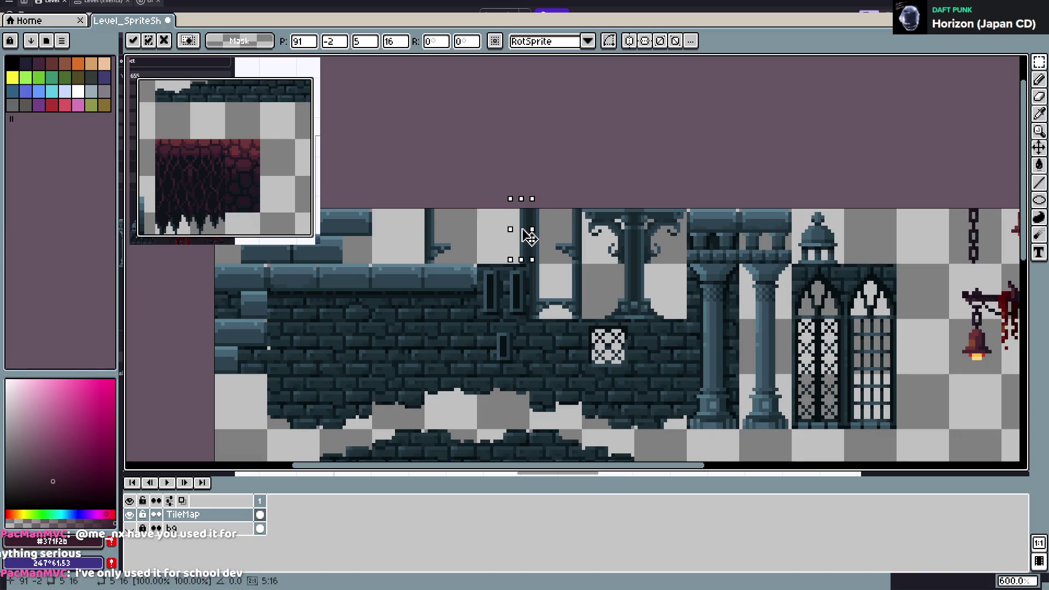
{"action": "key", "text": "ctrl+s"}
- Replace the dark window frame with a pillar and bracket piece, then save Level_SpriteSheet.aseprite
{"action": "left_click_drag", "start_coordinate": [551, 209], "coordinate": [579, 256]}
{"action": "key", "text": "Delete"}
{"action": "mouse_move", "coordinate": [554, 210]}
{"action": "left_mouse_down"}
{"action": "mouse_move", "coordinate": [582, 269]}
{"action": "mouse_move", "coordinate": [520, 270]}
{"action": "mouse_move", "coordinate": [410, 235]}
{"action": "mouse_move", "coordinate": [419, 242]}
{"action": "left_mouse_up"}
{"action": "left_click", "coordinate": [552, 252]}
{"action": "left_click", "coordinate": [468, 228]}
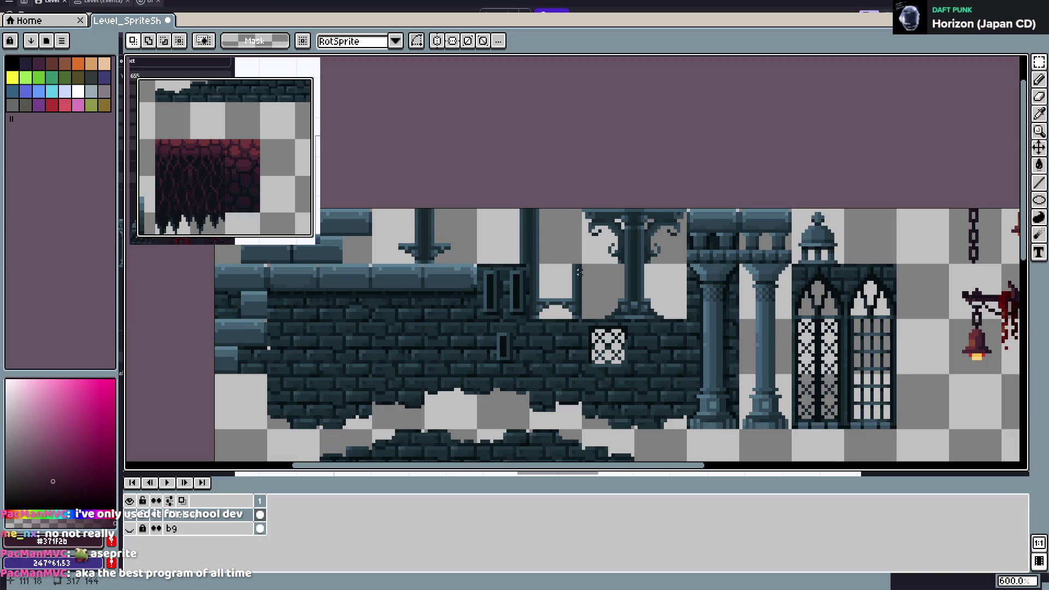
{"action": "key", "text": "ctrl+s"}
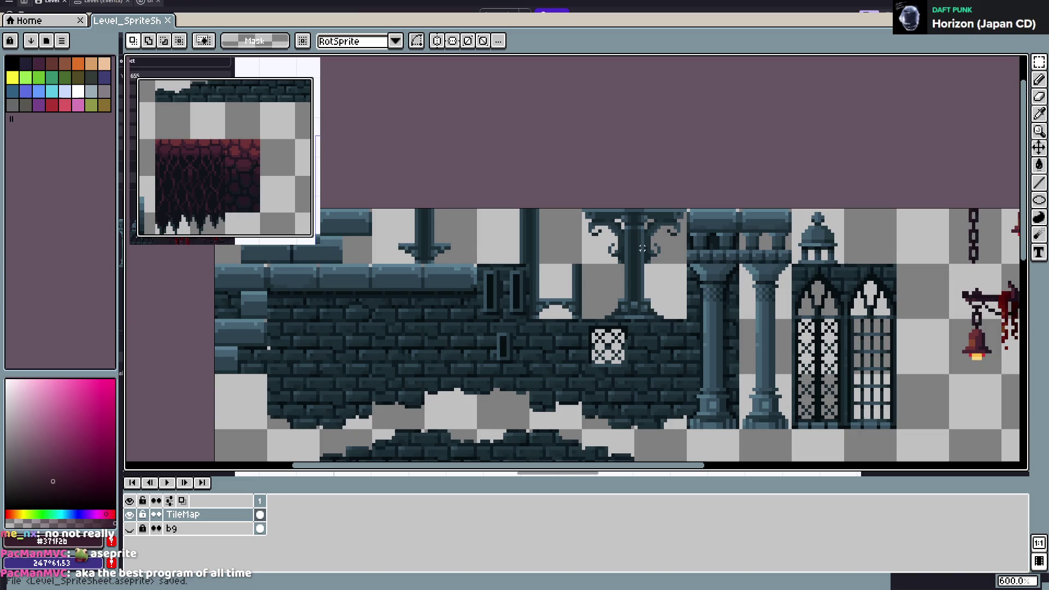
- Save the GDevelop project and export the tileset as Level_SpriteSheet.png
{"action": "key", "text": "alt+Tab"}
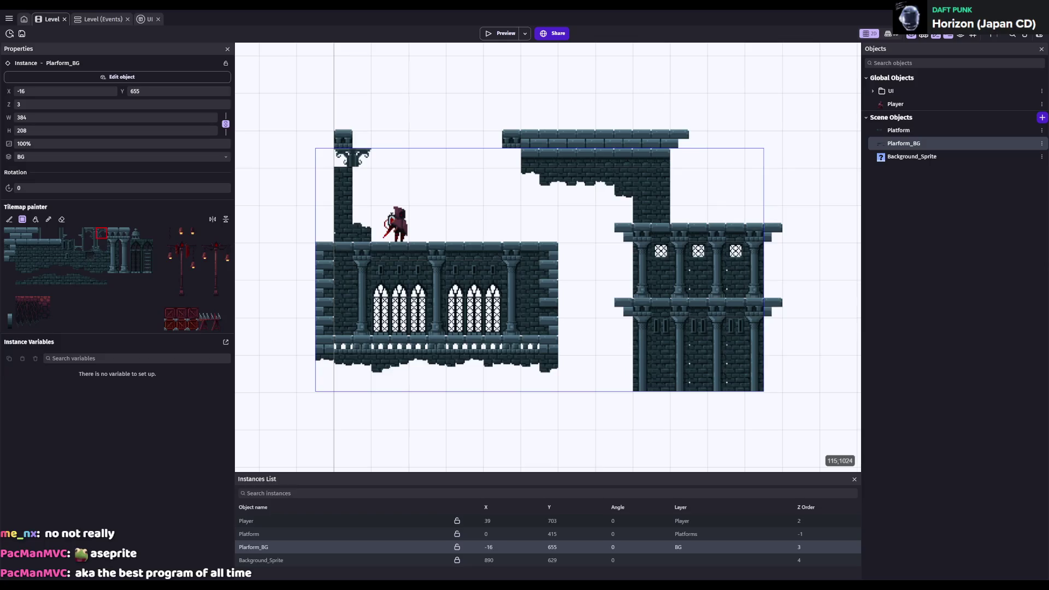
{"action": "key", "text": "ctrl+s"}
{"action": "key", "text": "alt+Tab"}
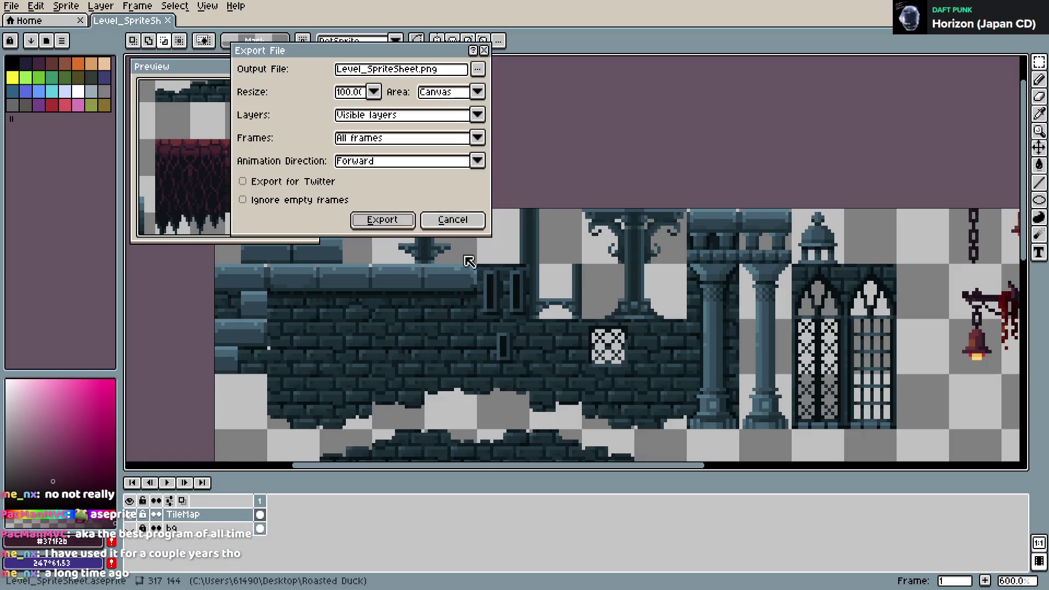
{"action": "left_click", "coordinate": [383, 218]}
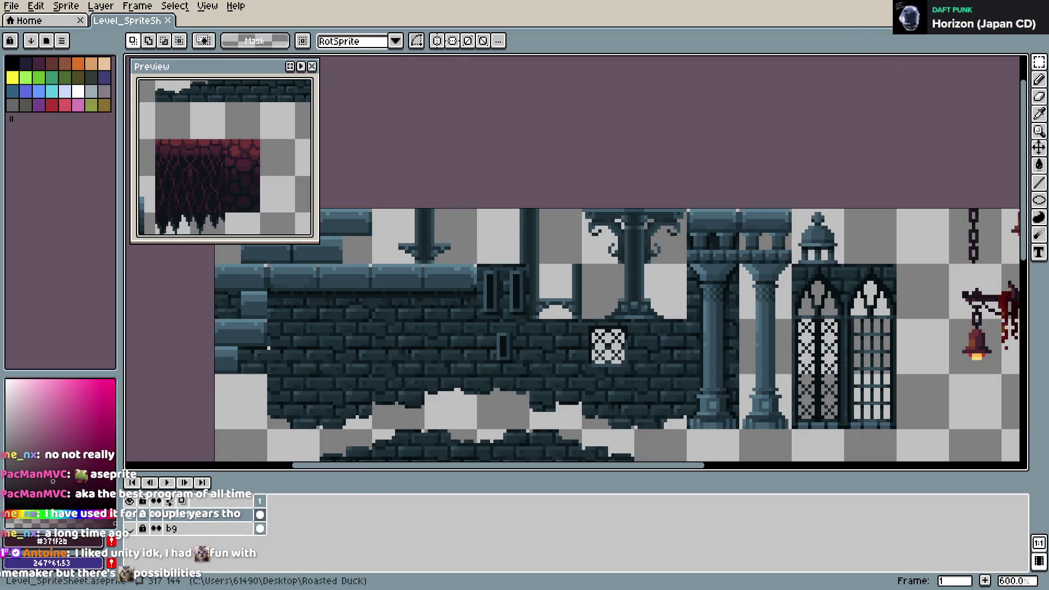
{"action": "key", "text": "alt+Tab"}
{"action": "left_click", "coordinate": [437, 259]}
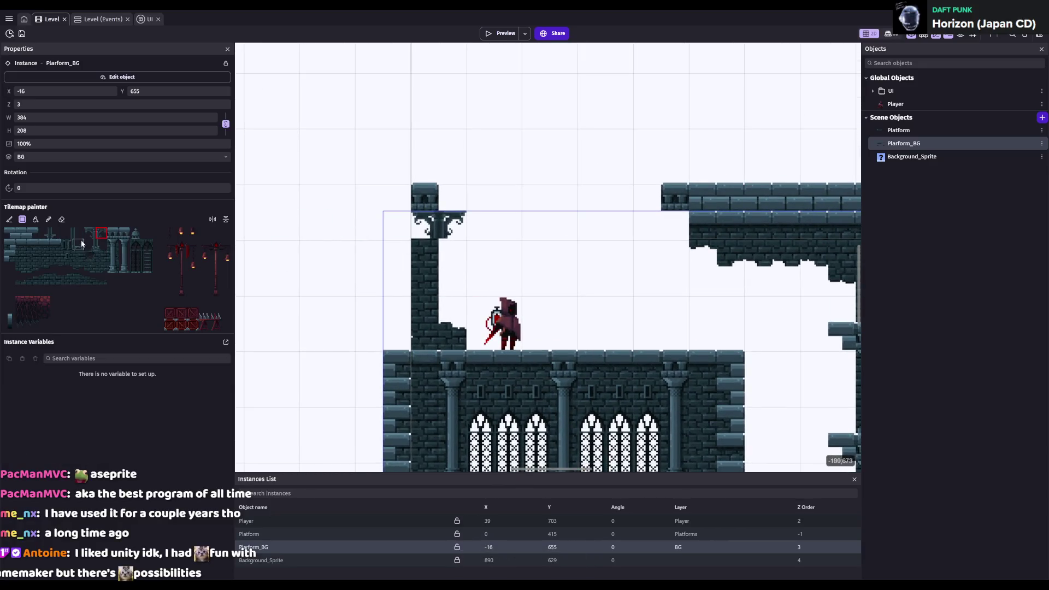
- Paint a tall pillar with its base tiles in place of the brick column
{"action": "left_click_drag", "start_coordinate": [65, 234], "coordinate": [80, 234]}
{"action": "left_click_drag", "start_coordinate": [417, 252], "coordinate": [418, 312]}
{"action": "left_click", "coordinate": [132, 253]}
{"action": "left_click_drag", "start_coordinate": [90, 245], "coordinate": [101, 246]}
{"action": "left_click", "coordinate": [659, 262]}
- Select the Platform_BG instance and centre the view on it
{"action": "scroll", "coordinate": [659, 267], "scroll_direction": "down", "scroll_amount": 1}
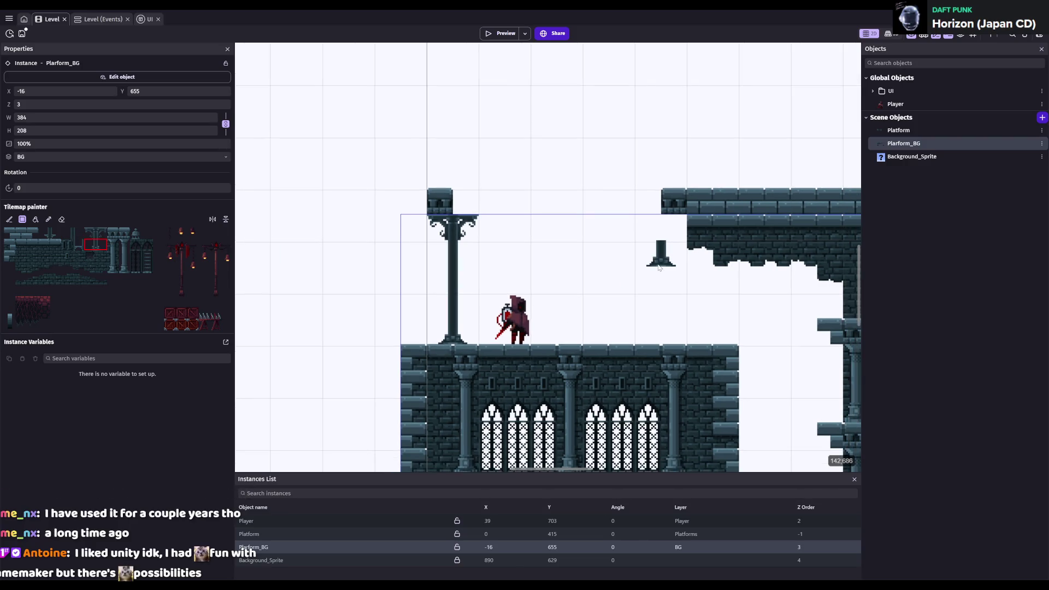
{"action": "left_click", "coordinate": [248, 533]}
{"action": "left_click", "coordinate": [113, 234]}
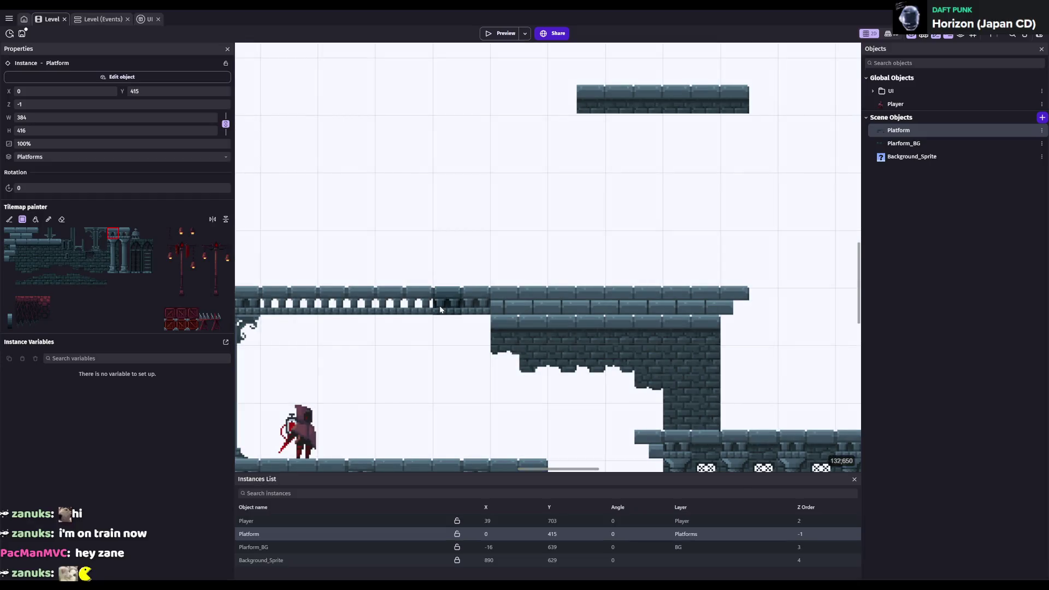
{"action": "left_click_drag", "start_coordinate": [455, 307], "coordinate": [630, 274]}
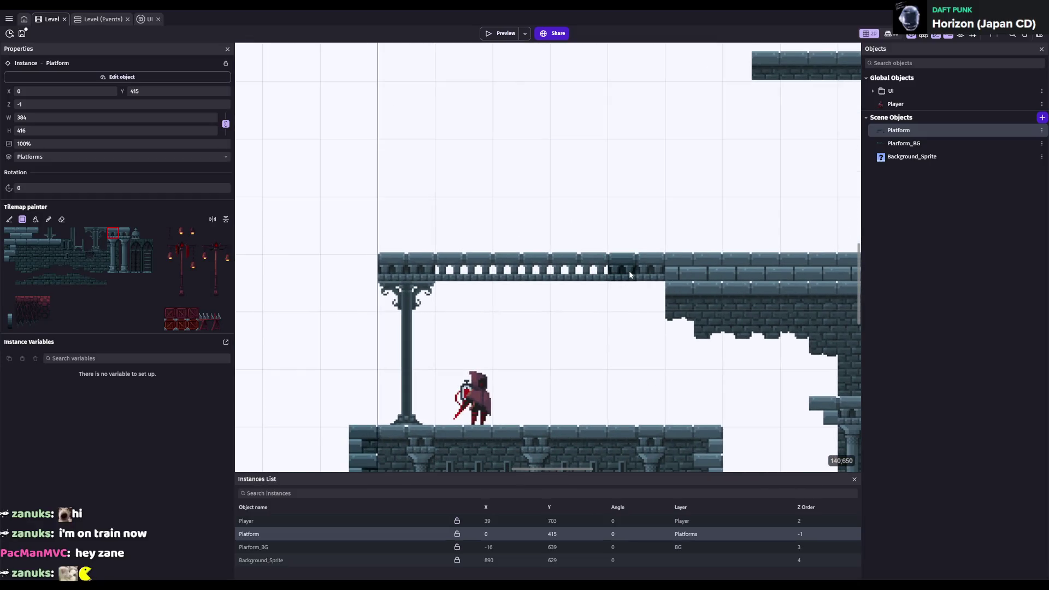
{"action": "left_click", "coordinate": [903, 144]}
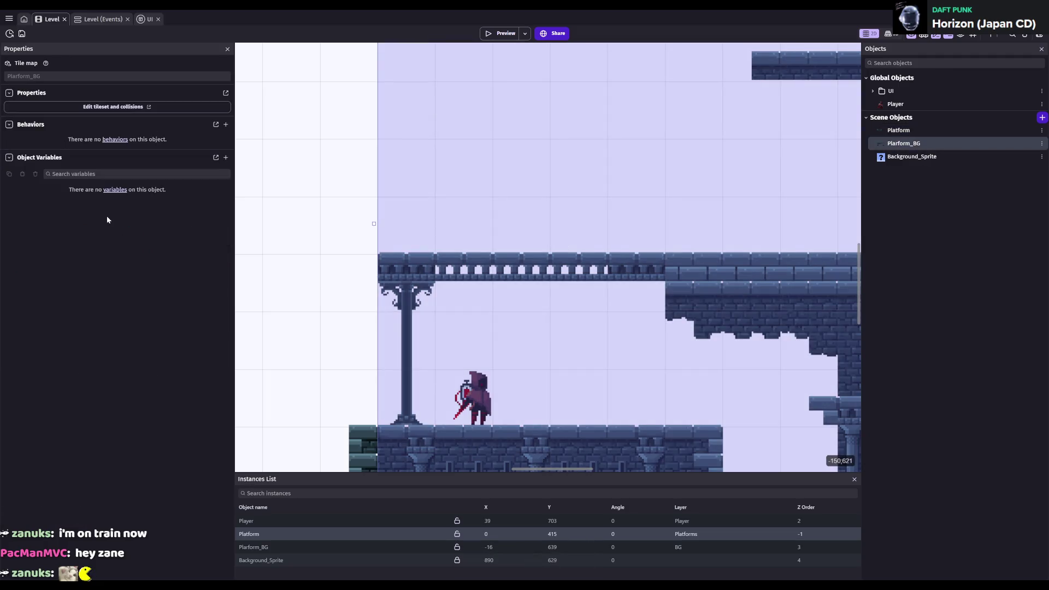
{"action": "left_click", "coordinate": [280, 547]}
{"action": "left_click", "coordinate": [267, 533]}
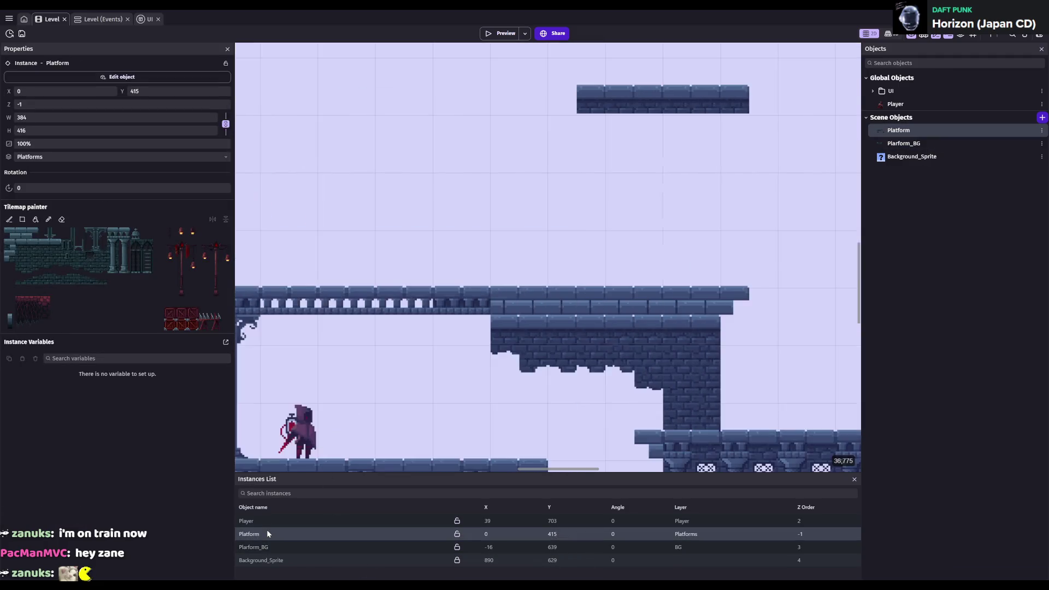
{"action": "left_click", "coordinate": [263, 547]}
{"action": "left_click", "coordinate": [263, 548]}
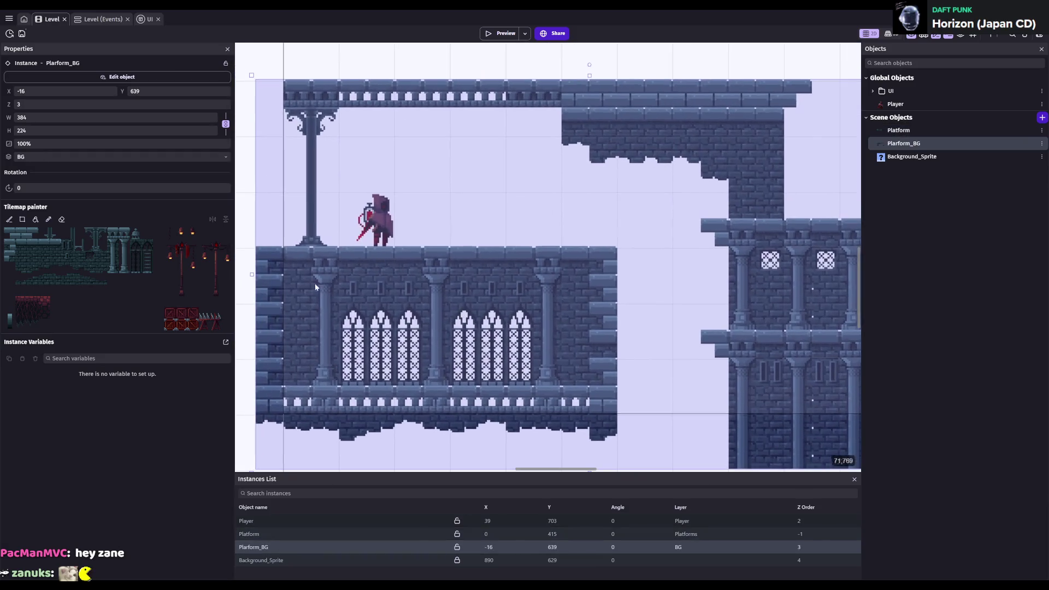
- Paint a column capital, shaft and base under the walkway, plus crosspieces on both columns
{"action": "left_click_drag", "start_coordinate": [93, 234], "coordinate": [104, 234]}
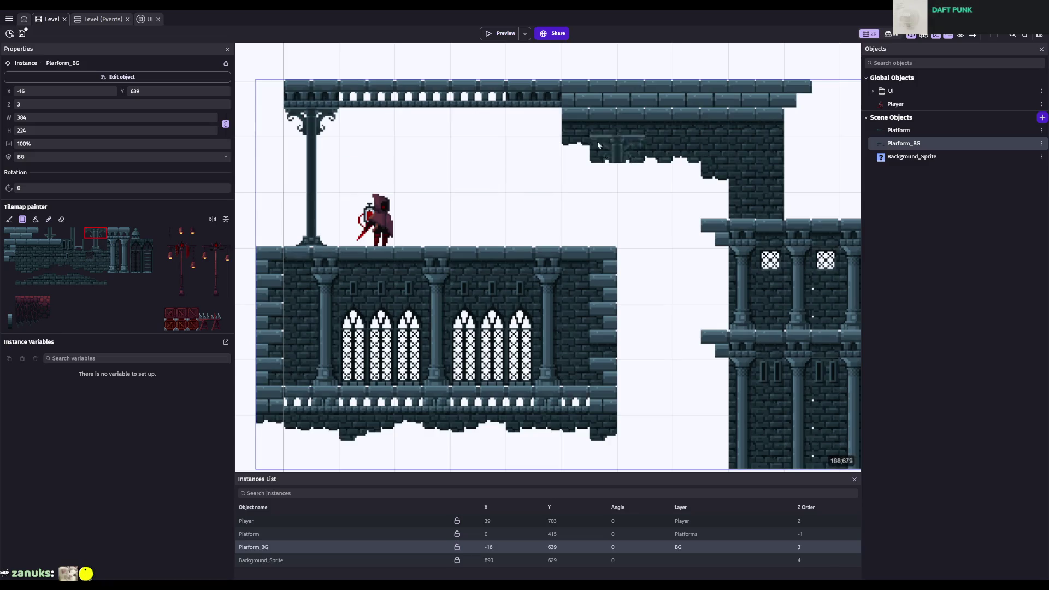
{"action": "left_click", "coordinate": [515, 119]}
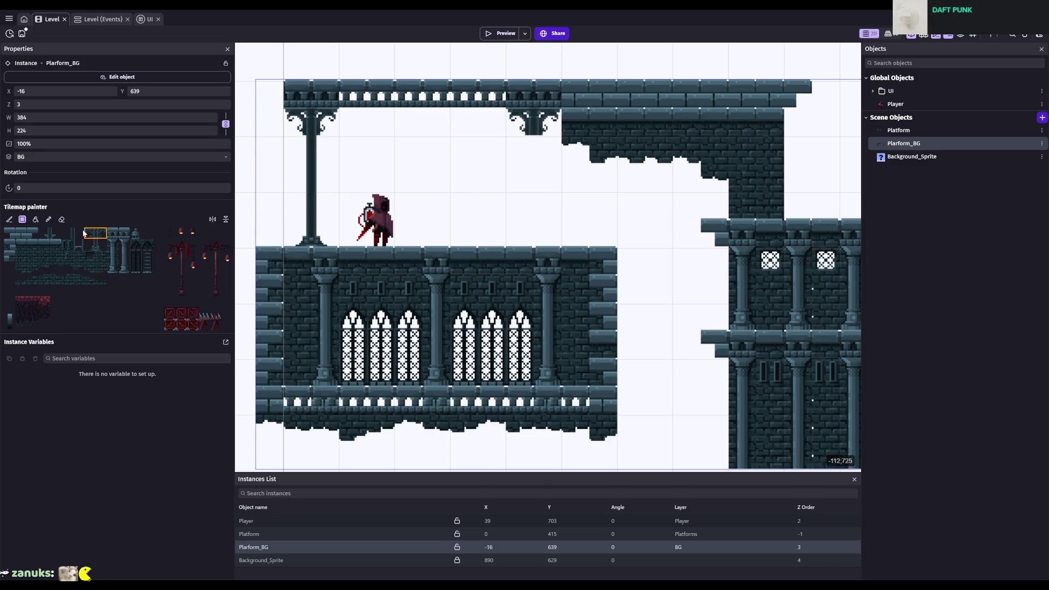
{"action": "left_click_drag", "start_coordinate": [534, 149], "coordinate": [534, 206]}
{"action": "left_click_drag", "start_coordinate": [103, 246], "coordinate": [42, 234]}
{"action": "left_click", "coordinate": [534, 230]}
{"action": "left_click", "coordinate": [528, 153]}
{"action": "left_click", "coordinate": [308, 153]}
- Place one more ornamental tile, switch to the eraser, and save the project
{"action": "scroll", "coordinate": [617, 233], "scroll_direction": "down", "scroll_amount": 1}
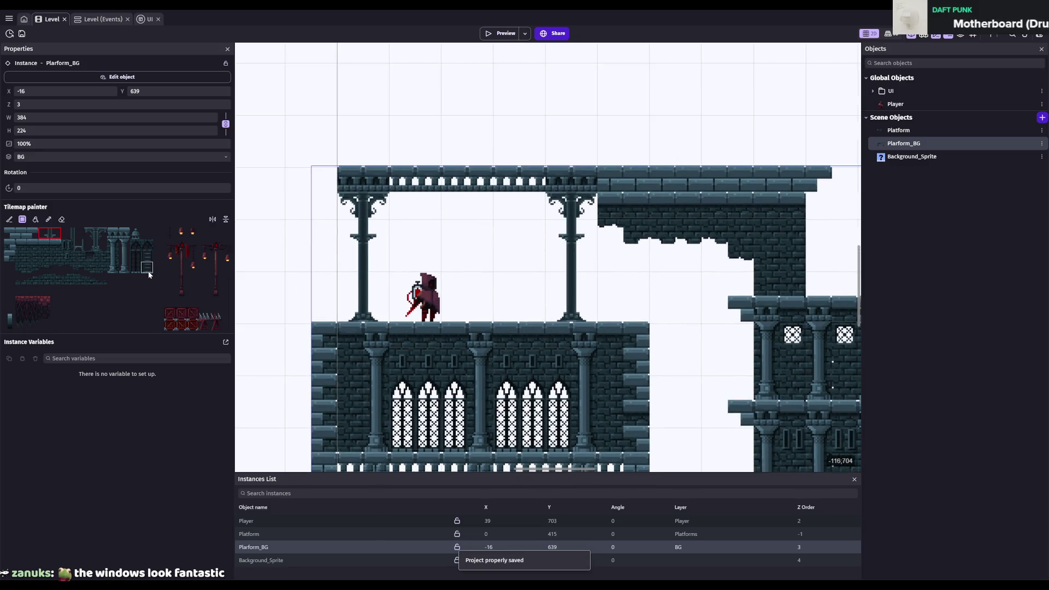
{"action": "left_click", "coordinate": [56, 271]}
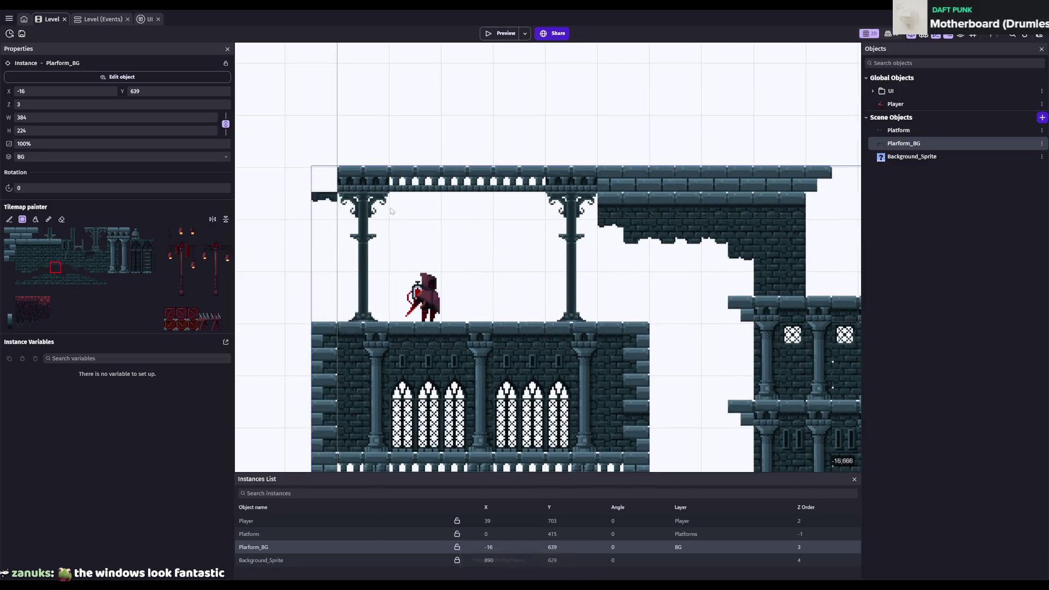
{"action": "left_click", "coordinate": [408, 209]}
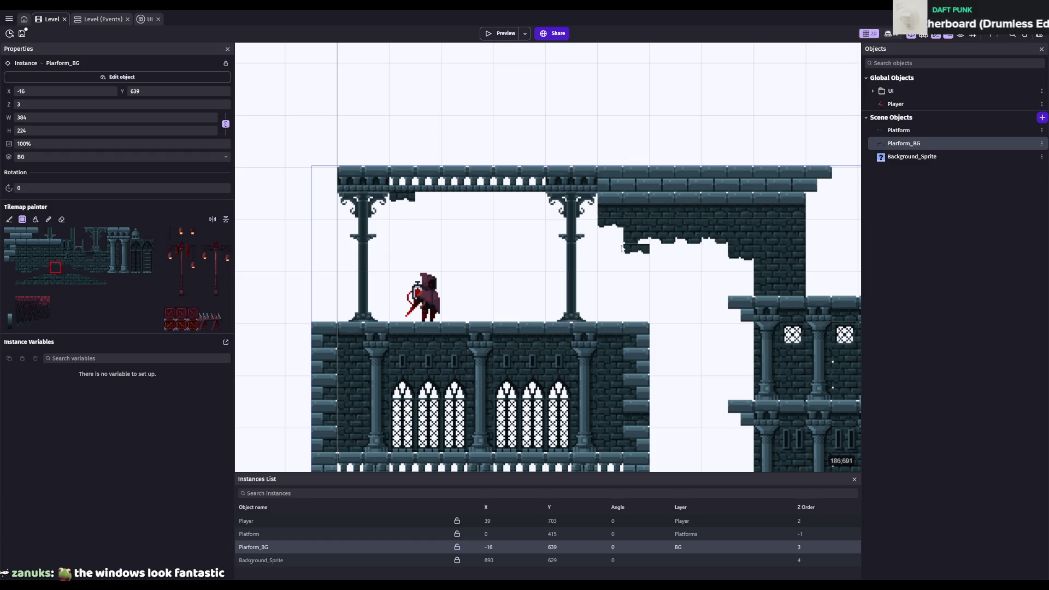
{"action": "left_click", "coordinate": [61, 220]}
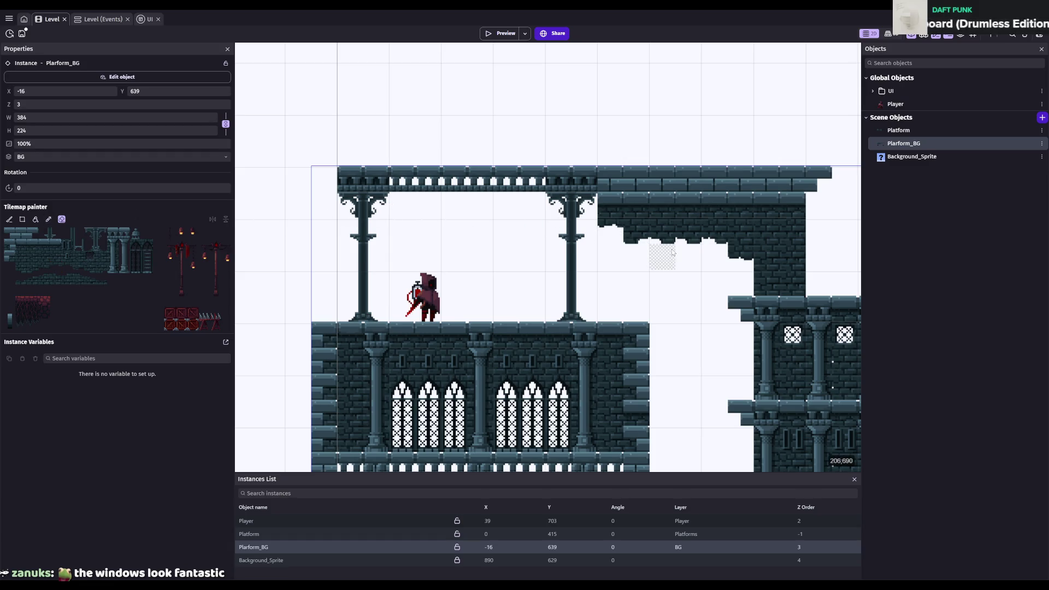
{"action": "scroll", "coordinate": [664, 264], "scroll_direction": "down", "scroll_amount": 2}
{"action": "key", "text": "ctrl+s"}
- Paint five tall arched window columns across the right tower wall
{"action": "scroll", "coordinate": [601, 257], "scroll_direction": "up", "scroll_amount": 2}
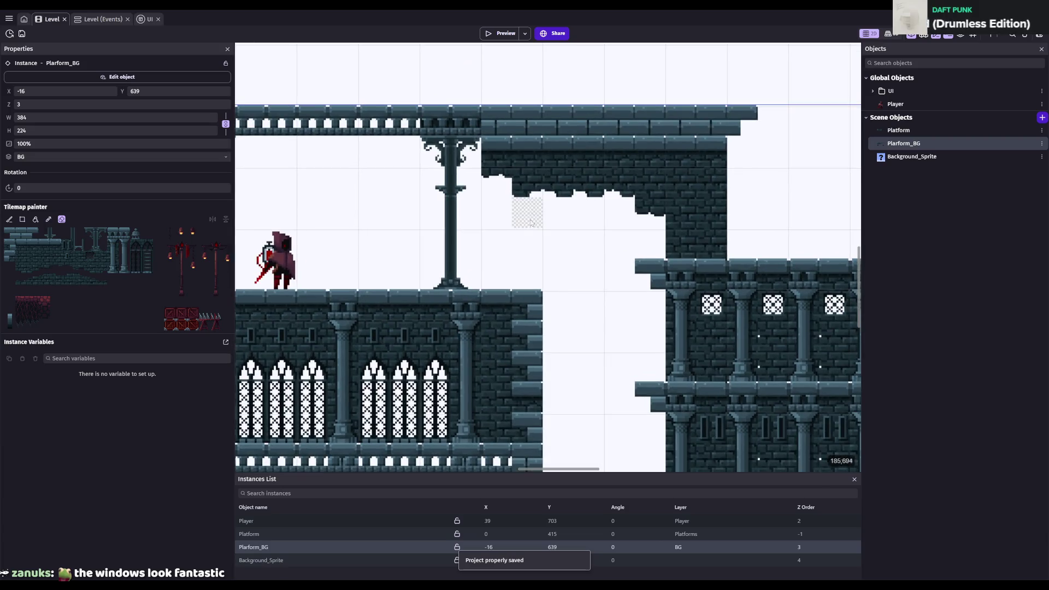
{"action": "scroll", "coordinate": [575, 301], "scroll_direction": "down", "scroll_amount": 1}
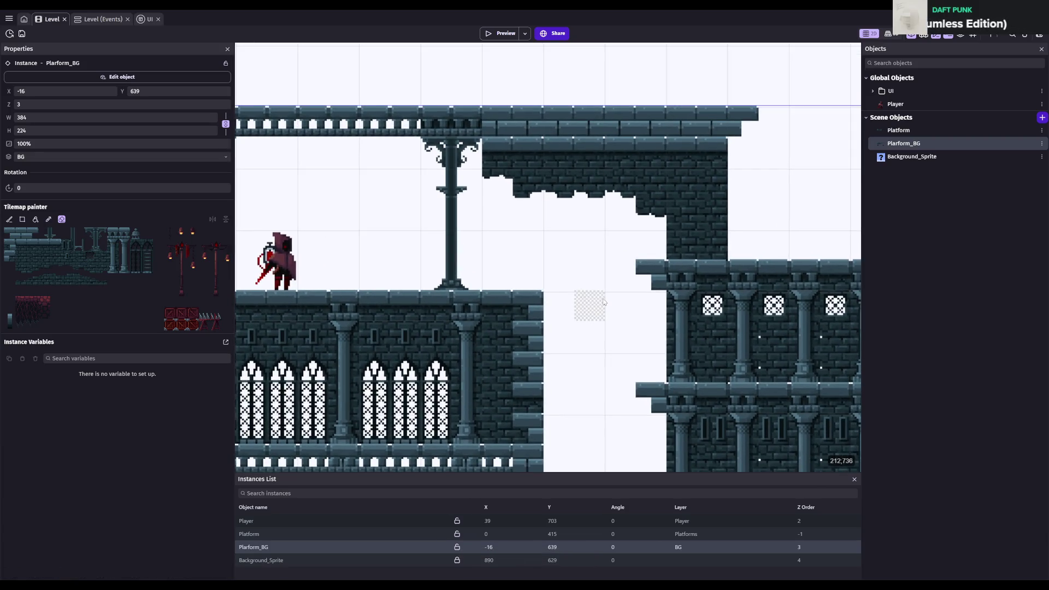
{"action": "scroll", "coordinate": [634, 338], "scroll_direction": "down", "scroll_amount": 3}
{"action": "scroll", "coordinate": [634, 338], "scroll_direction": "up", "scroll_amount": 4}
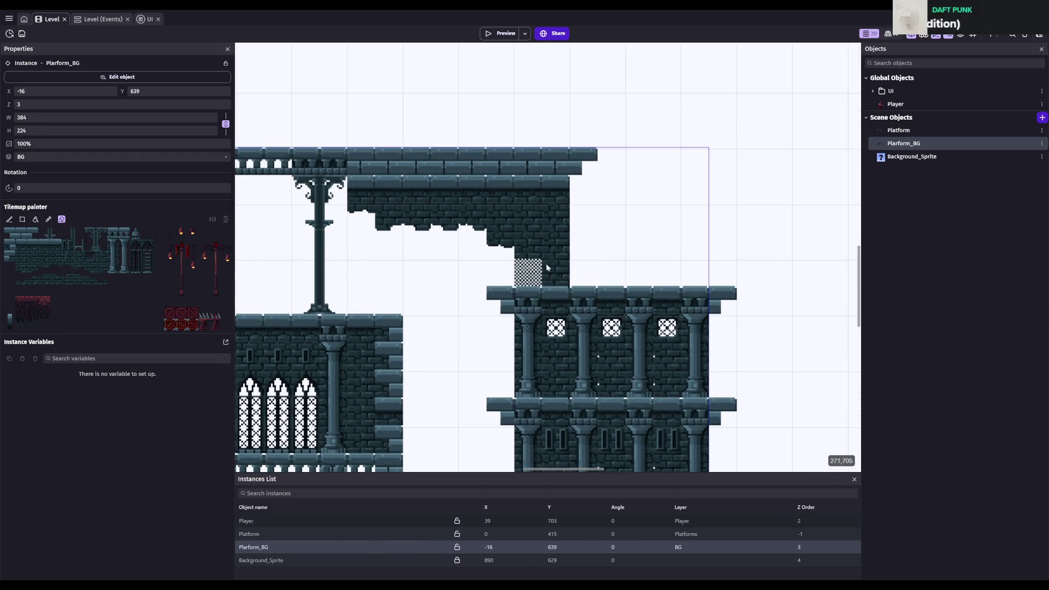
{"action": "scroll", "coordinate": [612, 327], "scroll_direction": "down", "scroll_amount": 1}
{"action": "scroll", "coordinate": [612, 336], "scroll_direction": "up", "scroll_amount": 2}
{"action": "scroll", "coordinate": [612, 342], "scroll_direction": "up", "scroll_amount": 1}
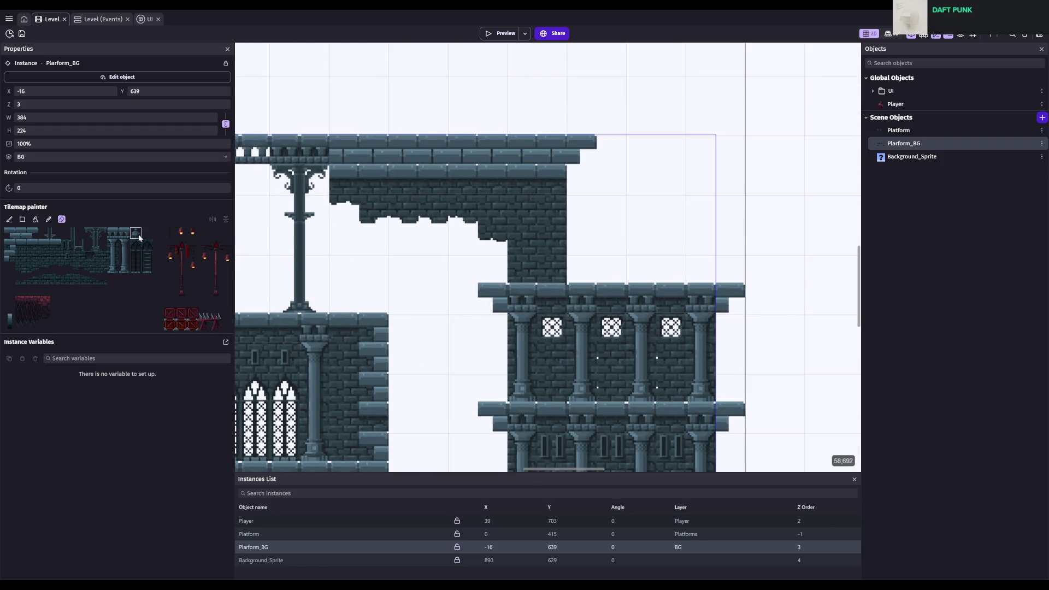
{"action": "left_click_drag", "start_coordinate": [145, 245], "coordinate": [145, 269]}
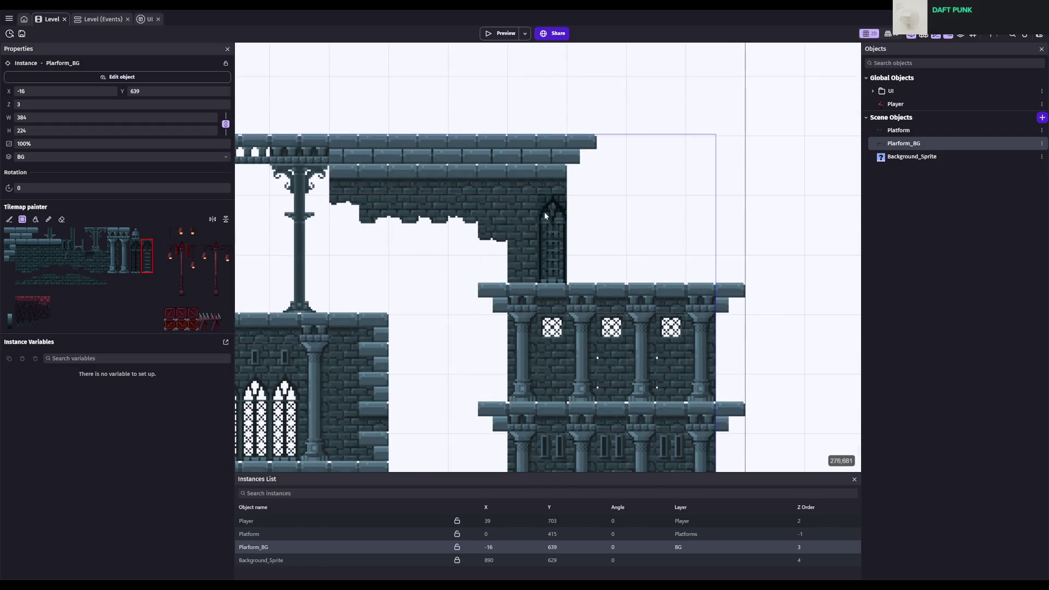
{"action": "left_click", "coordinate": [552, 217]}
{"action": "left_click", "coordinate": [588, 216]}
{"action": "left_click", "coordinate": [614, 217]}
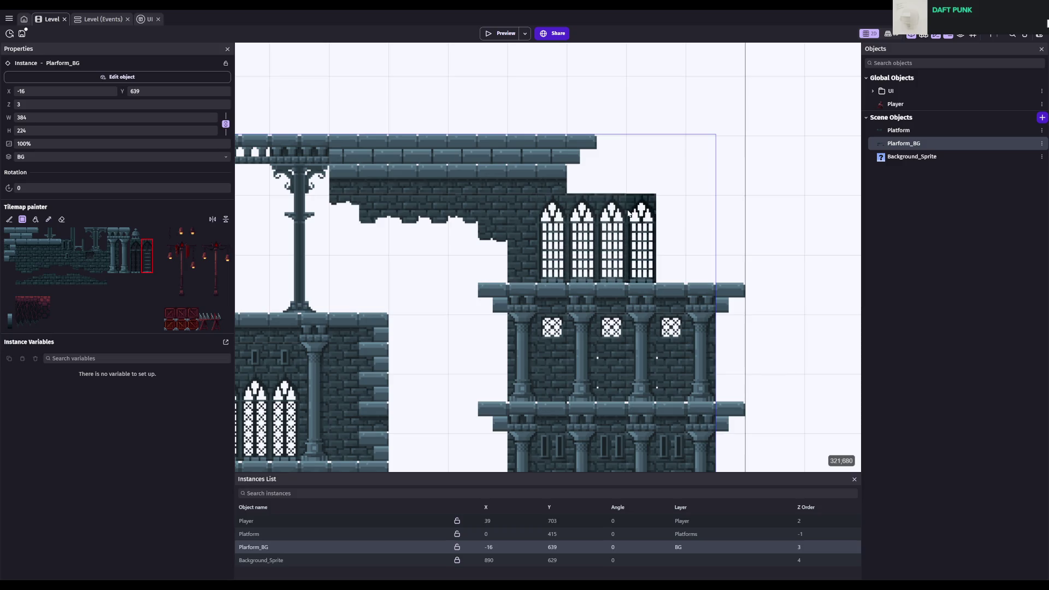
{"action": "left_click", "coordinate": [643, 216]}
{"action": "left_click", "coordinate": [672, 217]}
- Fill the gap between the first two windows and the corner beside the third with brick
{"action": "scroll", "coordinate": [762, 284], "scroll_direction": "down", "scroll_amount": 3}
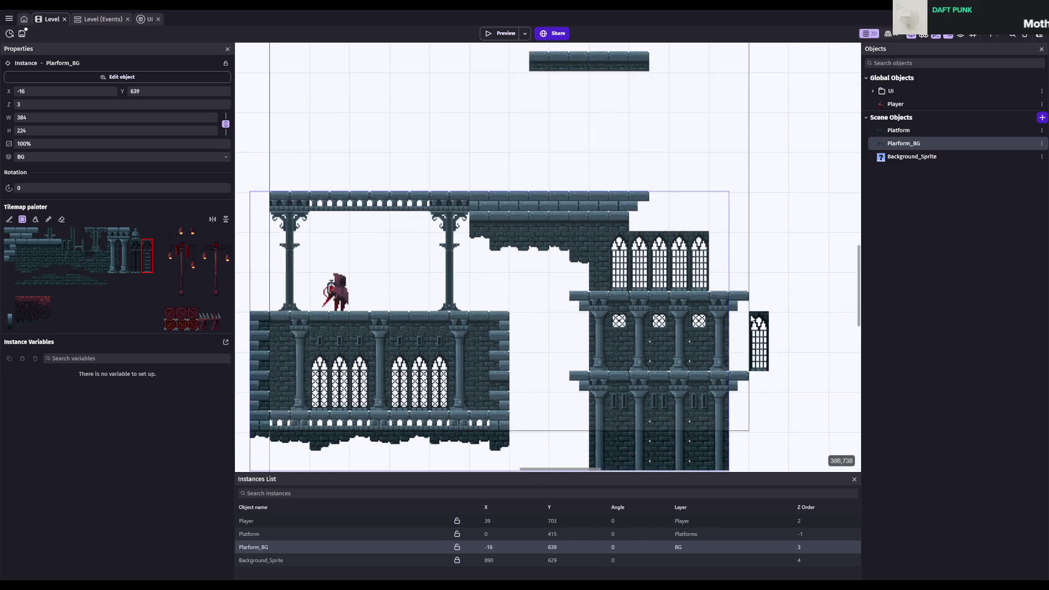
{"action": "scroll", "coordinate": [543, 291], "scroll_direction": "up", "scroll_amount": 3}
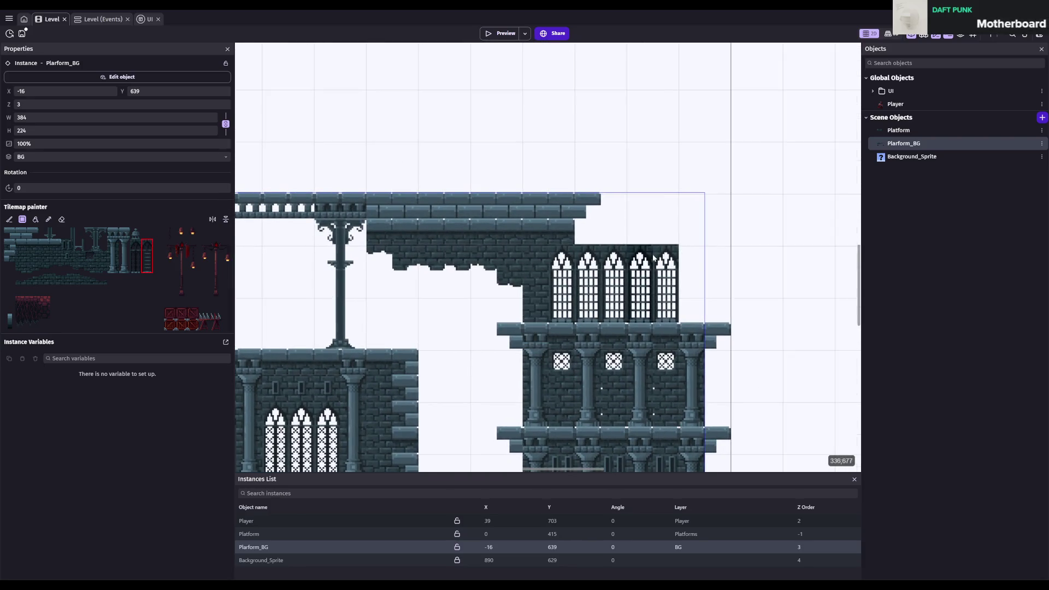
{"action": "left_click", "coordinate": [44, 256]}
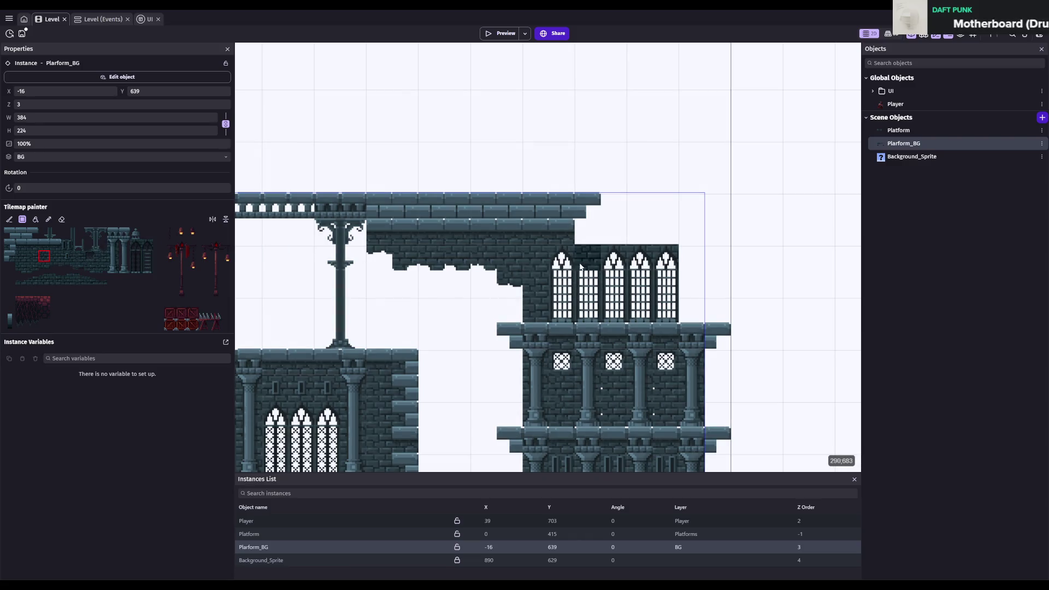
{"action": "left_click", "coordinate": [585, 303]}
{"action": "left_click", "coordinate": [688, 254]}
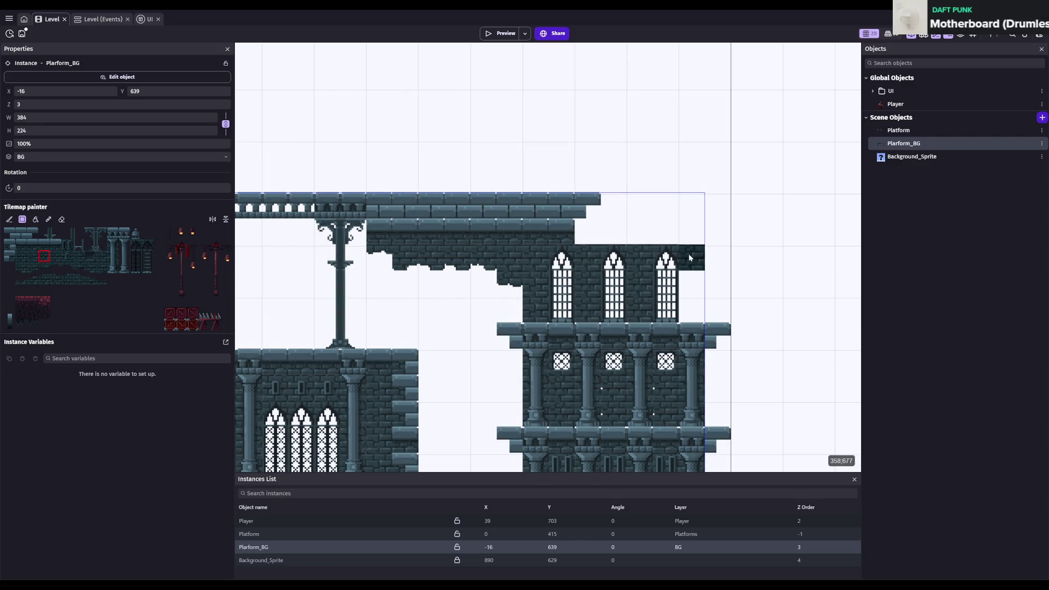
- Add crumbled-edge and brick tiles along the tower's top edge
{"action": "left_click", "coordinate": [136, 244]}
{"action": "left_click", "coordinate": [44, 279]}
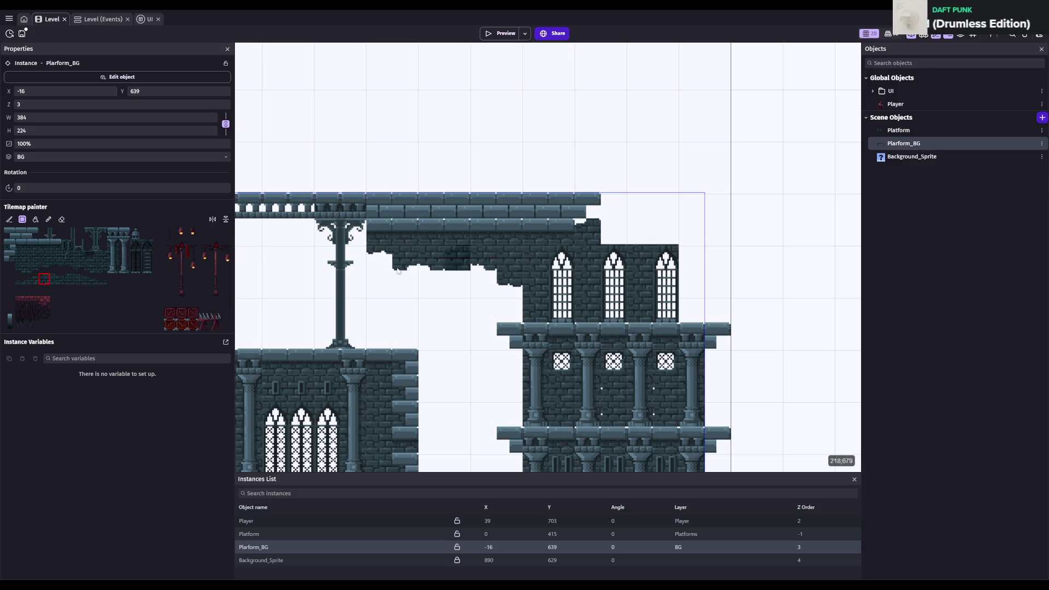
{"action": "left_click", "coordinate": [21, 279]}
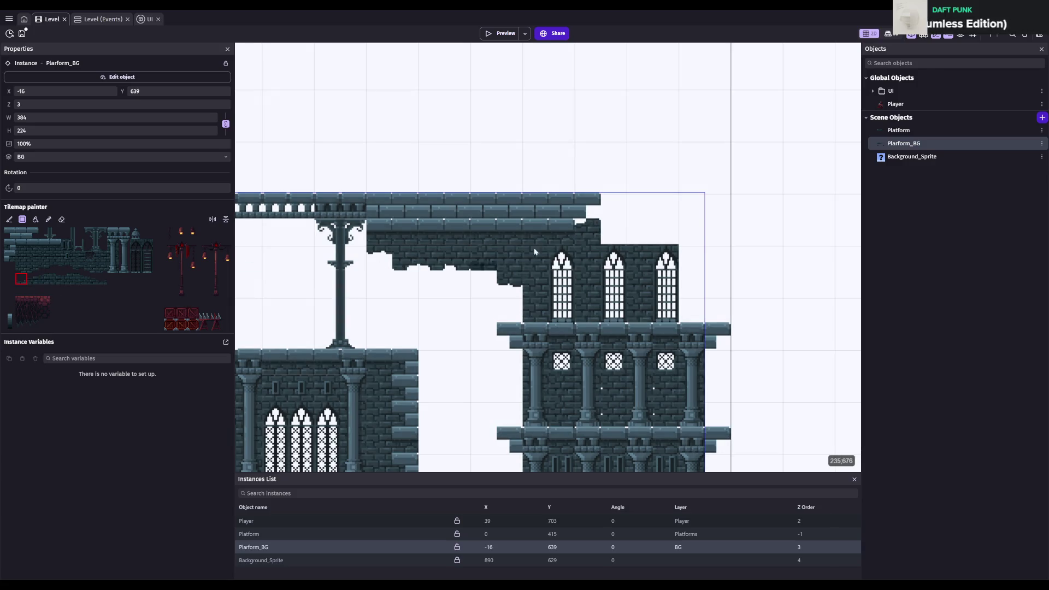
{"action": "left_click", "coordinate": [639, 241]}
{"action": "left_click", "coordinate": [101, 279]}
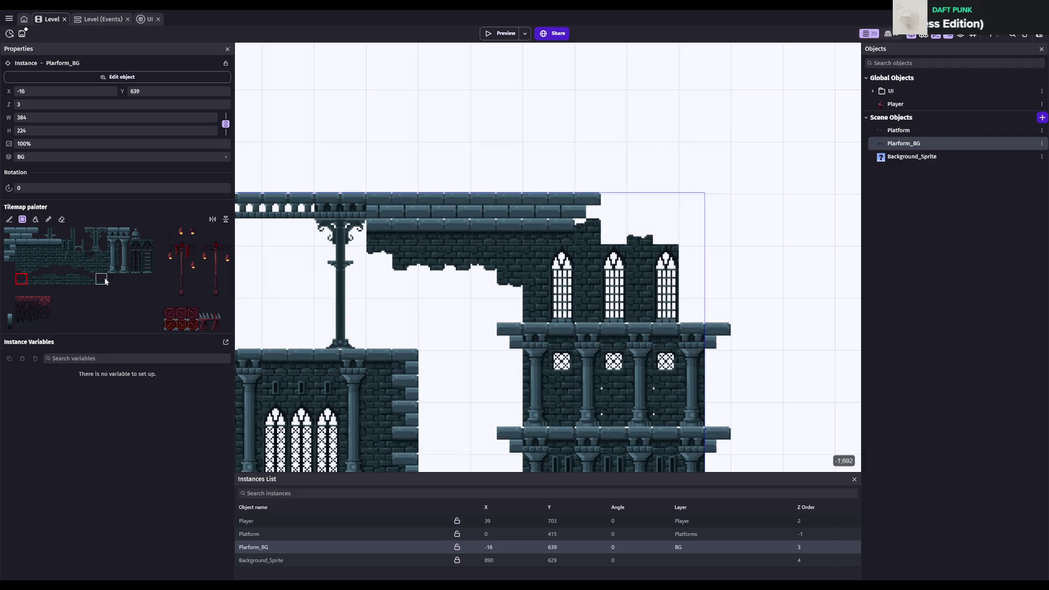
{"action": "left_click", "coordinate": [90, 278]}
{"action": "left_click", "coordinate": [614, 235]}
{"action": "scroll", "coordinate": [736, 291], "scroll_direction": "down", "scroll_amount": 5}
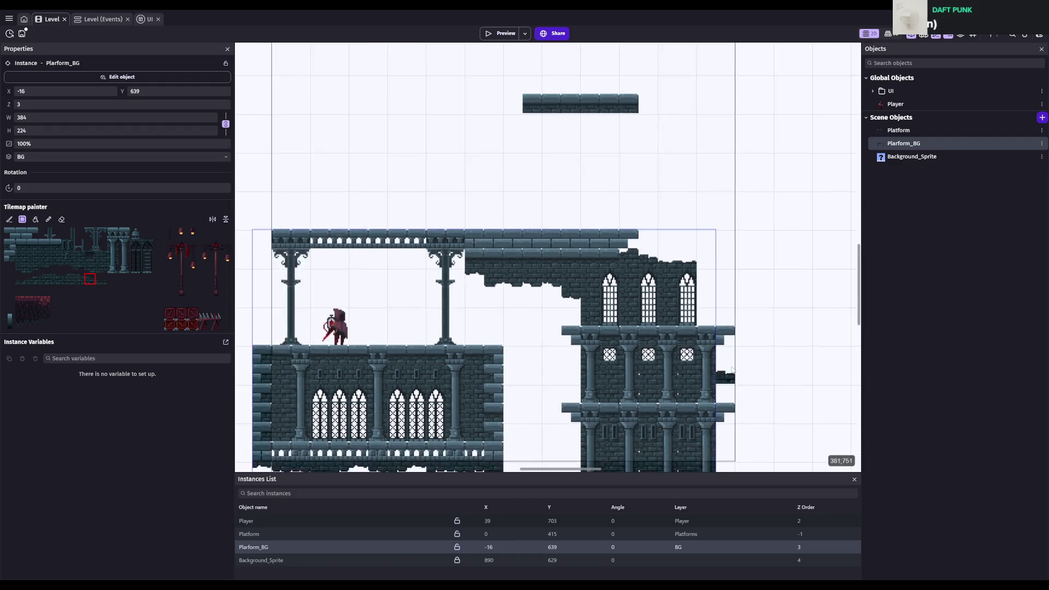
- Save the project and scroll over the reworked castle level
{"action": "key", "text": "ctrl+s"}
{"action": "scroll", "coordinate": [721, 325], "scroll_direction": "down", "scroll_amount": 2}
{"action": "scroll", "coordinate": [720, 325], "scroll_direction": "up", "scroll_amount": 4}
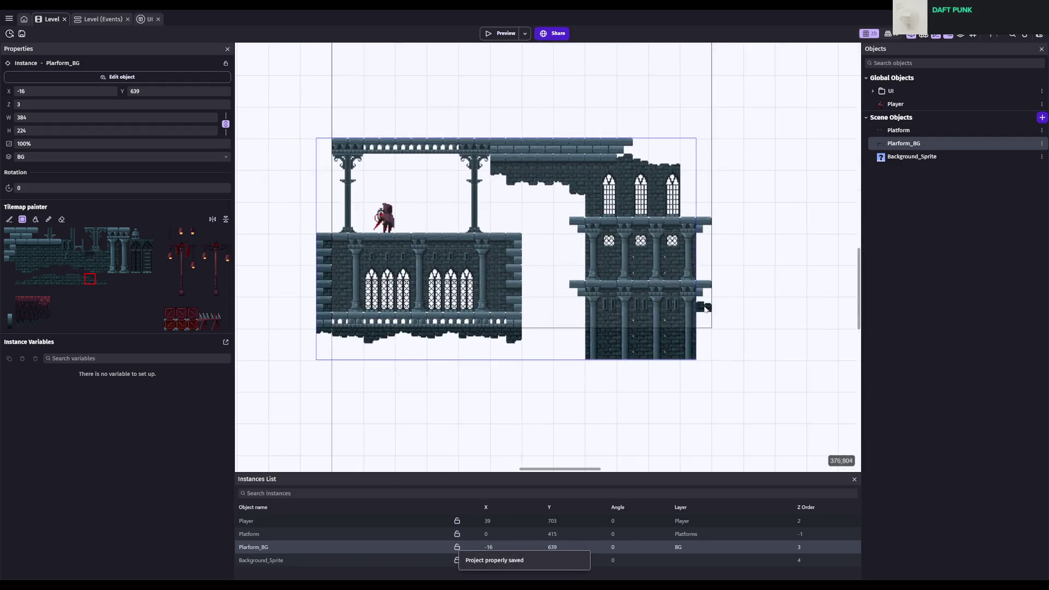
{"action": "key", "text": "ctrl+s"}
{"action": "scroll", "coordinate": [444, 305], "scroll_direction": "down", "scroll_amount": 2}
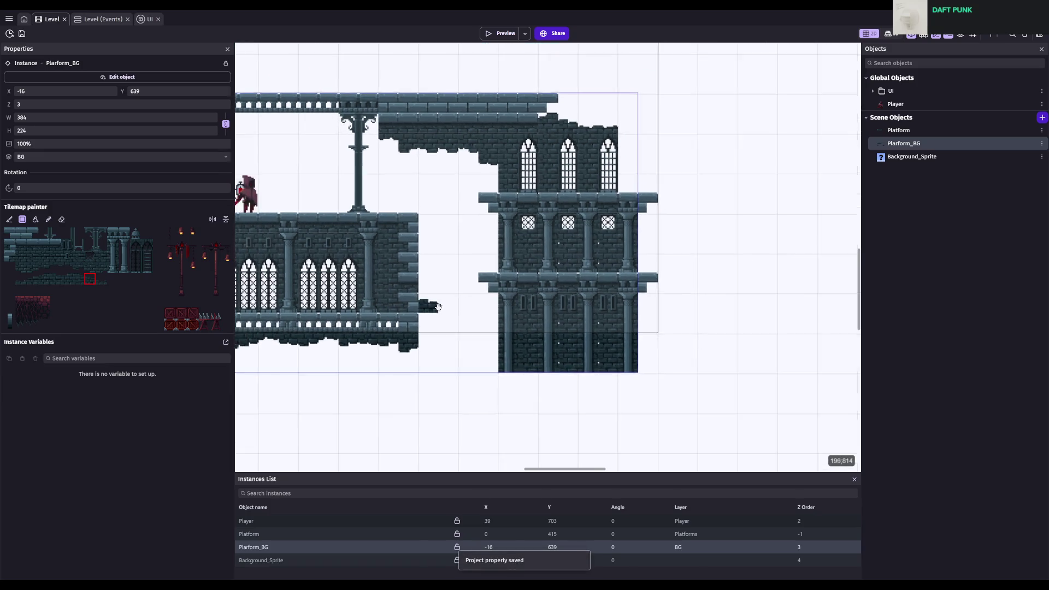
{"action": "scroll", "coordinate": [453, 284], "scroll_direction": "up", "scroll_amount": 2}
{"action": "scroll", "coordinate": [464, 257], "scroll_direction": "down", "scroll_amount": 1}
{"action": "scroll", "coordinate": [479, 219], "scroll_direction": "up", "scroll_amount": 2}
{"action": "scroll", "coordinate": [479, 218], "scroll_direction": "up", "scroll_amount": 1}
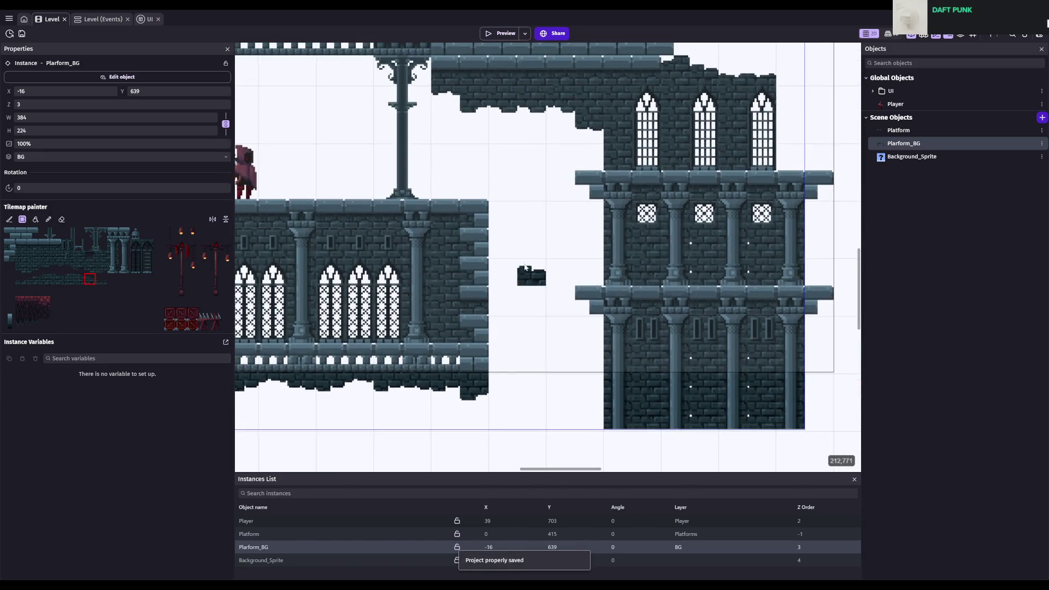
{"action": "scroll", "coordinate": [634, 249], "scroll_direction": "down", "scroll_amount": 1}
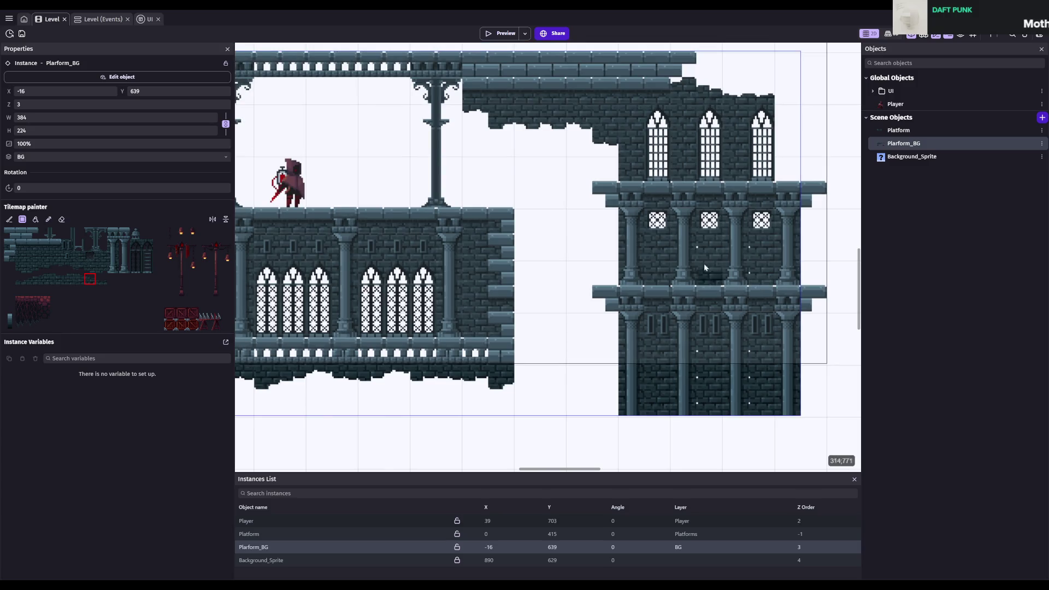
{"action": "scroll", "coordinate": [726, 265], "scroll_direction": "down", "scroll_amount": 1}
{"action": "scroll", "coordinate": [673, 295], "scroll_direction": "right", "scroll_amount": 2}
{"action": "scroll", "coordinate": [614, 323], "scroll_direction": "up", "scroll_amount": 2}
{"action": "scroll", "coordinate": [614, 323], "scroll_direction": "down", "scroll_amount": 1}
{"action": "scroll", "coordinate": [622, 351], "scroll_direction": "down", "scroll_amount": 1}
{"action": "scroll", "coordinate": [622, 351], "scroll_direction": "up", "scroll_amount": 1}
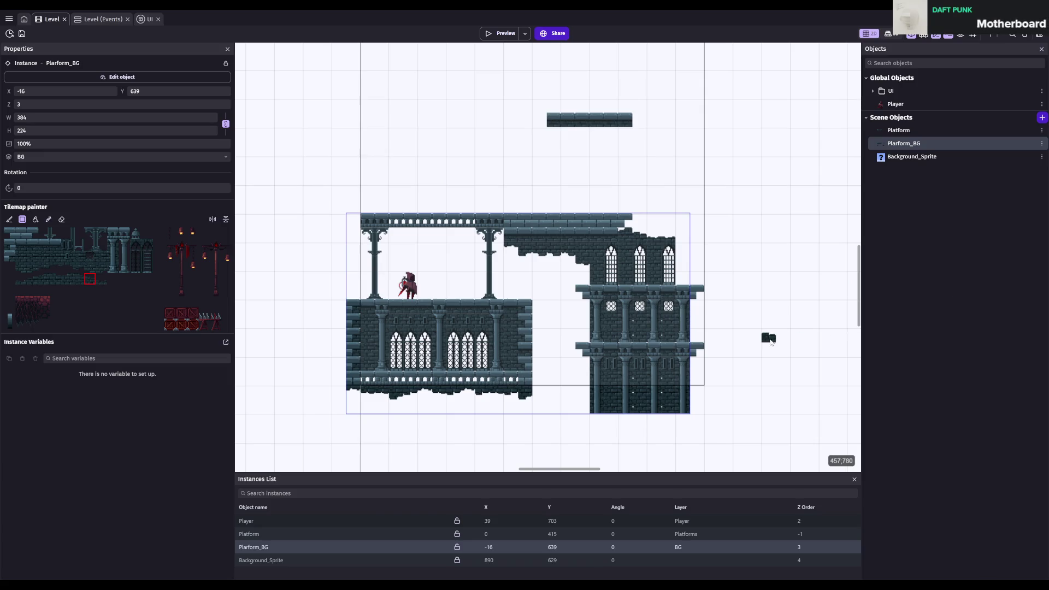
- Run a game preview, move the player right, close it, and save again
{"action": "left_click", "coordinate": [503, 33]}
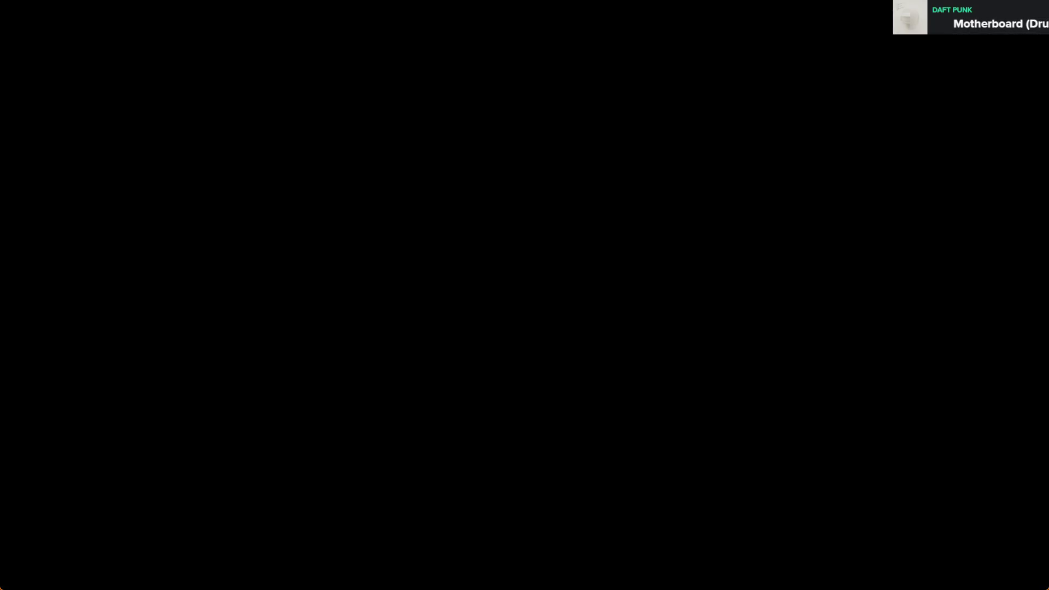
{"action": "key", "text": "Right"}
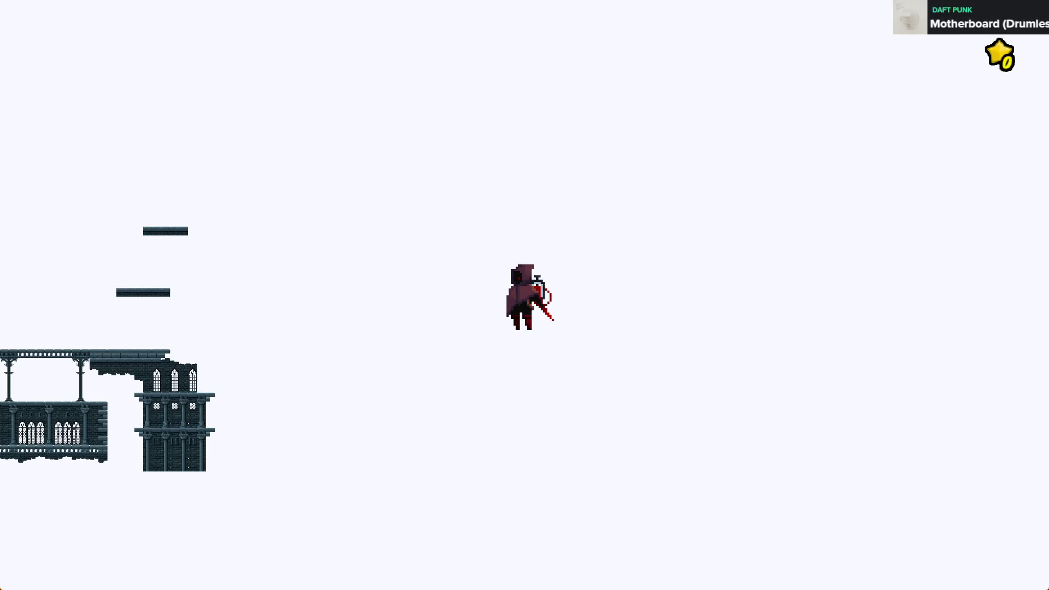
{"action": "key", "text": "alt+F4"}
{"action": "key", "text": "ctrl+s"}
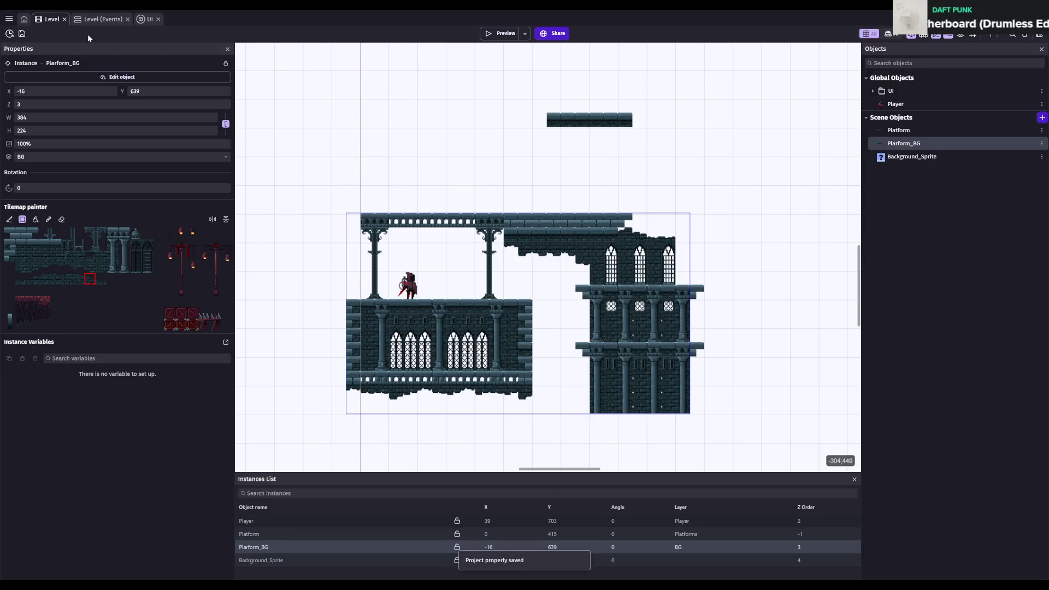
{"action": "left_click", "coordinate": [95, 21]}
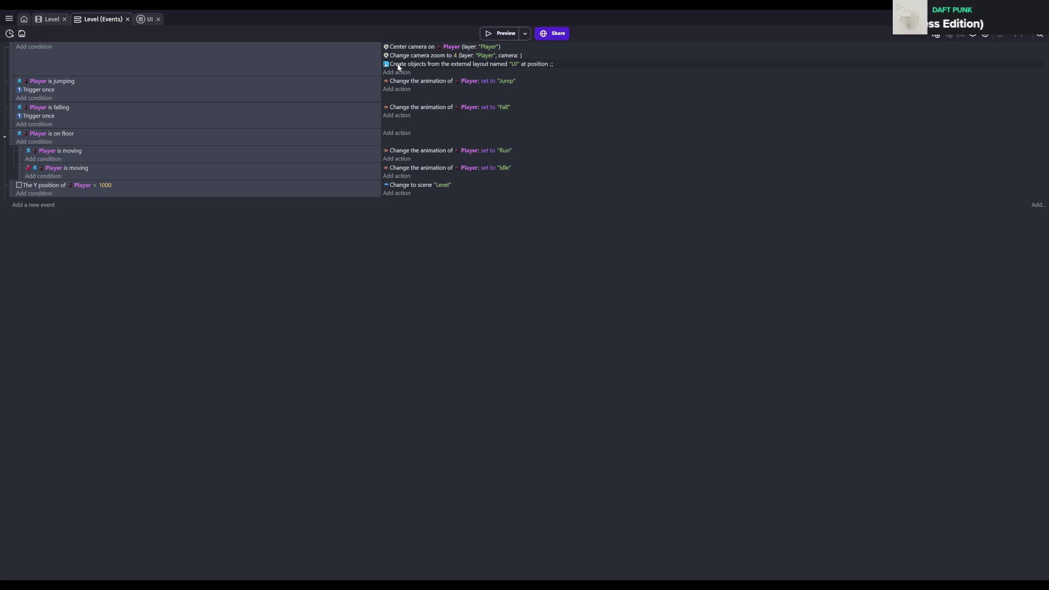
- Move the external-layout creation action to the top and choose Platform's Center the camera on an object action
{"action": "left_click_drag", "start_coordinate": [400, 67], "coordinate": [406, 49]}
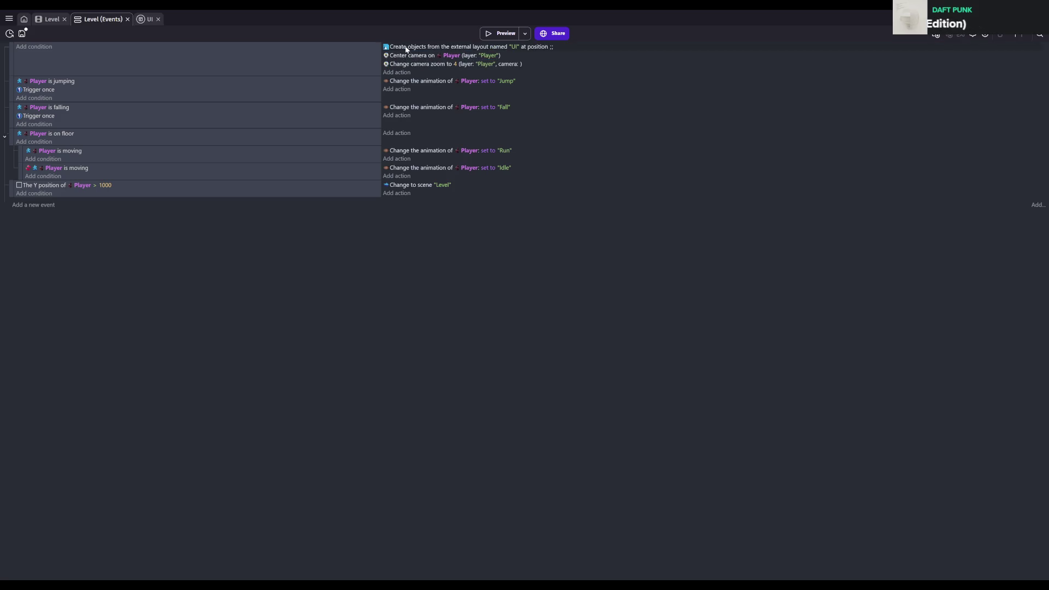
{"action": "left_click", "coordinate": [403, 73]}
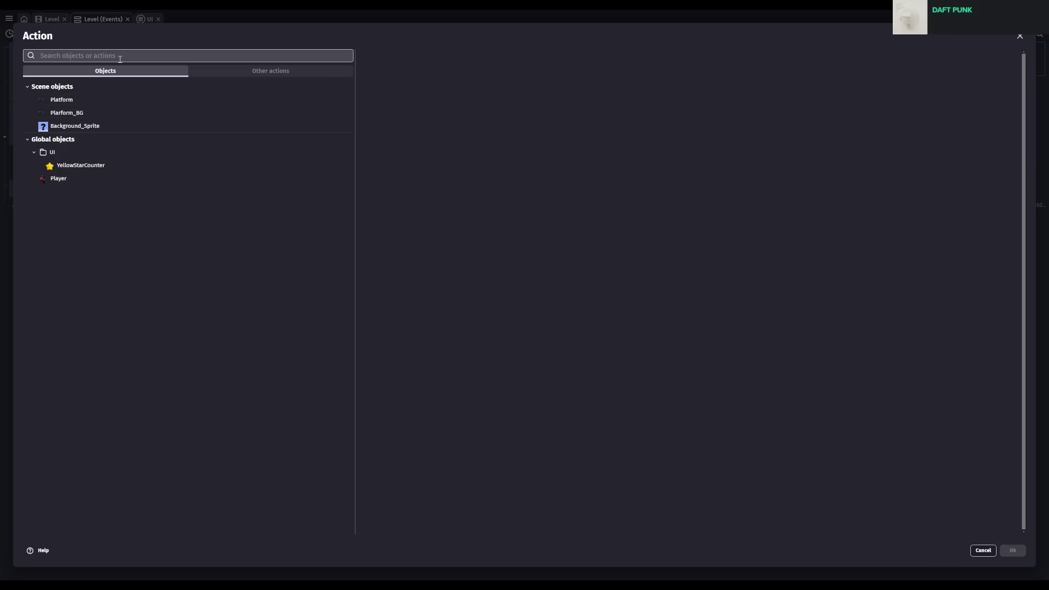
{"action": "left_click", "coordinate": [96, 100]}
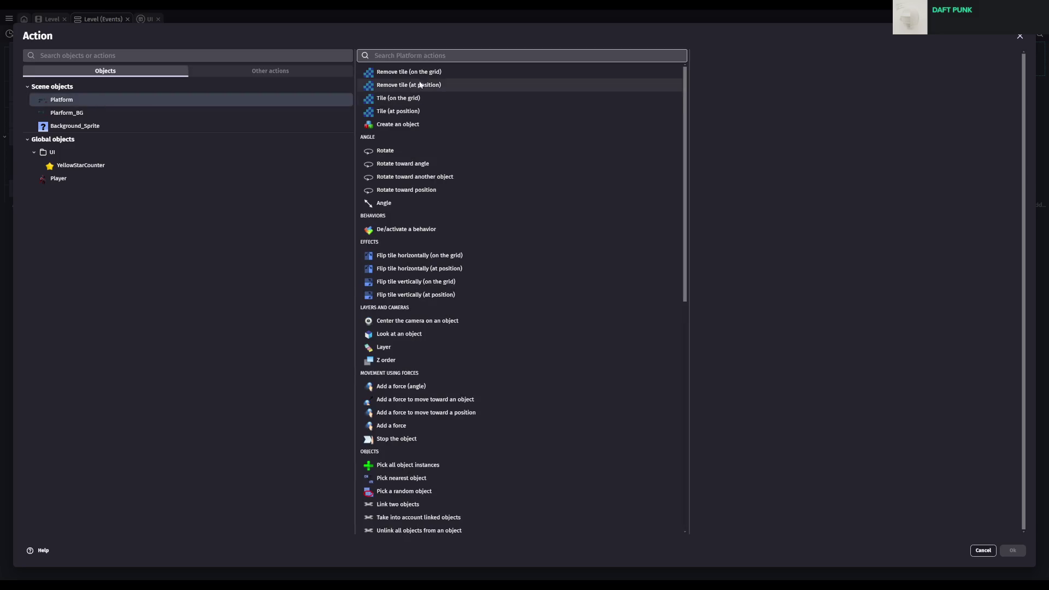
{"action": "type", "text": "cemra"}
{"action": "key", "text": "BackSpace"}
{"action": "type", "text": "amera"}
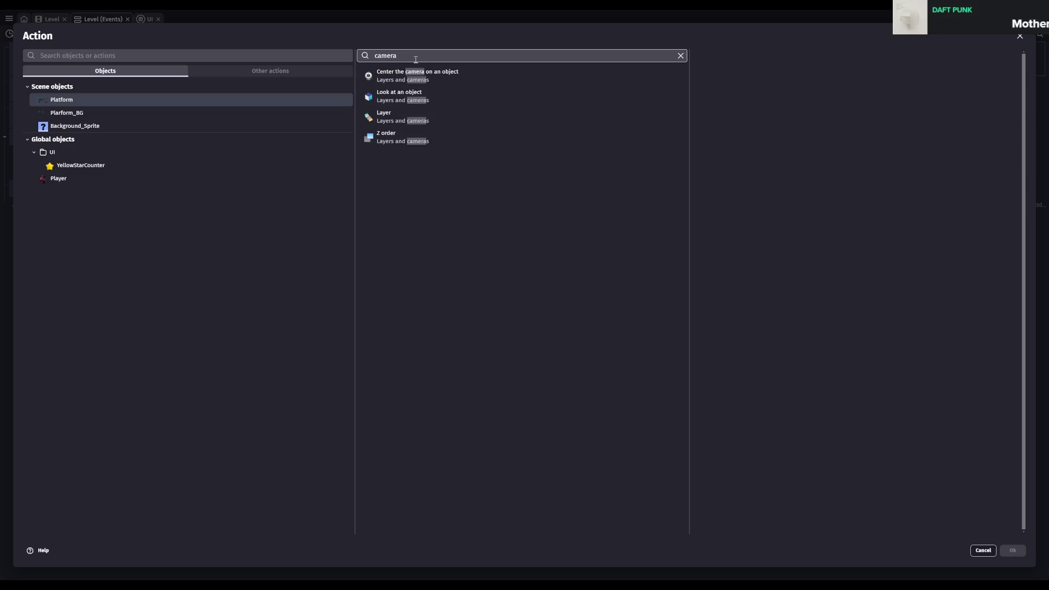
{"action": "left_click", "coordinate": [458, 76]}
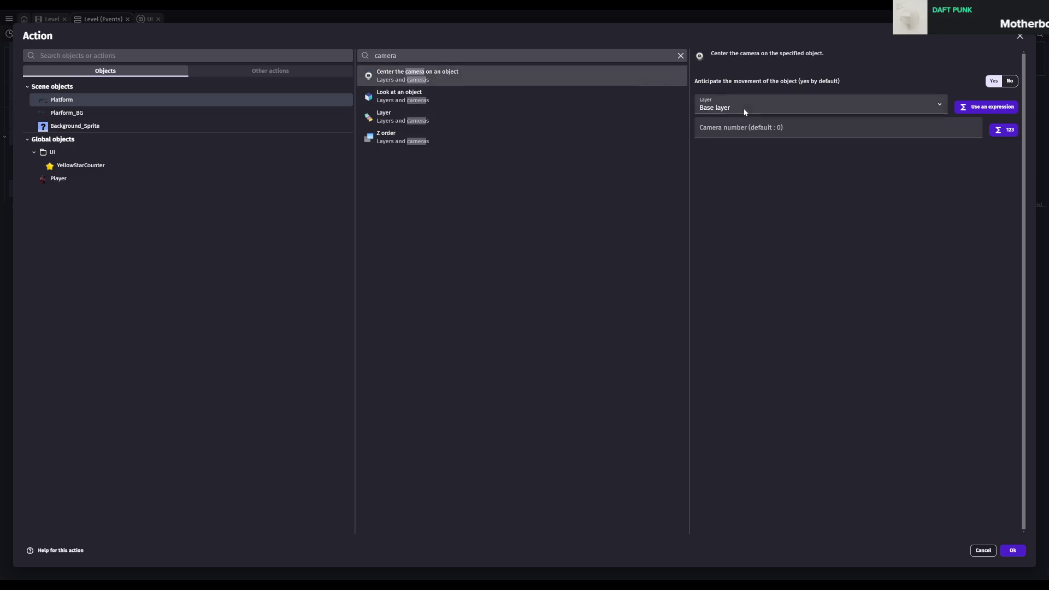
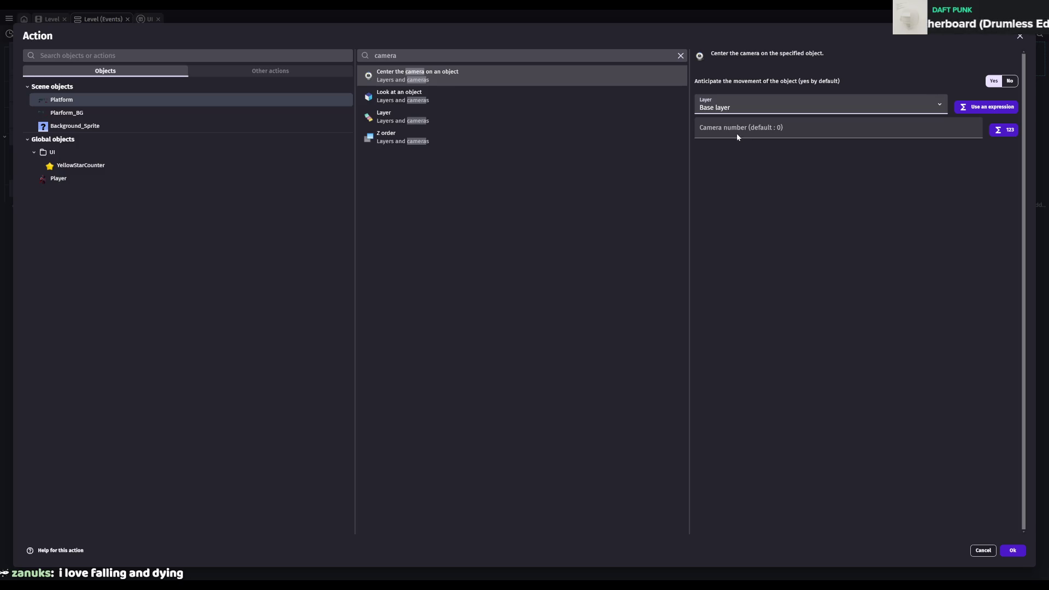
- Set the Center camera on Platform action's layer to BG, confirm, save and return to Level
{"action": "key", "text": "Down"}
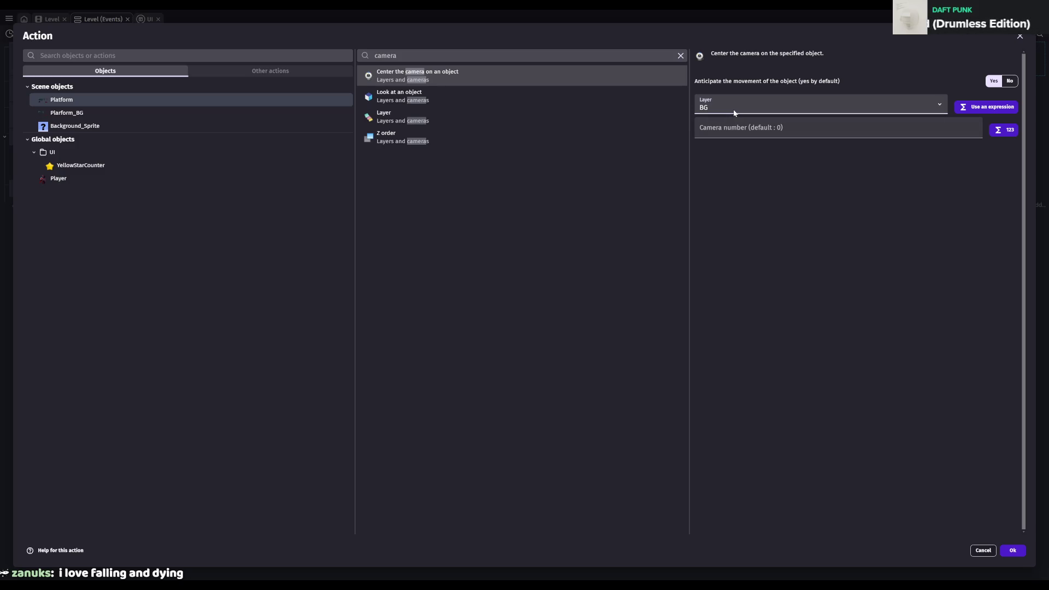
{"action": "left_click", "coordinate": [791, 201]}
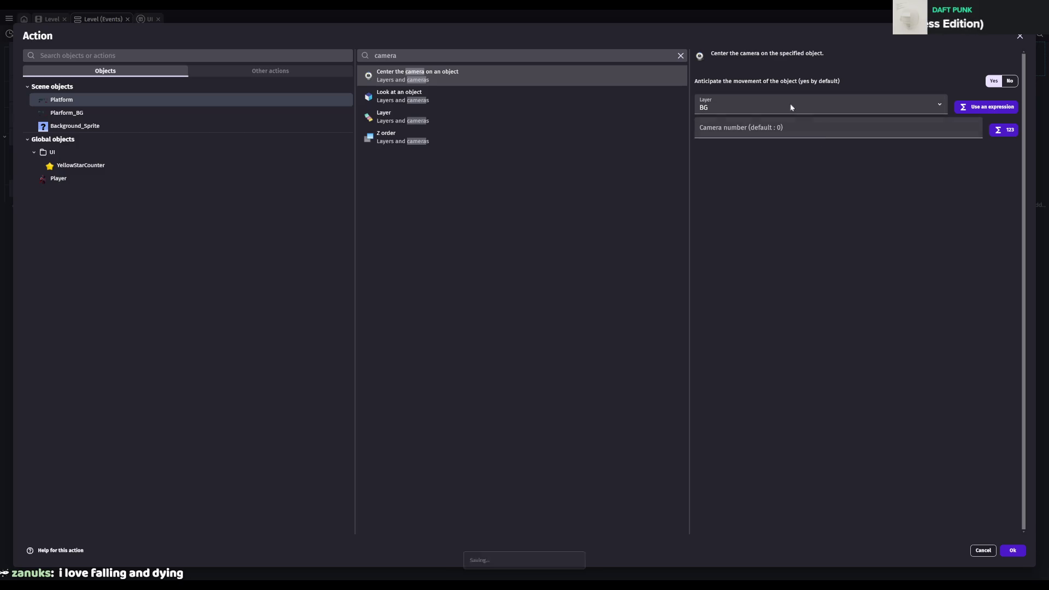
{"action": "left_click", "coordinate": [1012, 549]}
{"action": "key", "text": "ctrl+s"}
{"action": "left_click", "coordinate": [53, 19]}
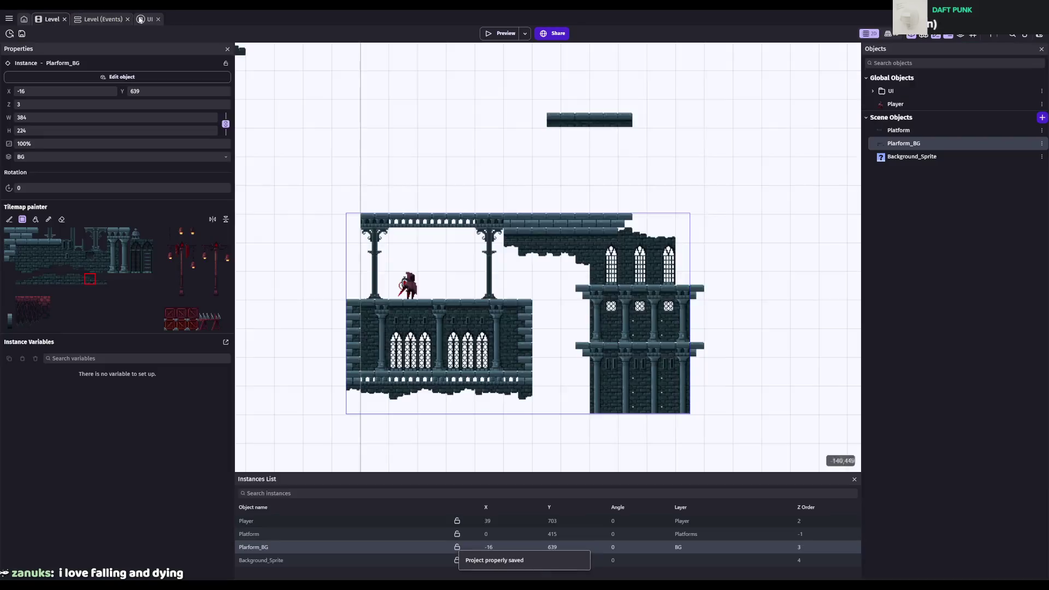
- Hide and re-show the Instances List, then save the project
{"action": "left_click", "coordinate": [951, 36]}
{"action": "left_click", "coordinate": [951, 36]}
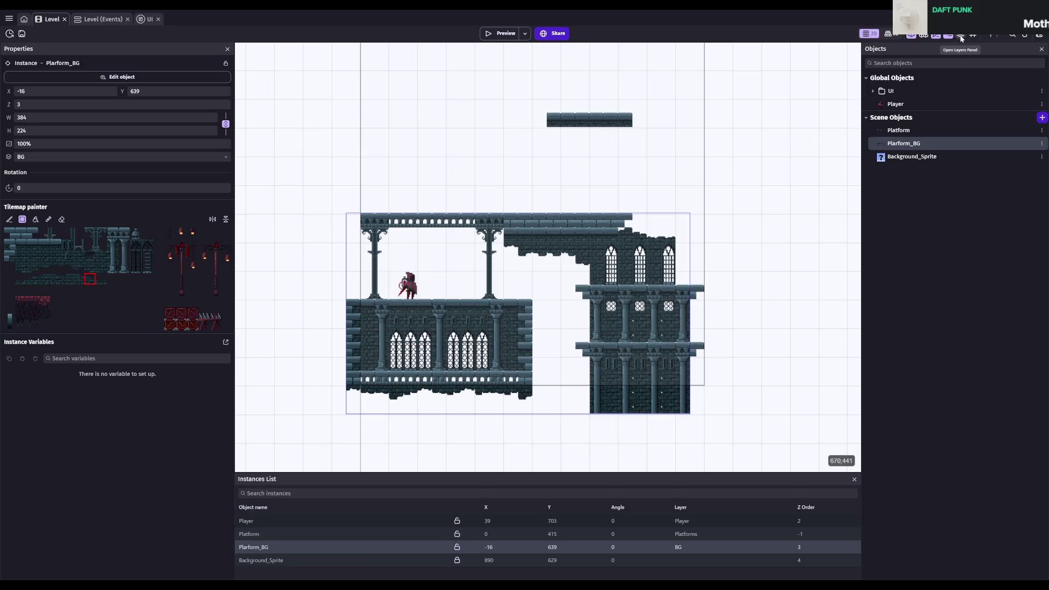
{"action": "key", "text": "ctrl+s"}
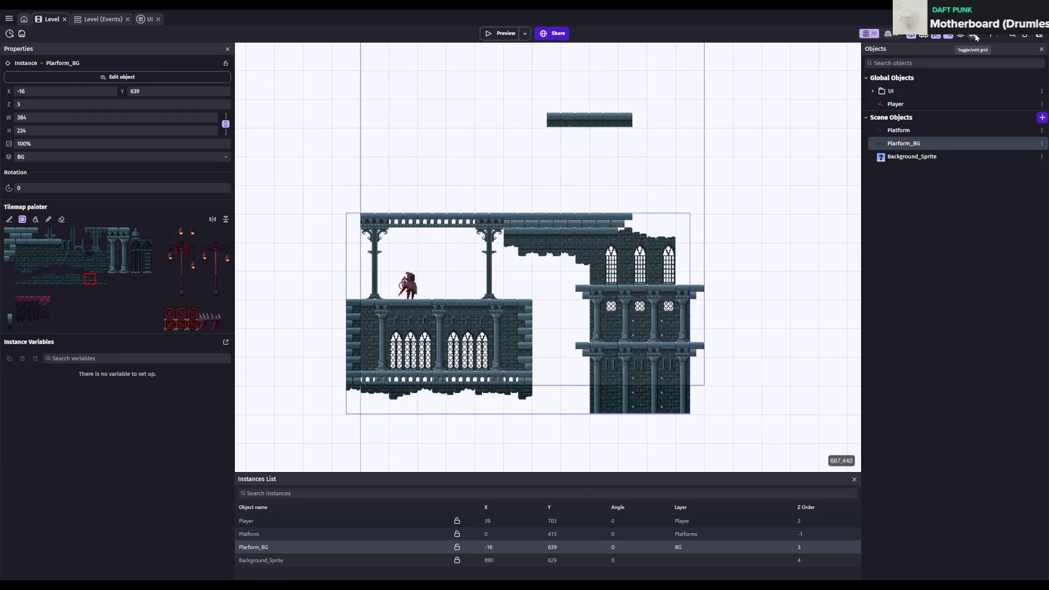
- Widen the Objects panel and scene canvas, save, and switch to the UI scene
{"action": "left_click_drag", "start_coordinate": [943, 54], "coordinate": [962, 53]}
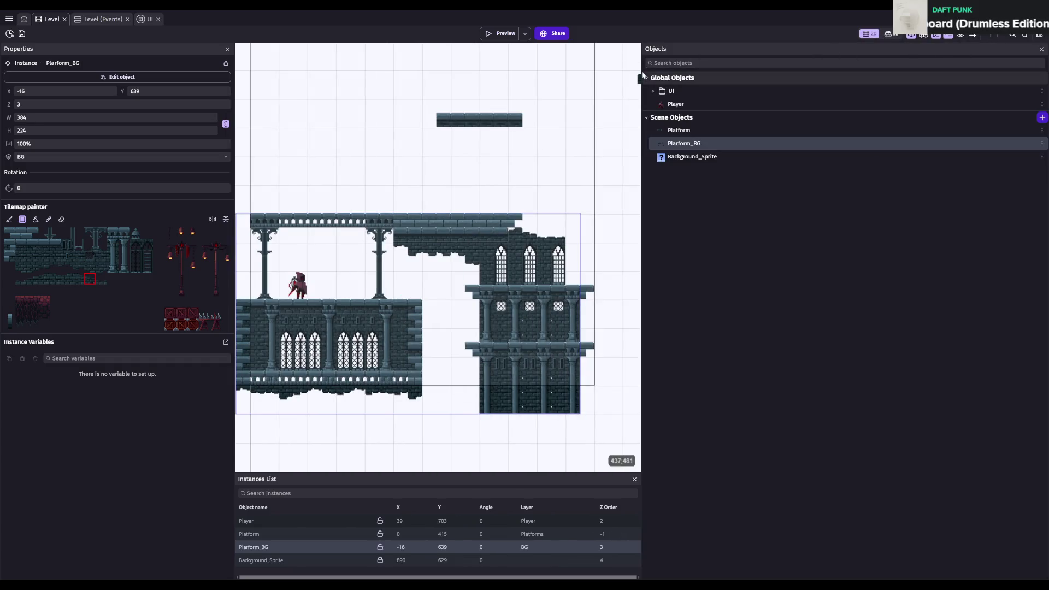
{"action": "left_click_drag", "start_coordinate": [640, 72], "coordinate": [885, 73]}
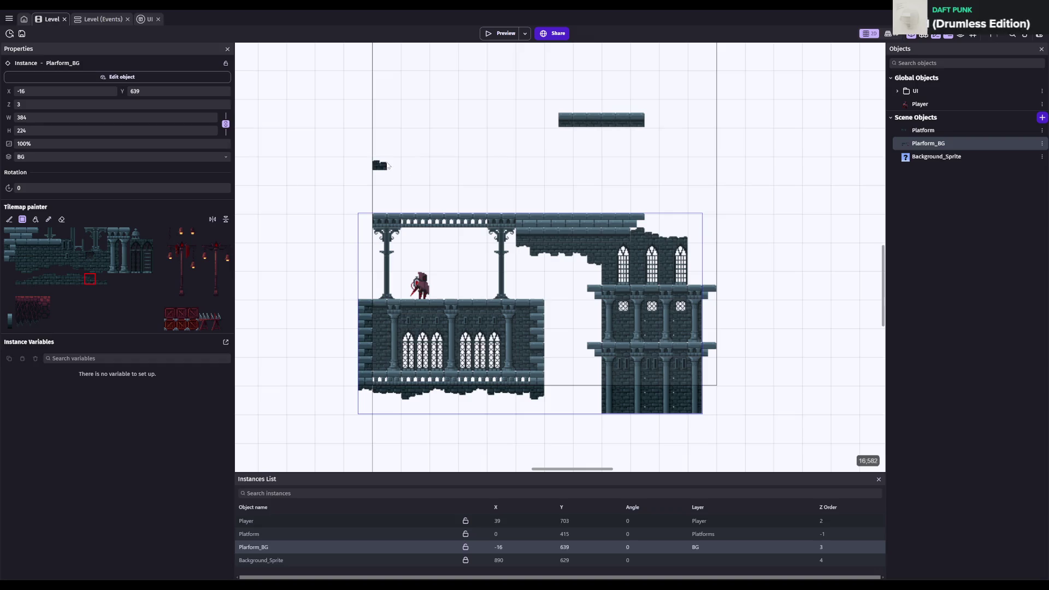
{"action": "key", "text": "ctrl+s"}
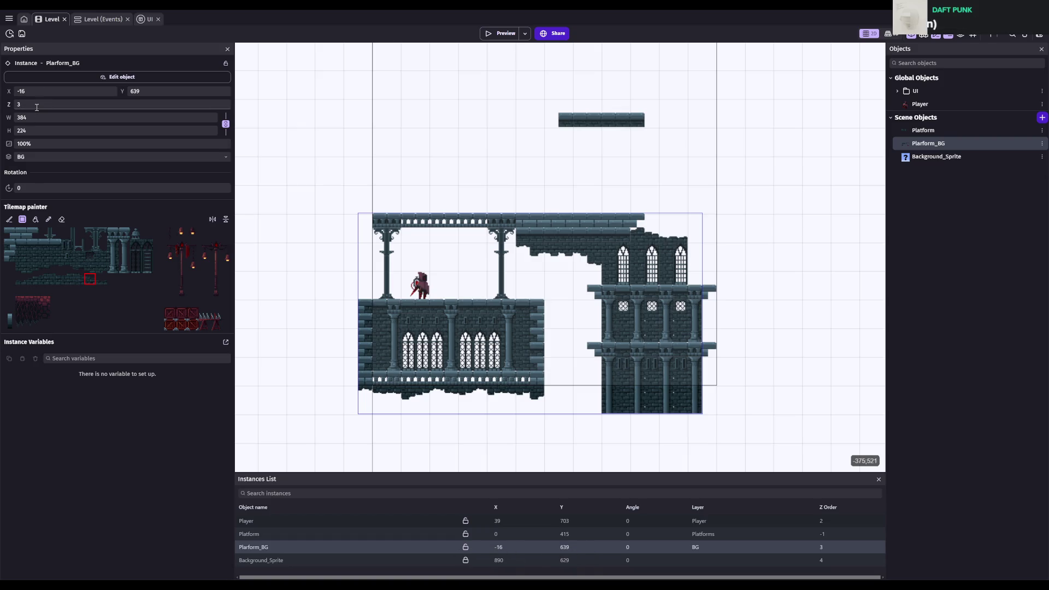
{"action": "left_click", "coordinate": [21, 37]}
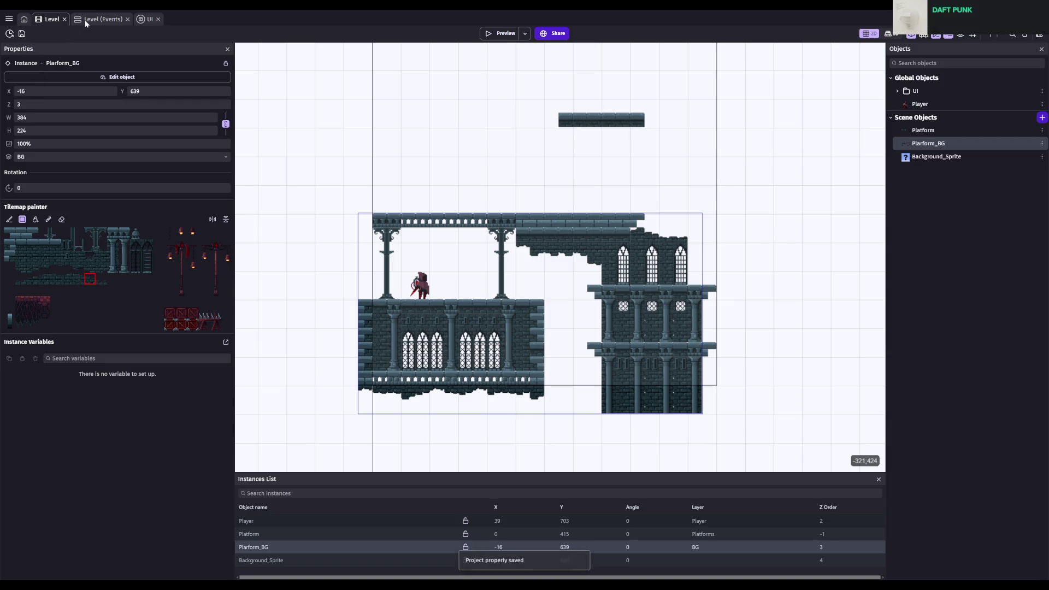
{"action": "left_click", "coordinate": [144, 20]}
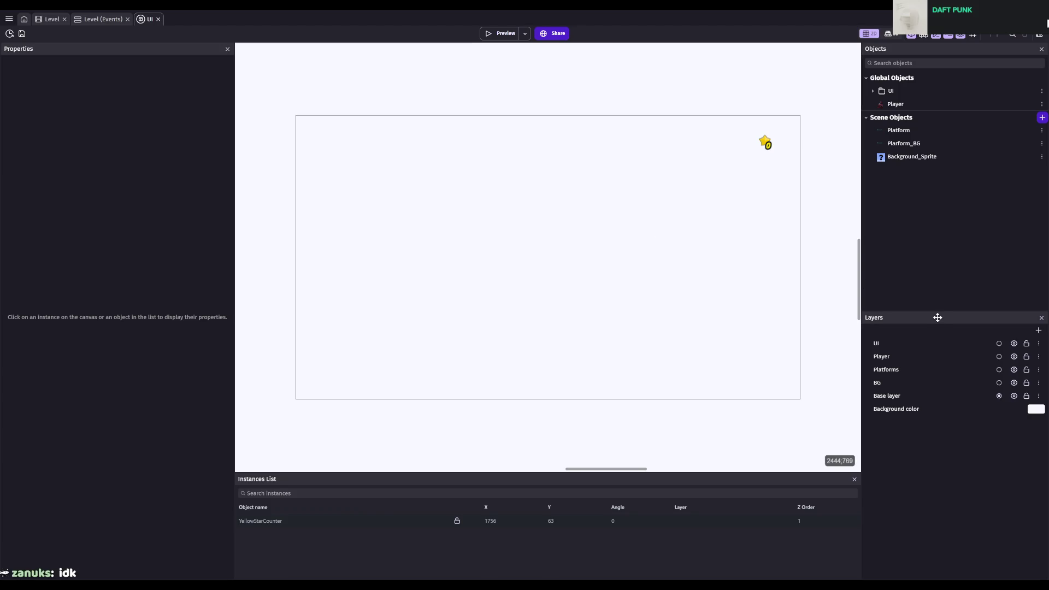
- Delete the empty UI layer and the Player layer, moving Player's objects to Base layer
{"action": "key", "text": "ctrl+s"}
{"action": "left_click", "coordinate": [923, 344]}
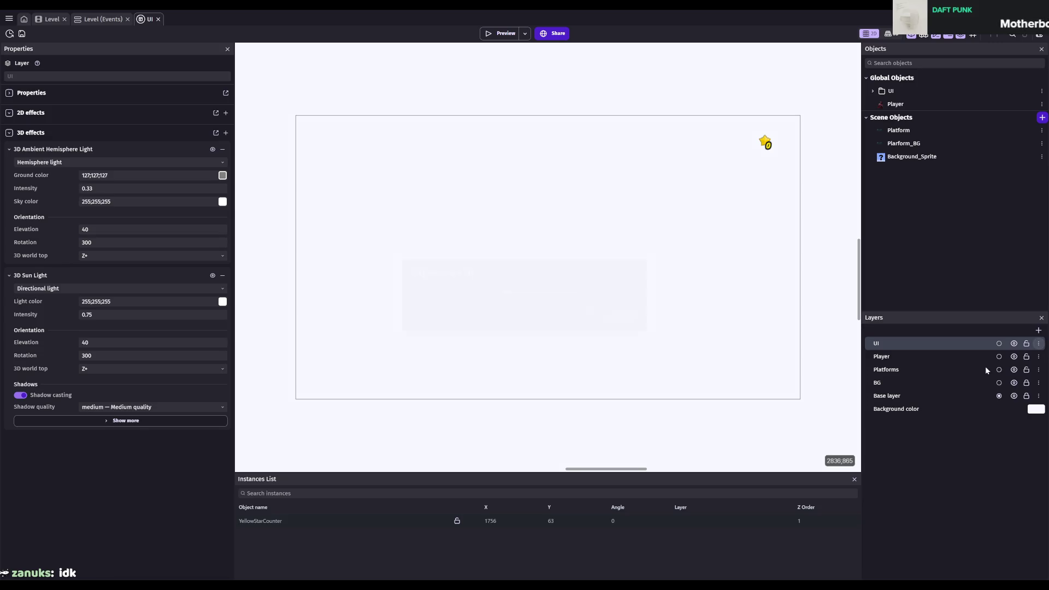
{"action": "key", "text": "Delete"}
{"action": "left_click", "coordinate": [623, 315]}
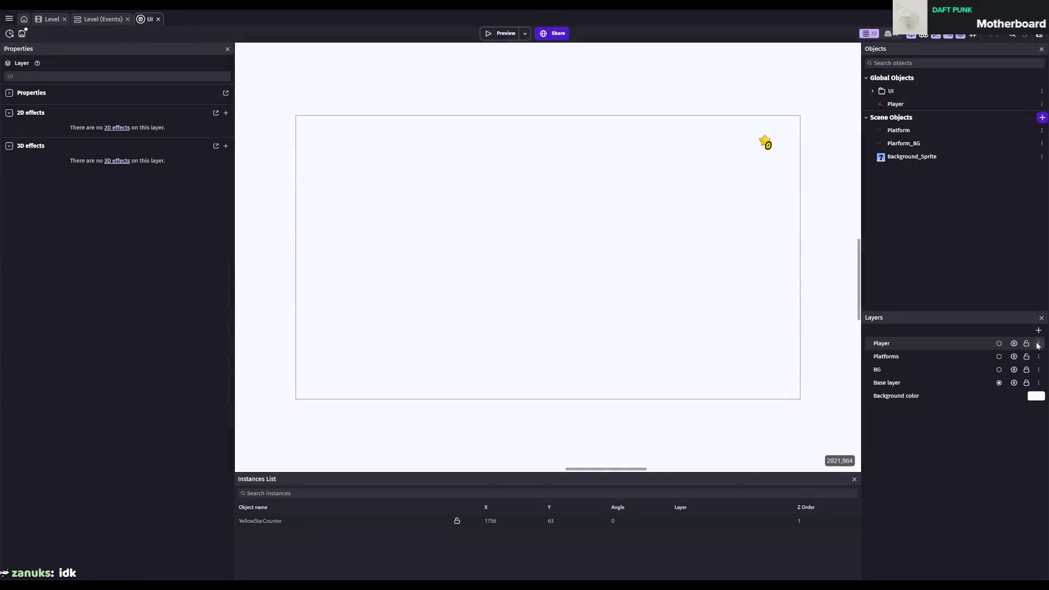
{"action": "key", "text": "Delete"}
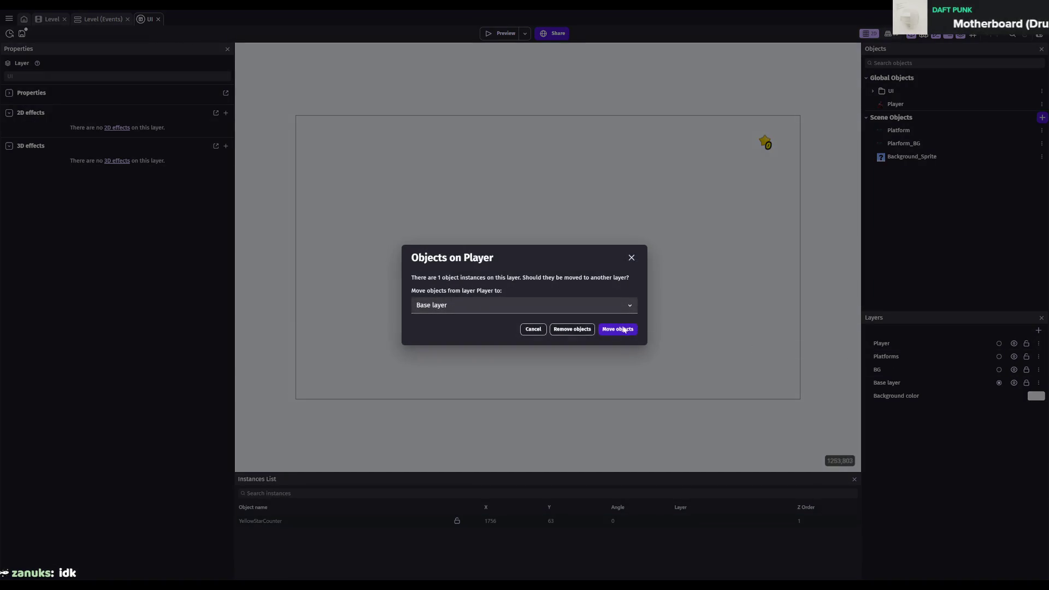
{"action": "key", "text": "Return"}
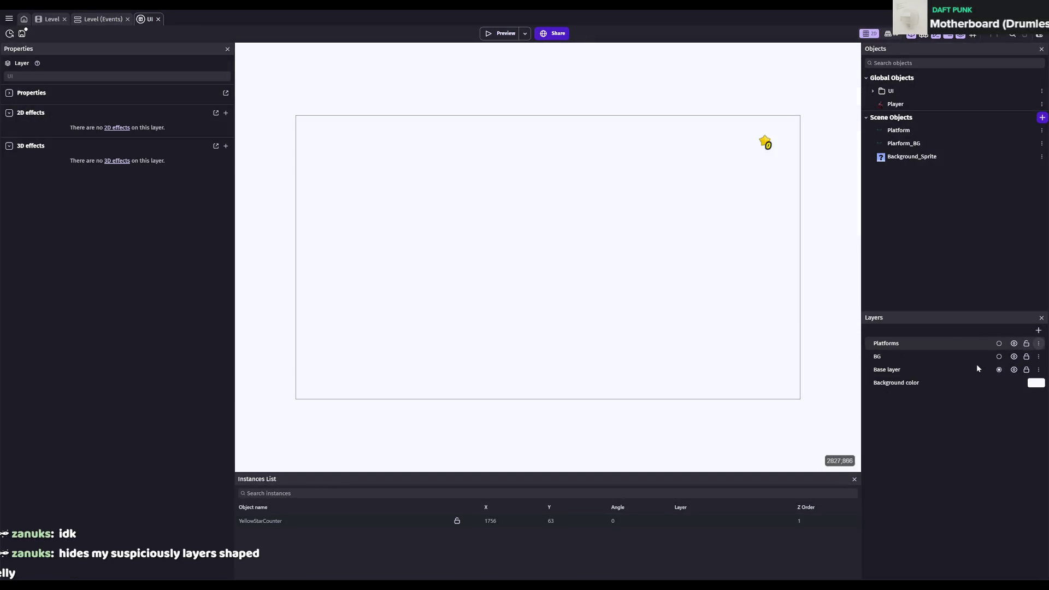
- Delete the Platforms and BG layers, moving their objects to Base layer, then save
{"action": "key", "text": "Delete"}
{"action": "left_click", "coordinate": [618, 329]}
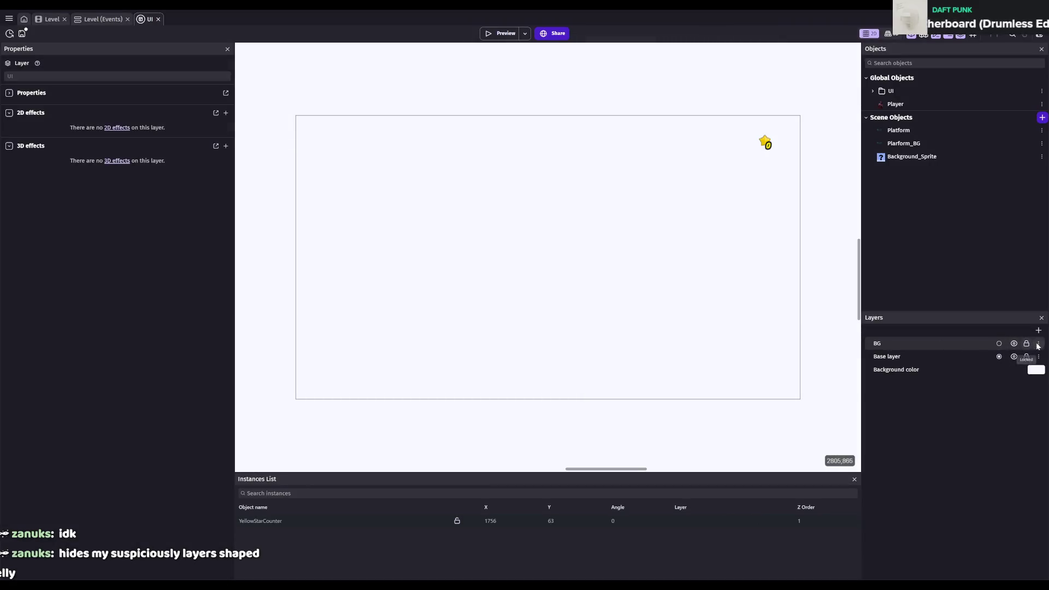
{"action": "key", "text": "Delete"}
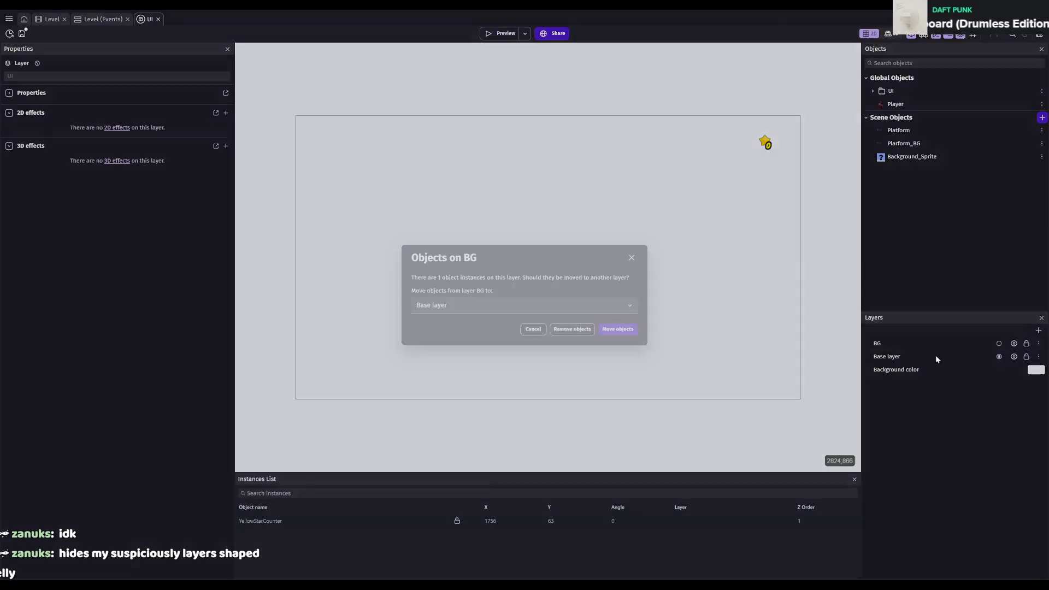
{"action": "left_click", "coordinate": [629, 329]}
{"action": "key", "text": "ctrl+s"}
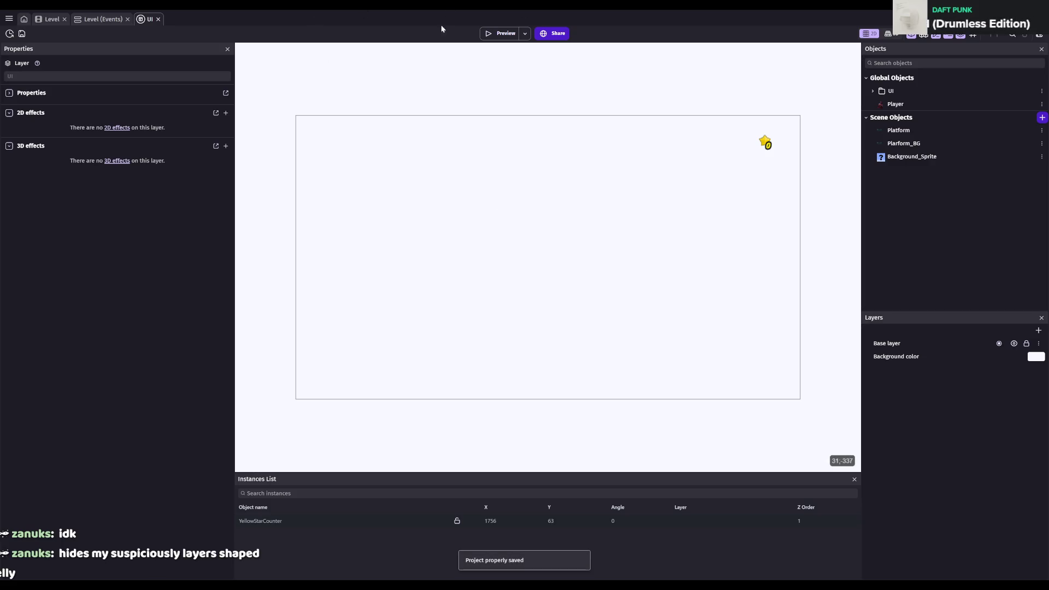
{"action": "left_click", "coordinate": [50, 21]}
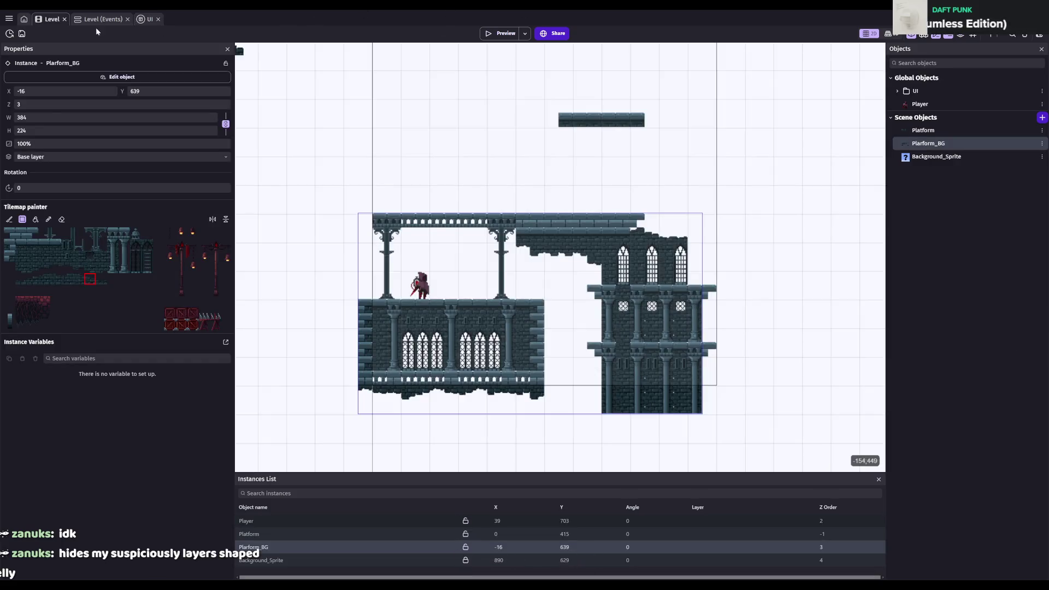
- Preview the level, running left and right and jumping onto the balcony railing, then close it
{"action": "left_click", "coordinate": [483, 33]}
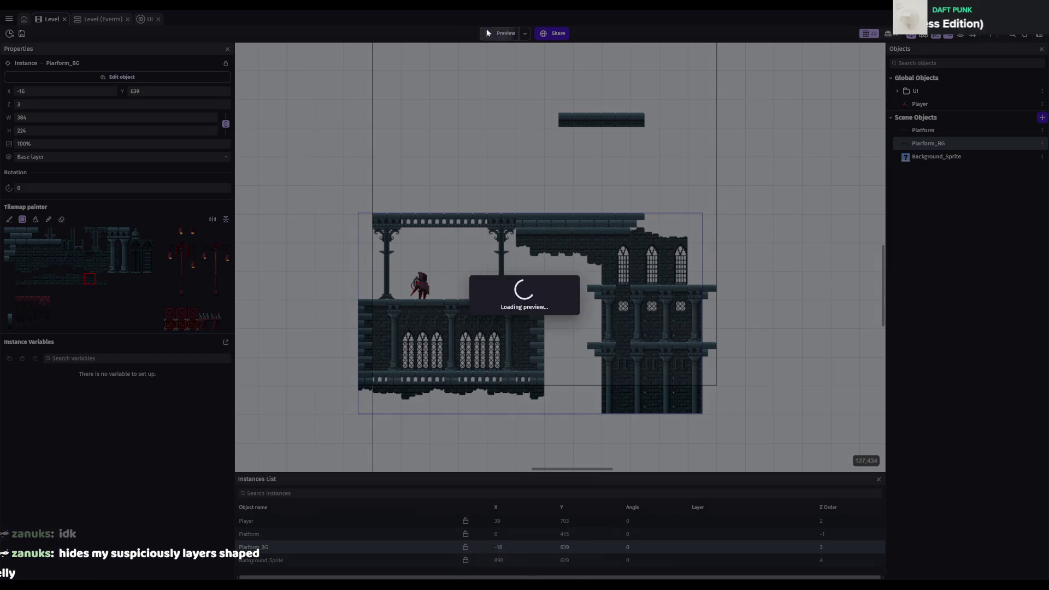
{"action": "key", "text": "Left"}
{"action": "key", "text": "Right"}
{"action": "key", "text": "space"}
{"action": "key", "text": "space"}
{"action": "key", "text": "Left"}
{"action": "key", "text": "space"}
{"action": "key", "text": "Right"}
{"action": "key", "text": "Right"}
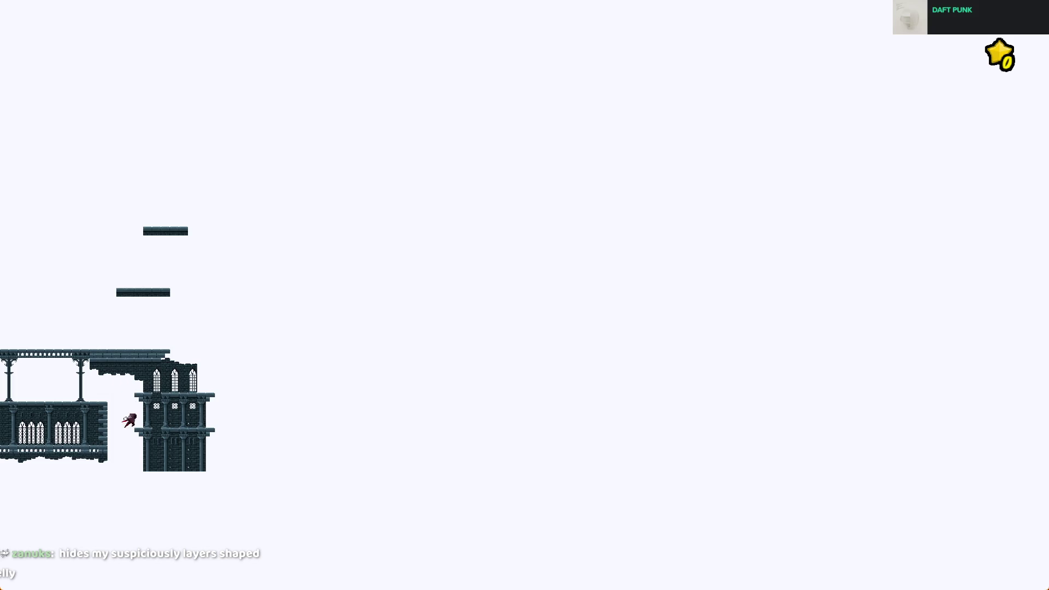
{"action": "key", "text": "Left"}
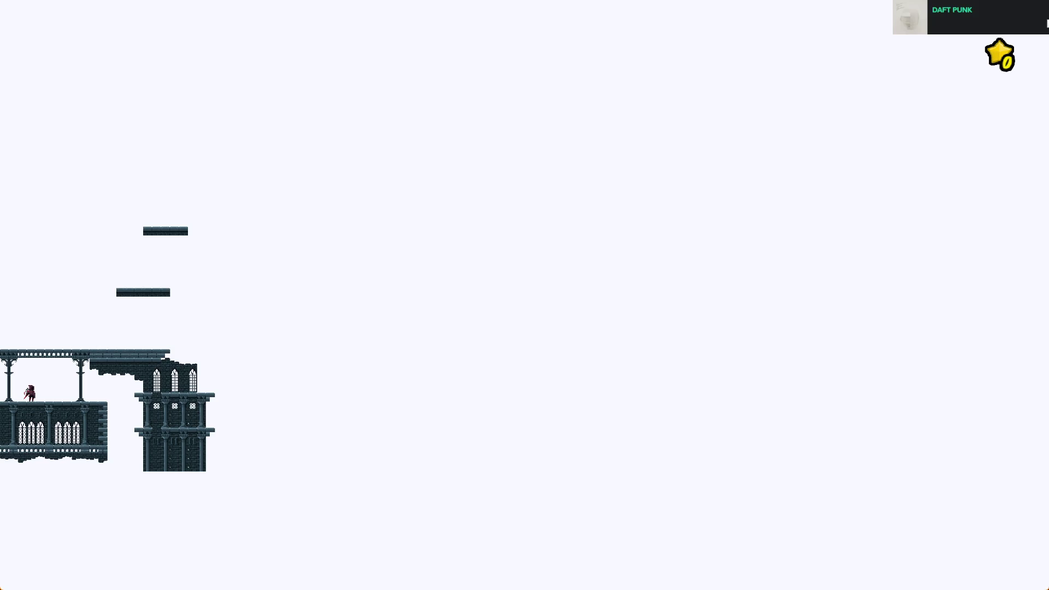
{"action": "key", "text": "alt+F4"}
{"action": "left_click", "coordinate": [121, 22]}
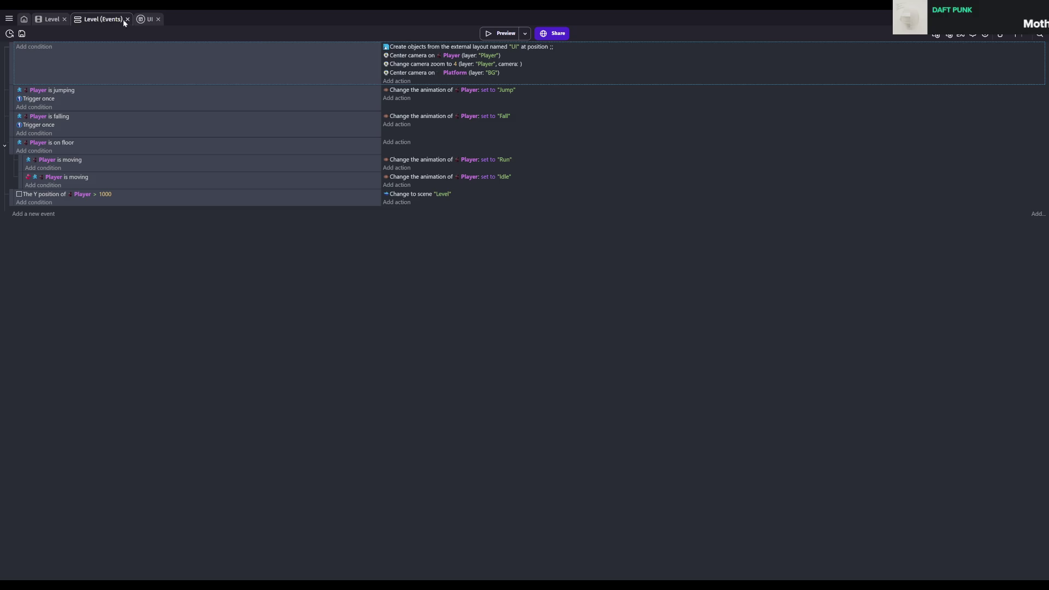
- Set the Center camera on Player action's layer to Base layer
{"action": "double_click", "coordinate": [487, 57]}
{"action": "left_click", "coordinate": [750, 111]}
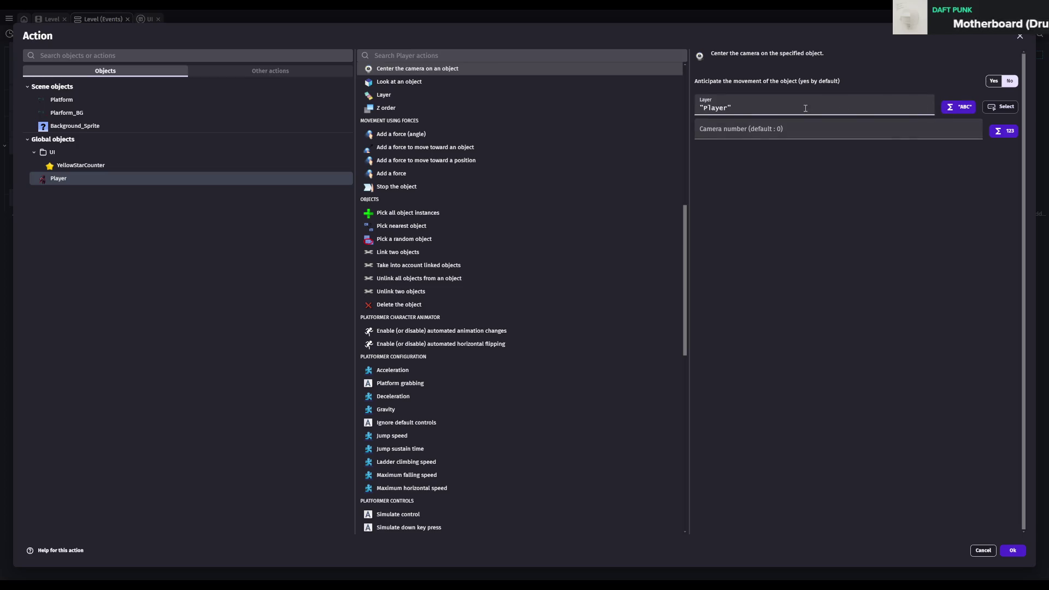
{"action": "left_click", "coordinate": [1000, 107]}
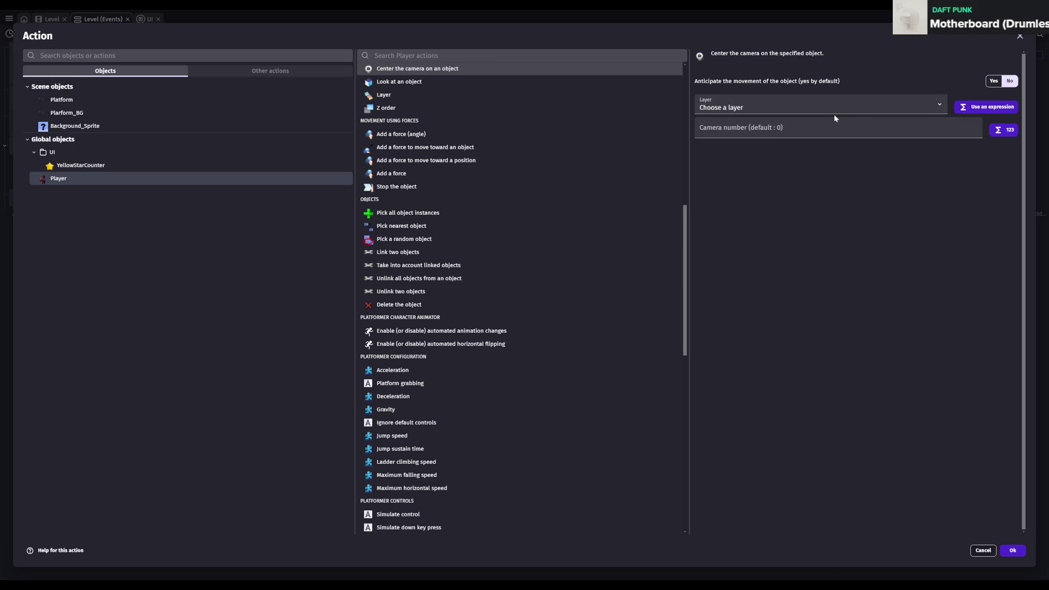
{"action": "left_click", "coordinate": [752, 131]}
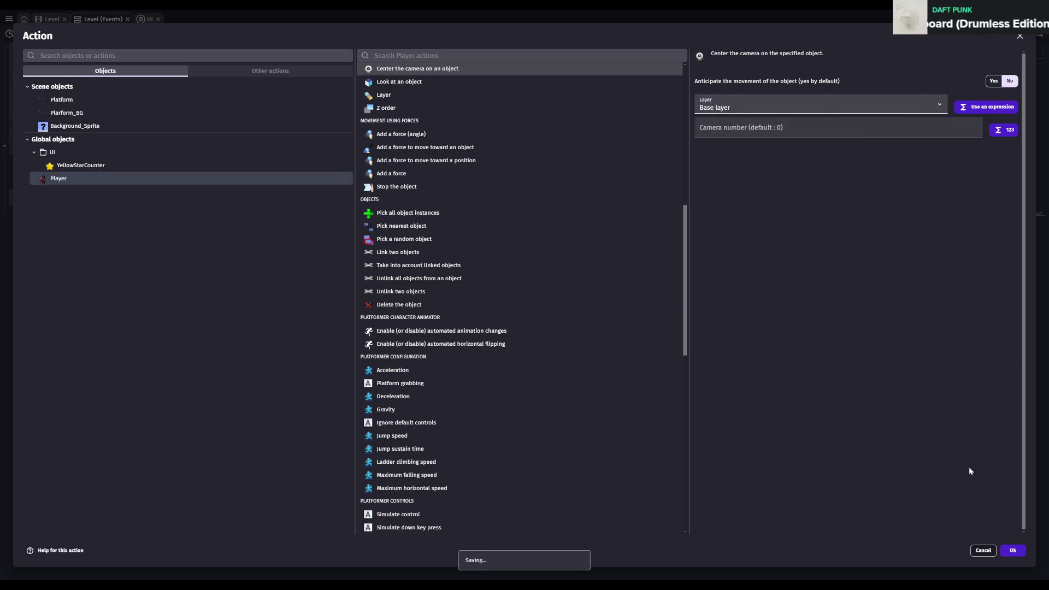
{"action": "left_click", "coordinate": [1008, 549]}
{"action": "left_click", "coordinate": [619, 142]}
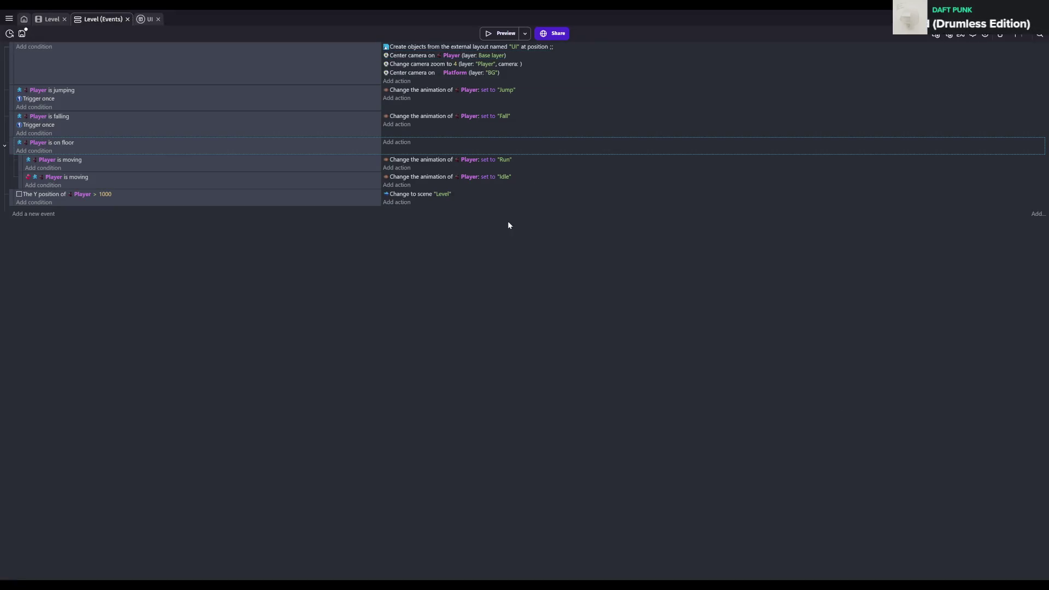
- Set the camera zoom-to-4 action's layer to Base layer and save
{"action": "double_click", "coordinate": [486, 64]}
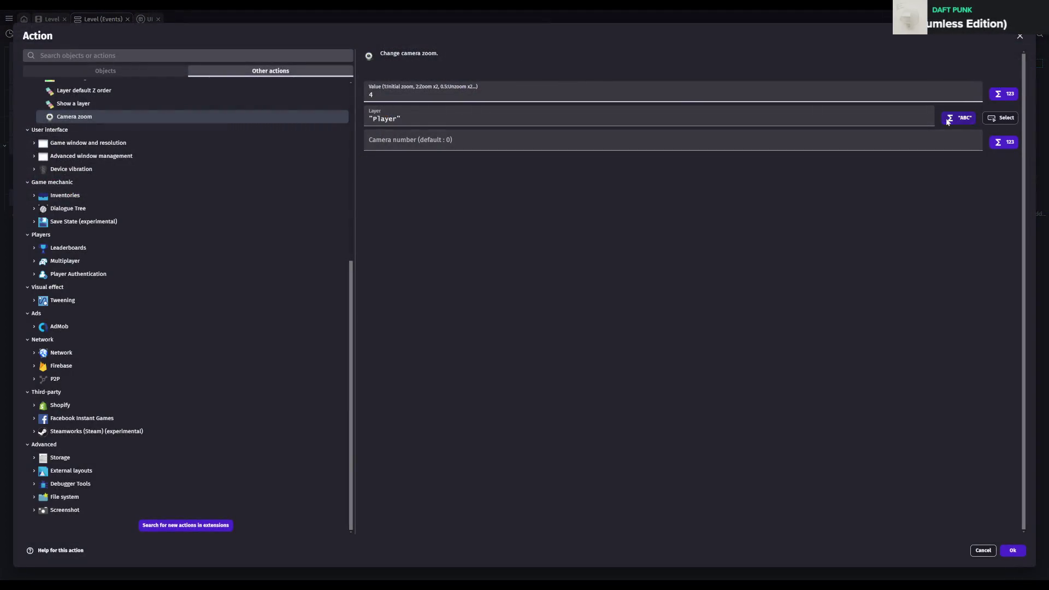
{"action": "left_click", "coordinate": [1001, 118]}
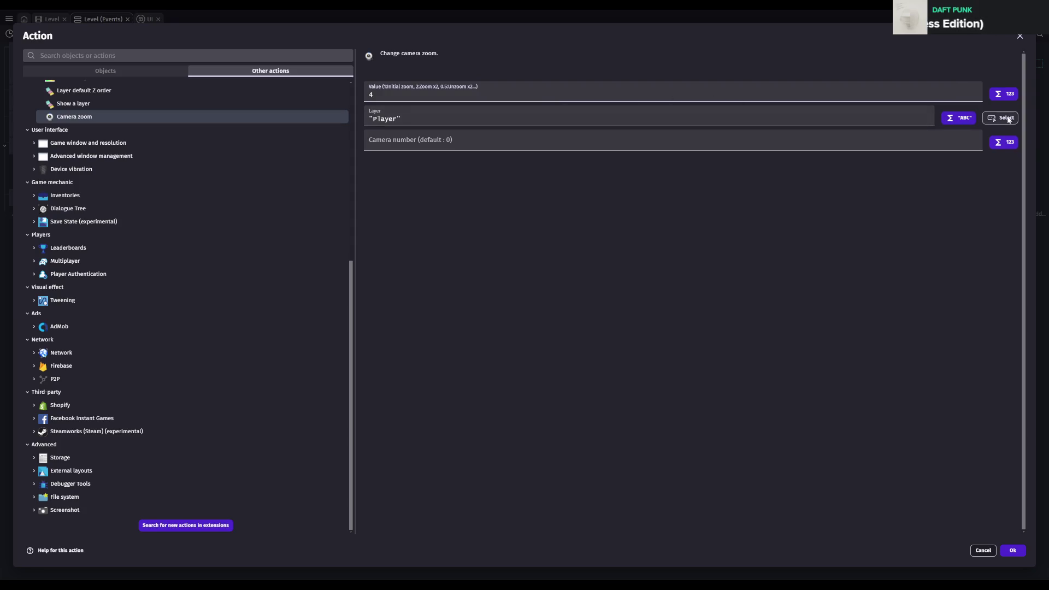
{"action": "left_click", "coordinate": [463, 143]}
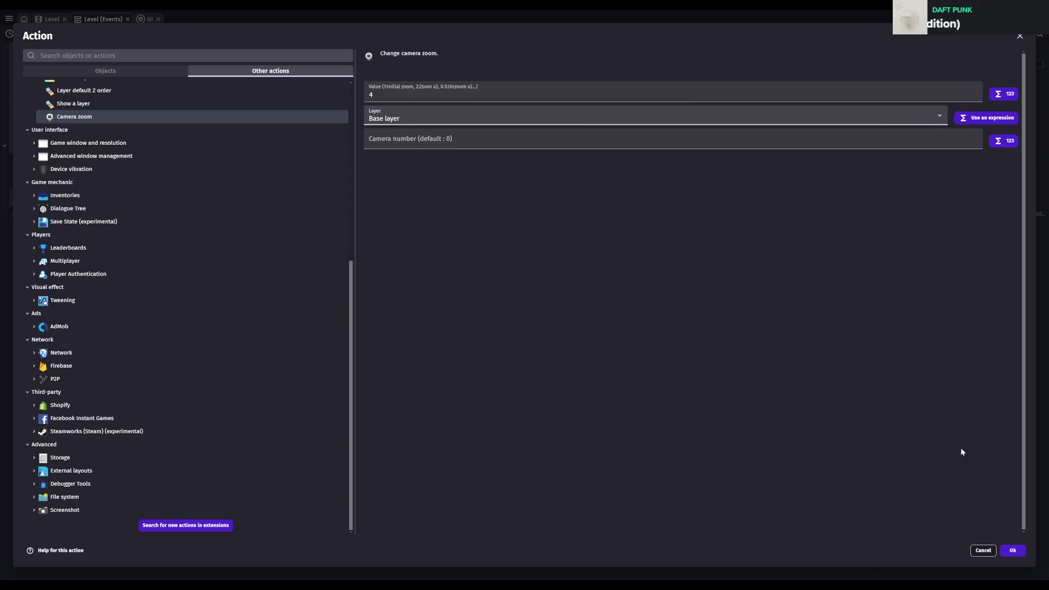
{"action": "left_click", "coordinate": [1013, 550]}
{"action": "key", "text": "ctrl+s"}
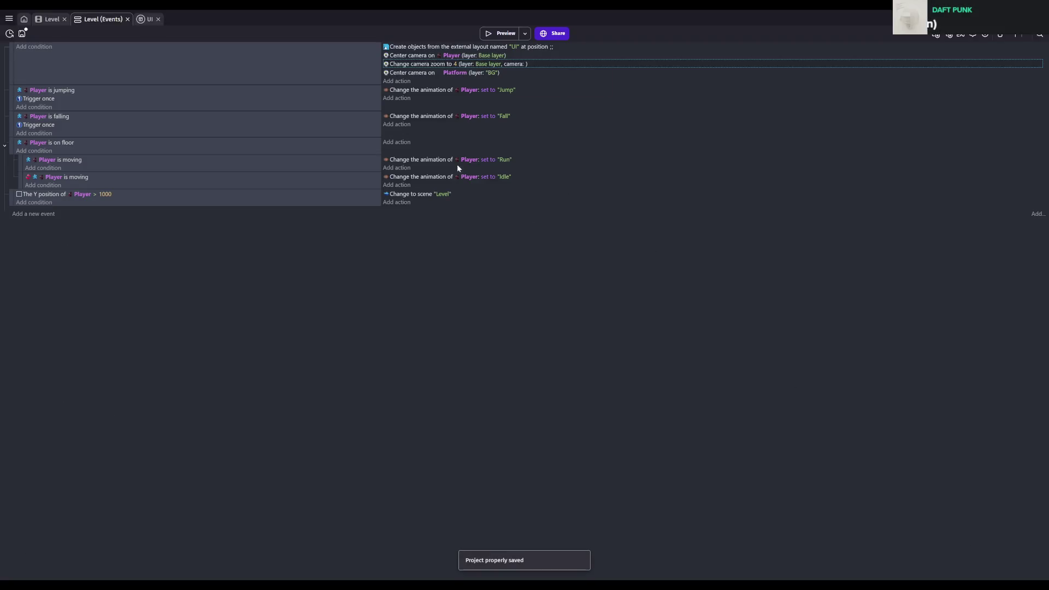
- Delete the action centring the camera on Platform and save
{"action": "double_click", "coordinate": [492, 73]}
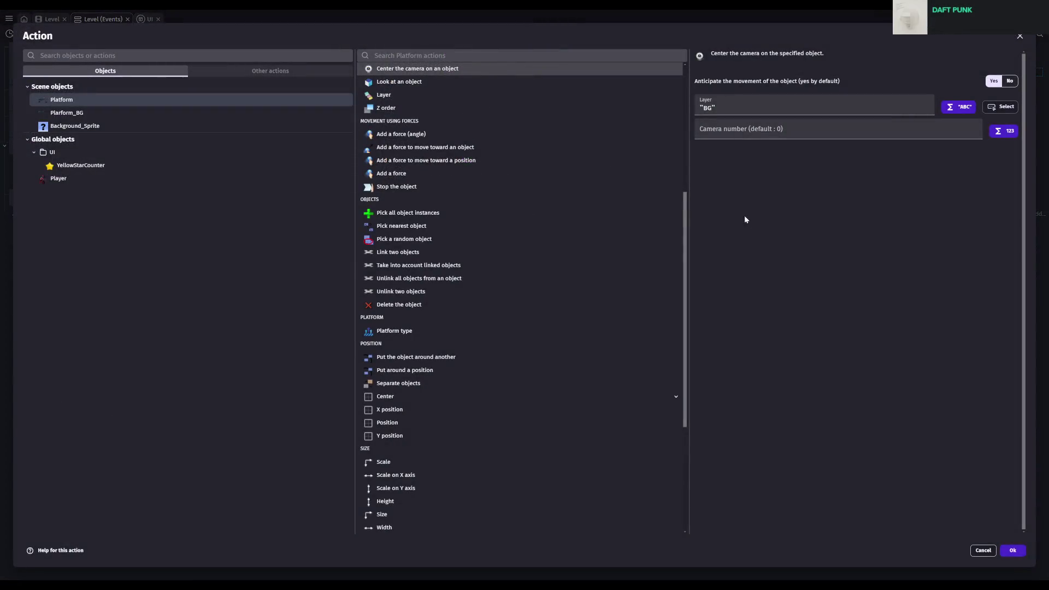
{"action": "key", "text": "Escape"}
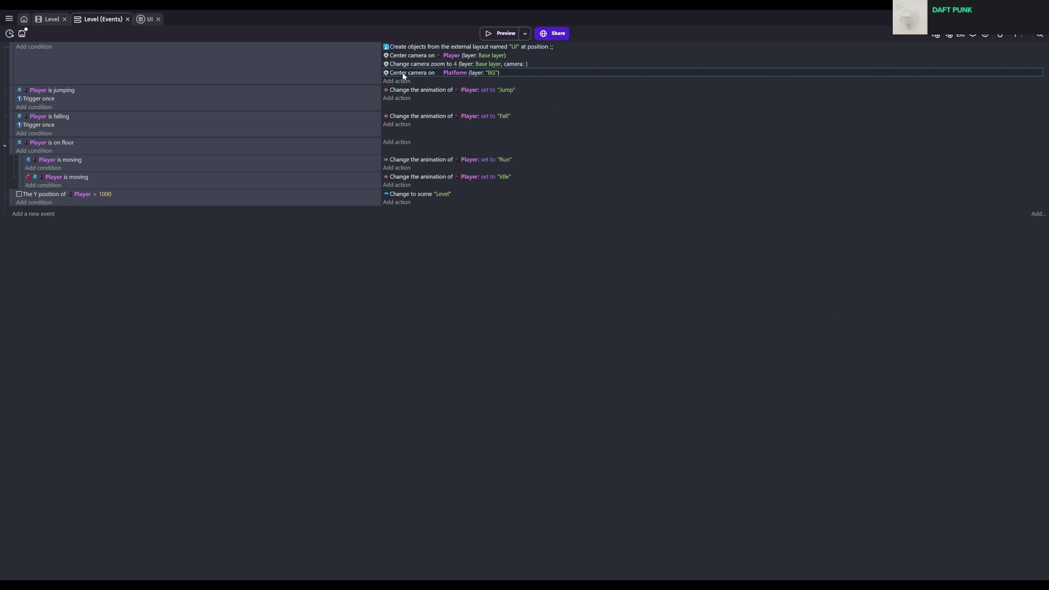
{"action": "key", "text": "Delete"}
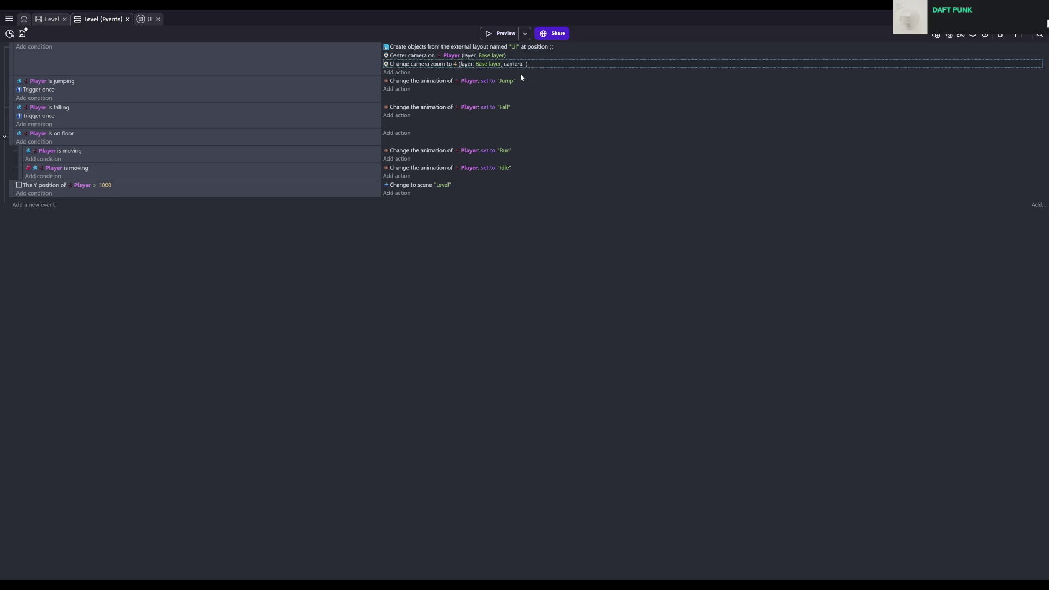
{"action": "key", "text": "ctrl+s"}
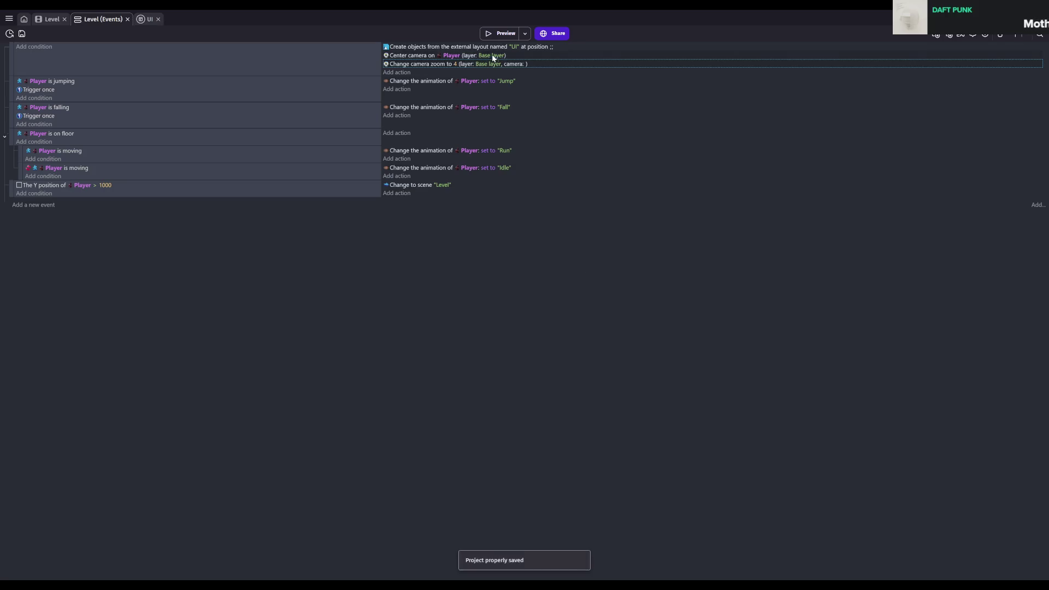
- Preview the zoomed-in level, jumping onto the roof and running across the gap, then close it
{"action": "left_click", "coordinate": [51, 21]}
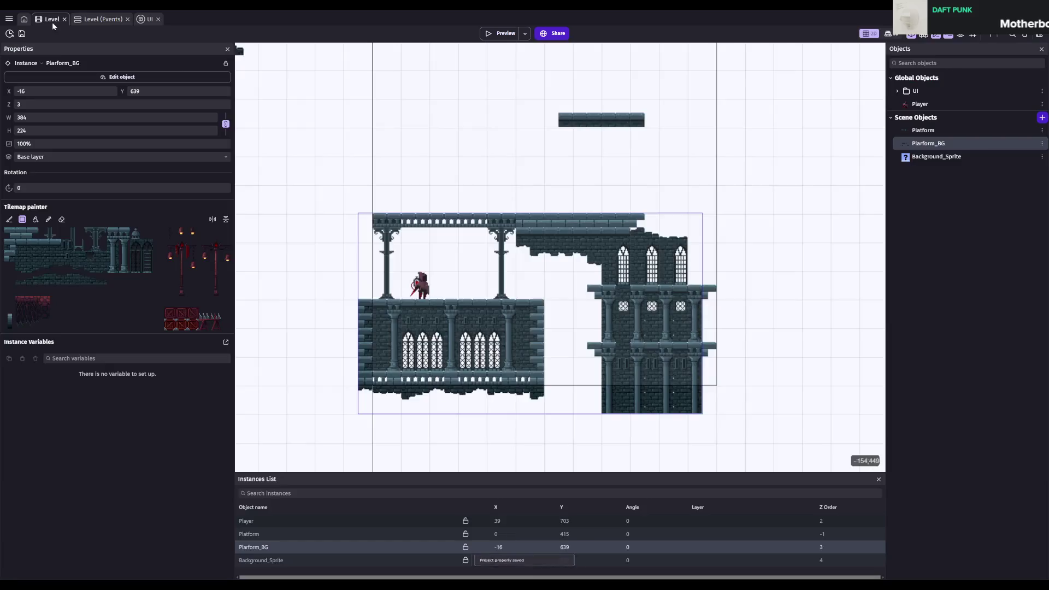
{"action": "left_click", "coordinate": [493, 31]}
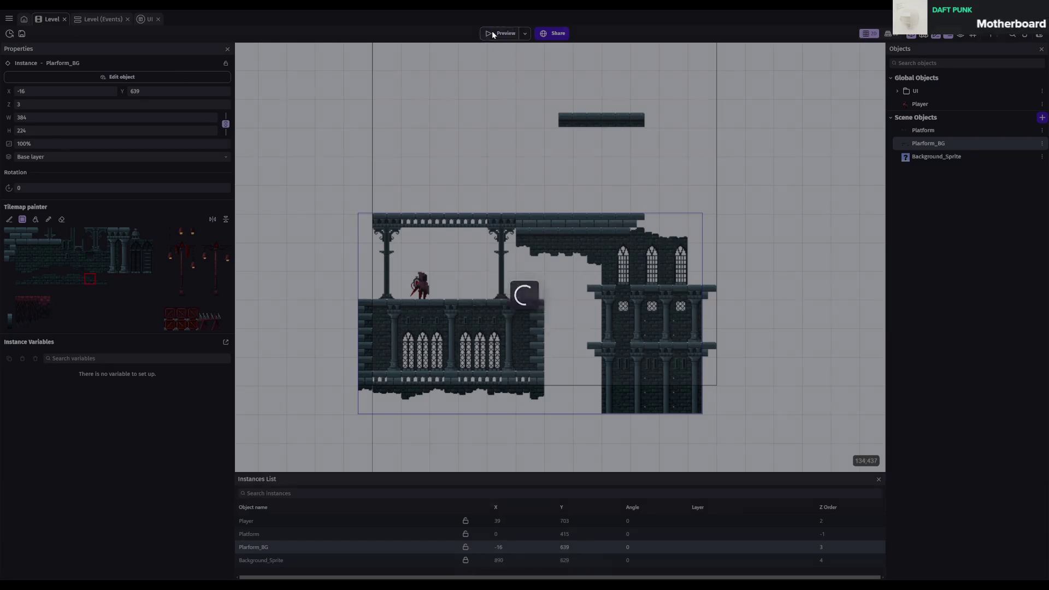
{"action": "key", "text": "space"}
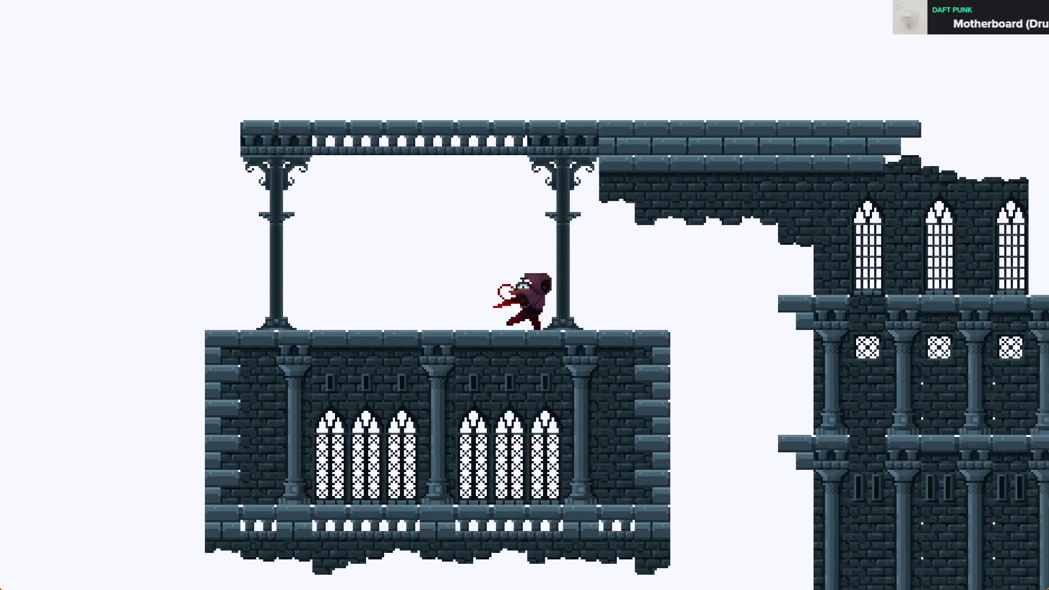
{"action": "key", "text": "Right"}
{"action": "key", "text": "Left"}
{"action": "key", "text": "space"}
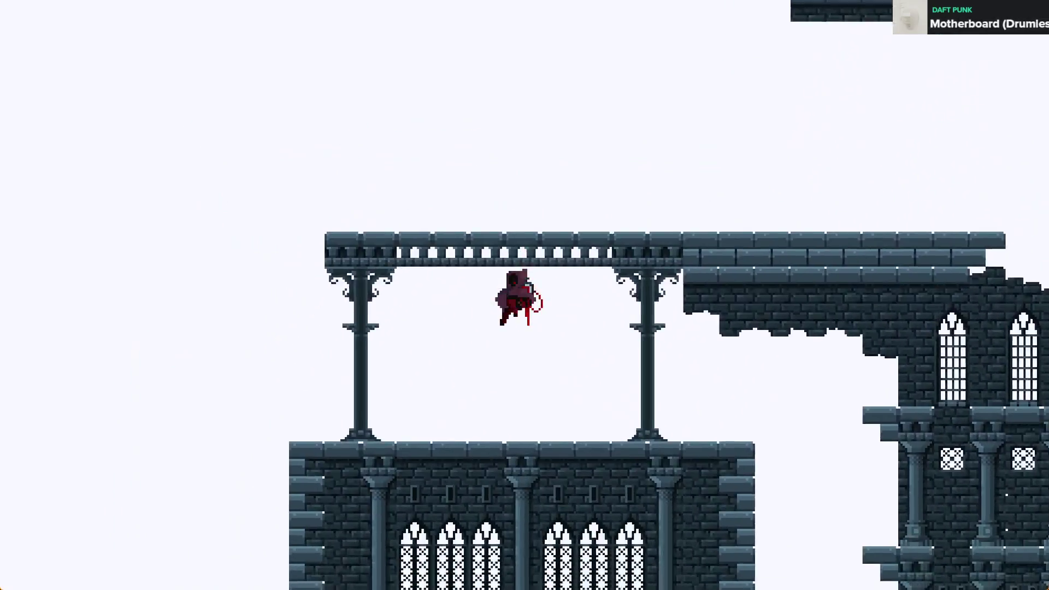
{"action": "key", "text": "Right"}
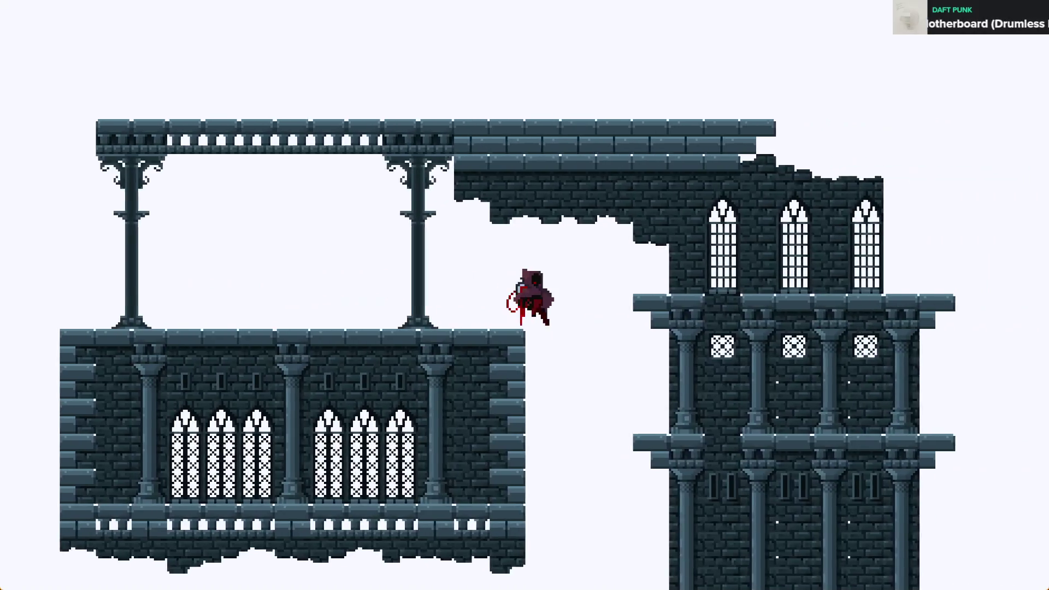
{"action": "key", "text": "Right"}
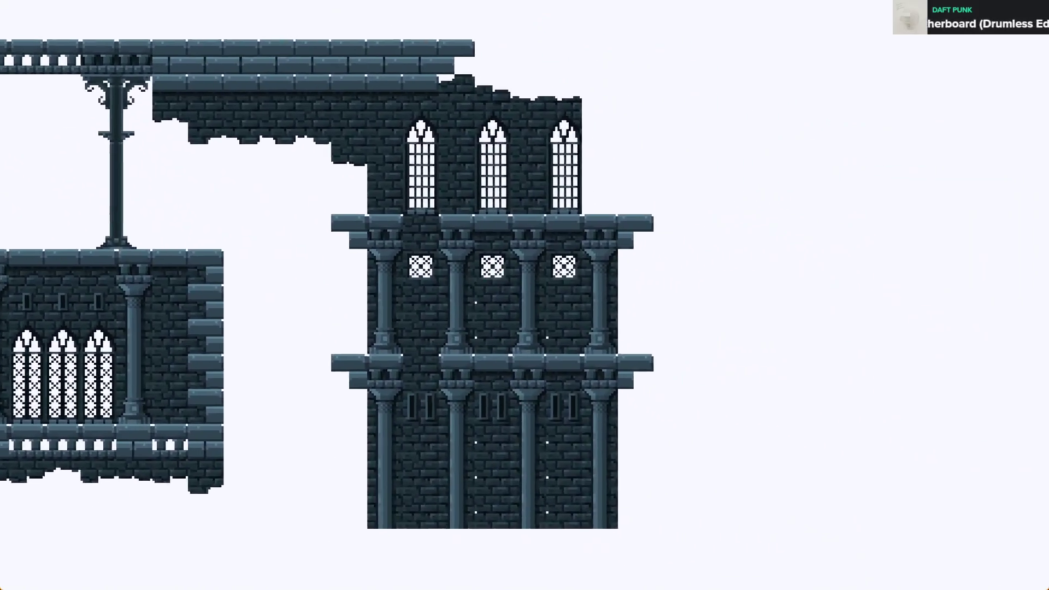
{"action": "key", "text": "Left"}
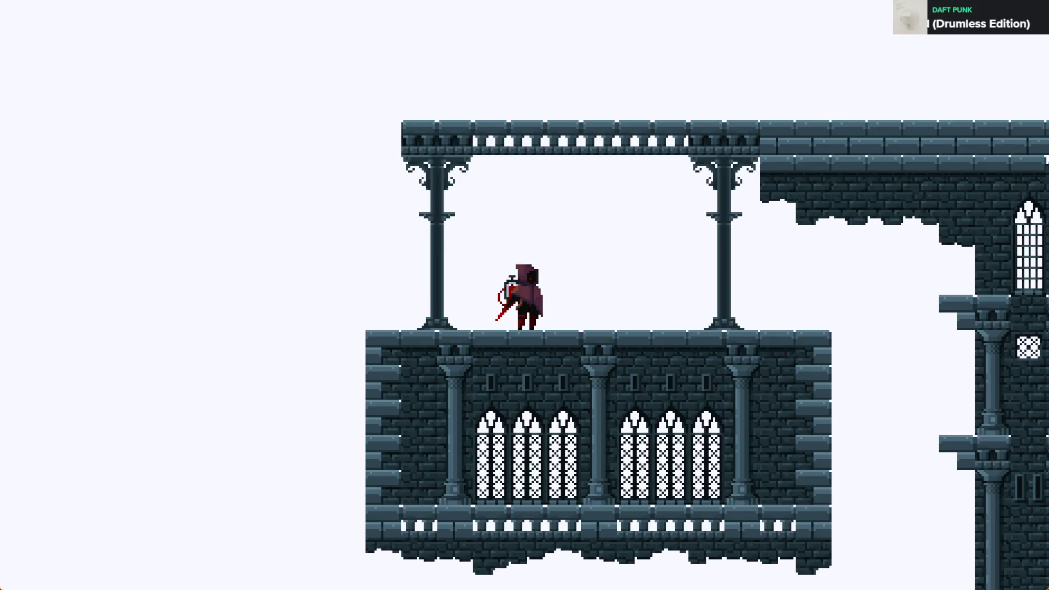
{"action": "key", "text": "alt+F4"}
{"action": "double_click", "coordinate": [915, 144]}
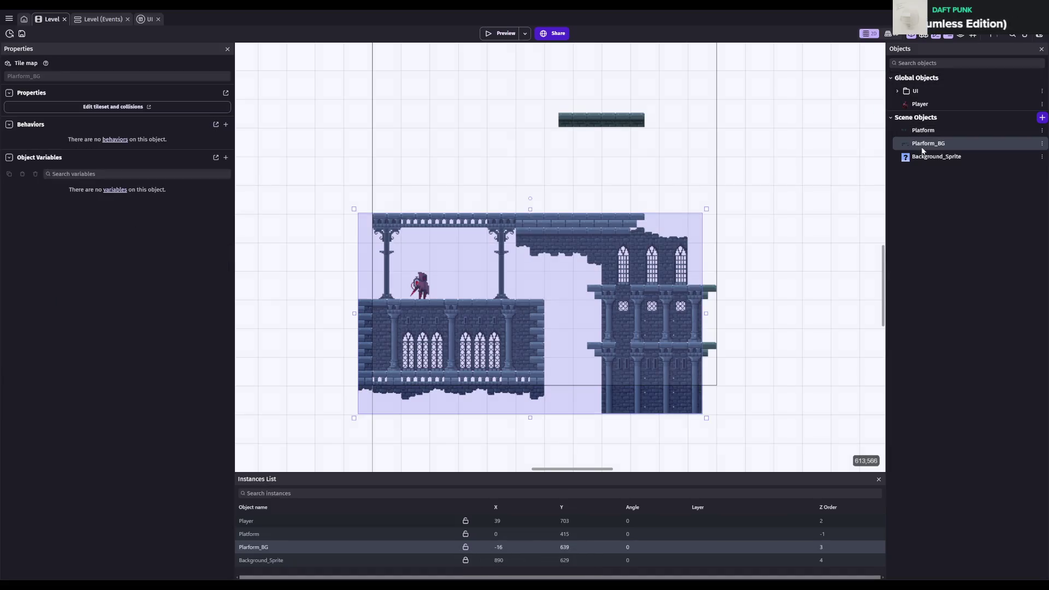
- Set Platform's Z order to 0 and Player's Z order to 1, then save
{"action": "left_click", "coordinate": [771, 36]}
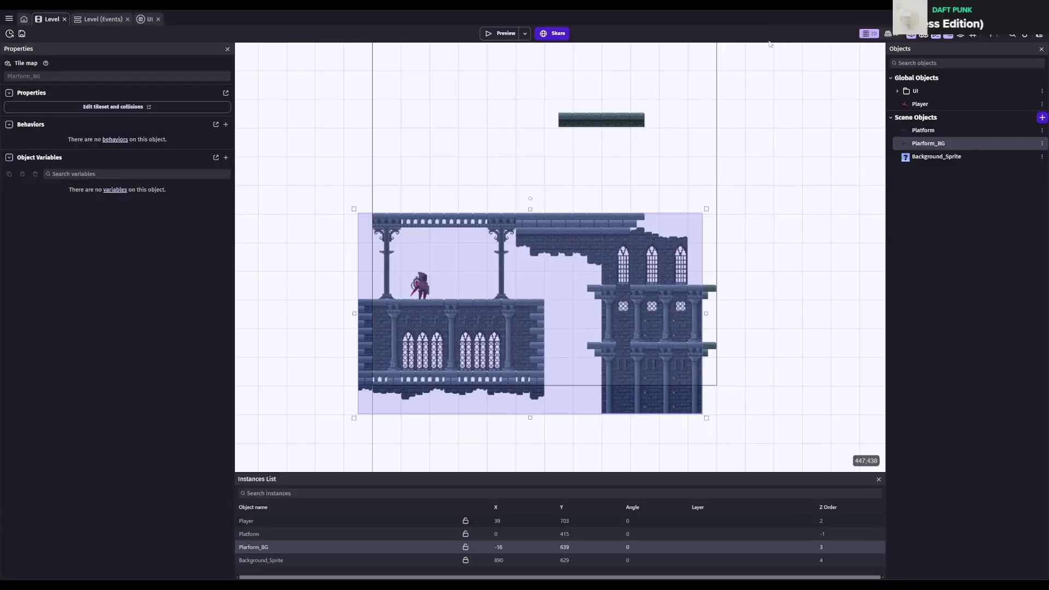
{"action": "left_click", "coordinate": [263, 548]}
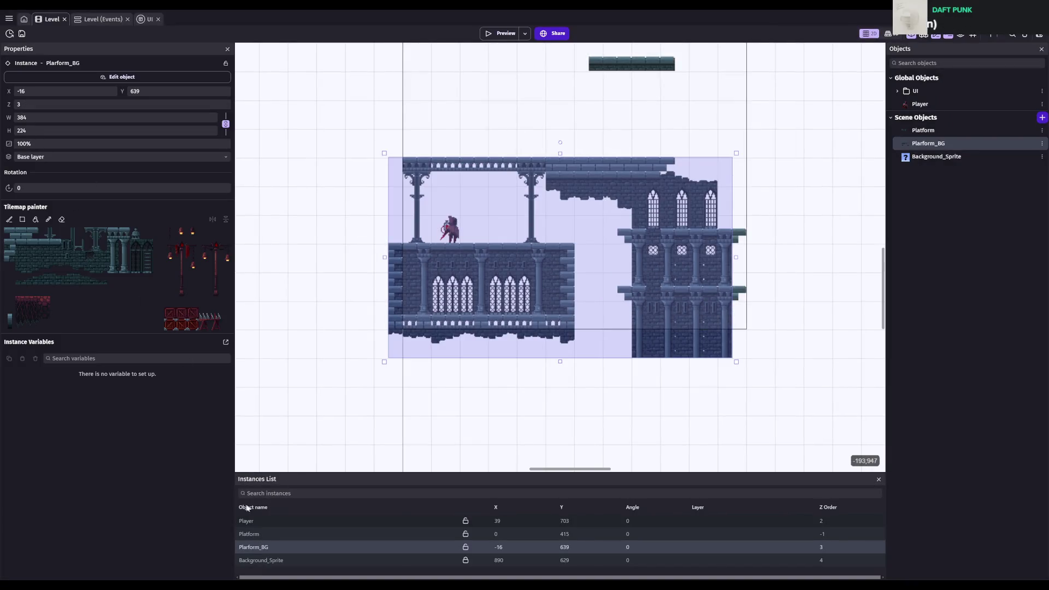
{"action": "left_click", "coordinate": [264, 533]}
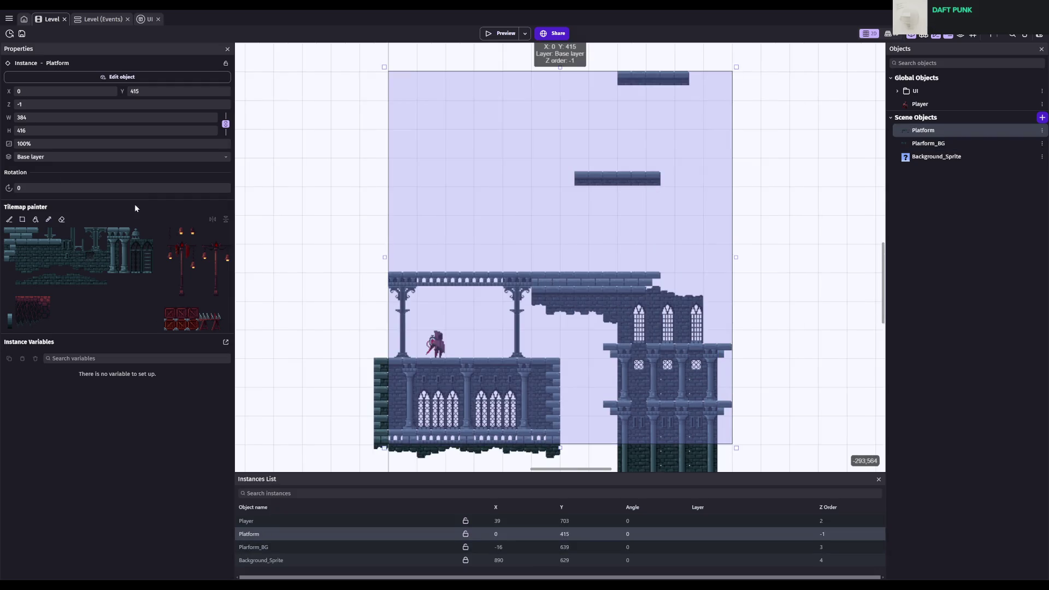
{"action": "left_click", "coordinate": [66, 104]}
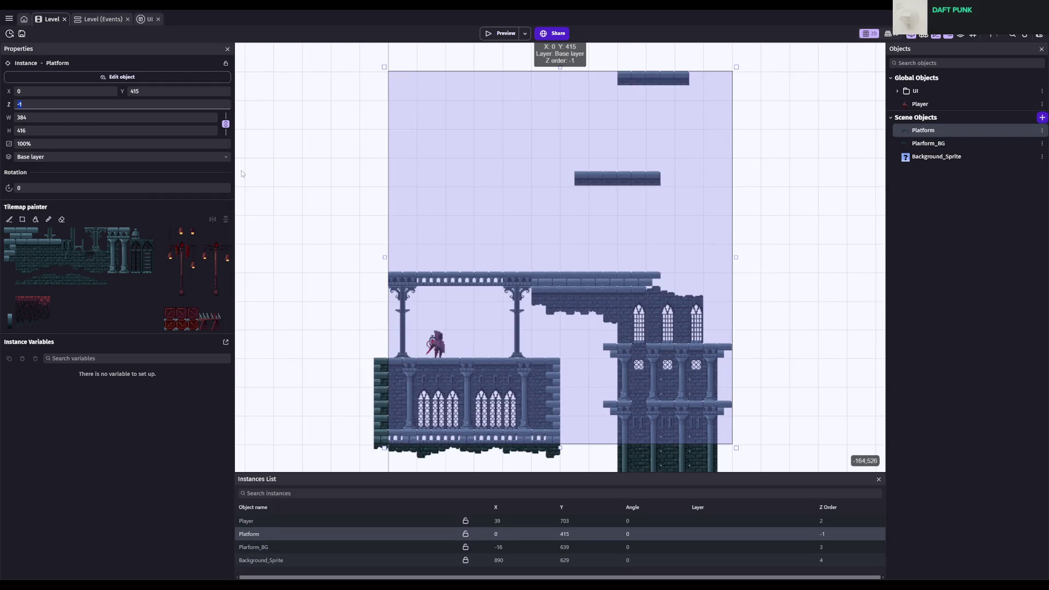
{"action": "type", "text": "0"}
{"action": "key", "text": "Return"}
{"action": "left_click", "coordinate": [265, 521]}
{"action": "left_click", "coordinate": [91, 104]}
{"action": "type", "text": "1"}
{"action": "key", "text": "Return"}
{"action": "key", "text": "ctrl+s"}
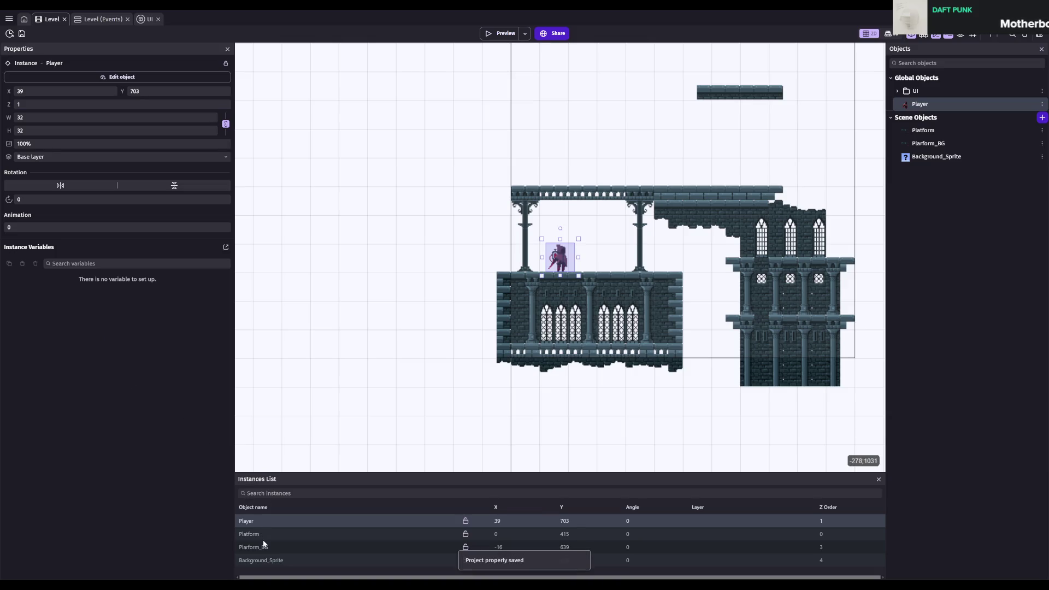
- Set Plarform_BG's Z order to -5 and Background_Sprite's to -10, then save
{"action": "left_click", "coordinate": [258, 547]}
{"action": "left_click", "coordinate": [90, 104]}
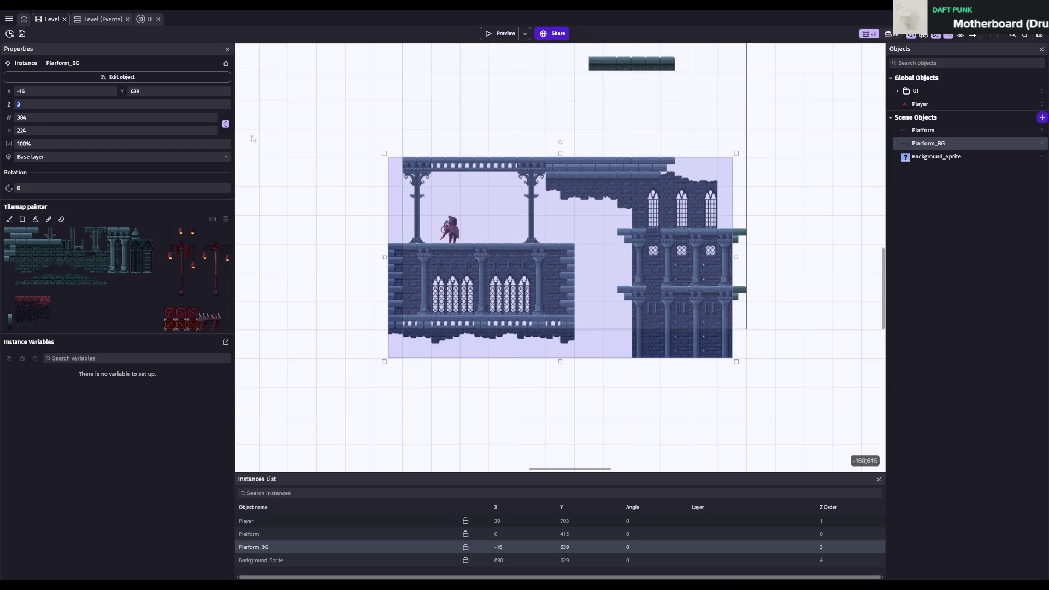
{"action": "type", "text": "5"}
{"action": "left_click", "coordinate": [164, 481]}
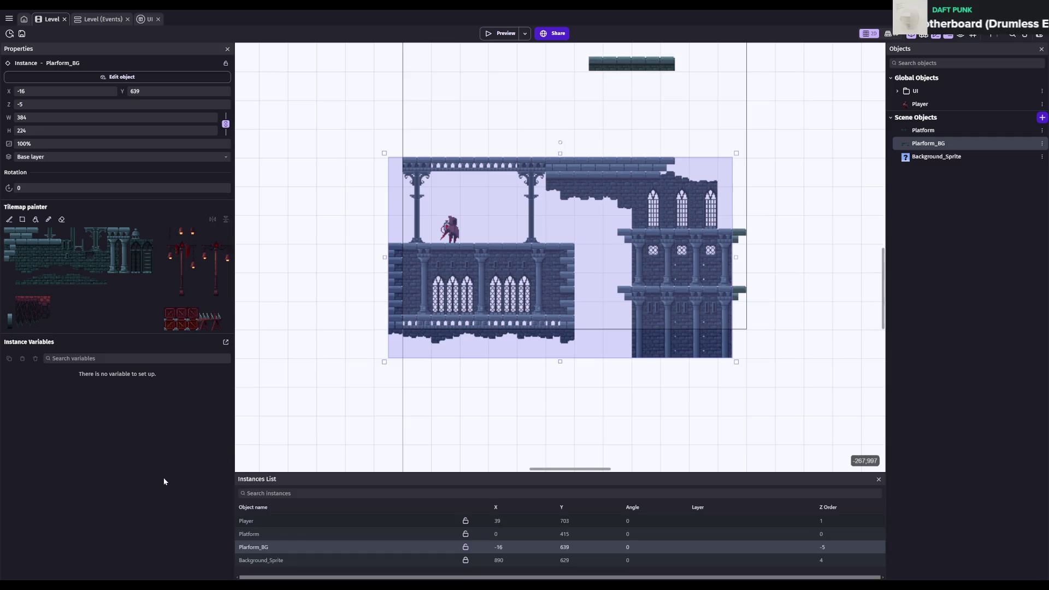
{"action": "left_click", "coordinate": [286, 561]}
{"action": "left_click", "coordinate": [27, 105]}
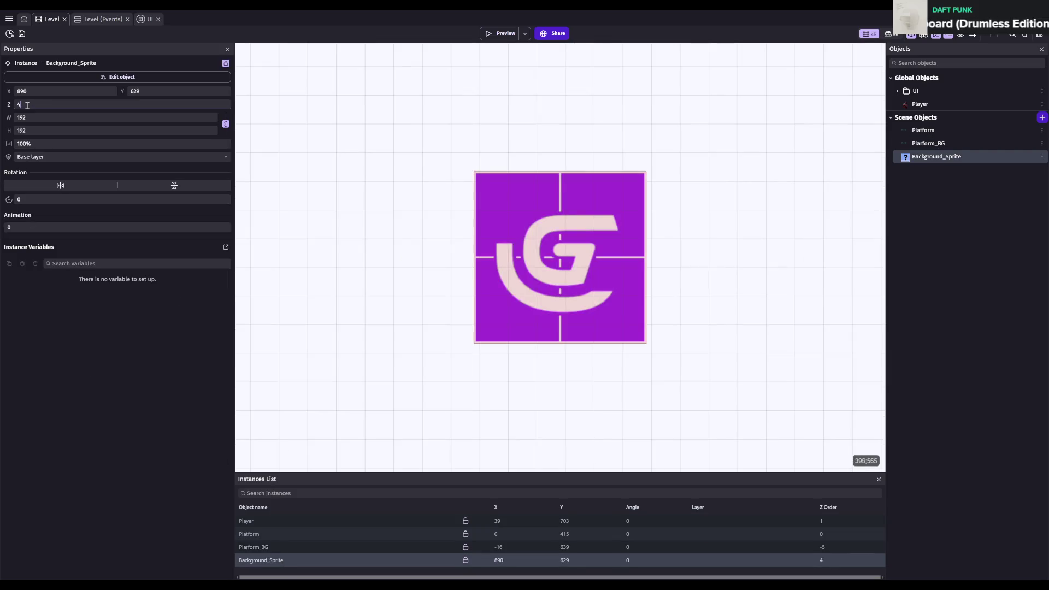
{"action": "type", "text": "-10"}
{"action": "left_click", "coordinate": [121, 385]}
{"action": "key", "text": "ctrl+s"}
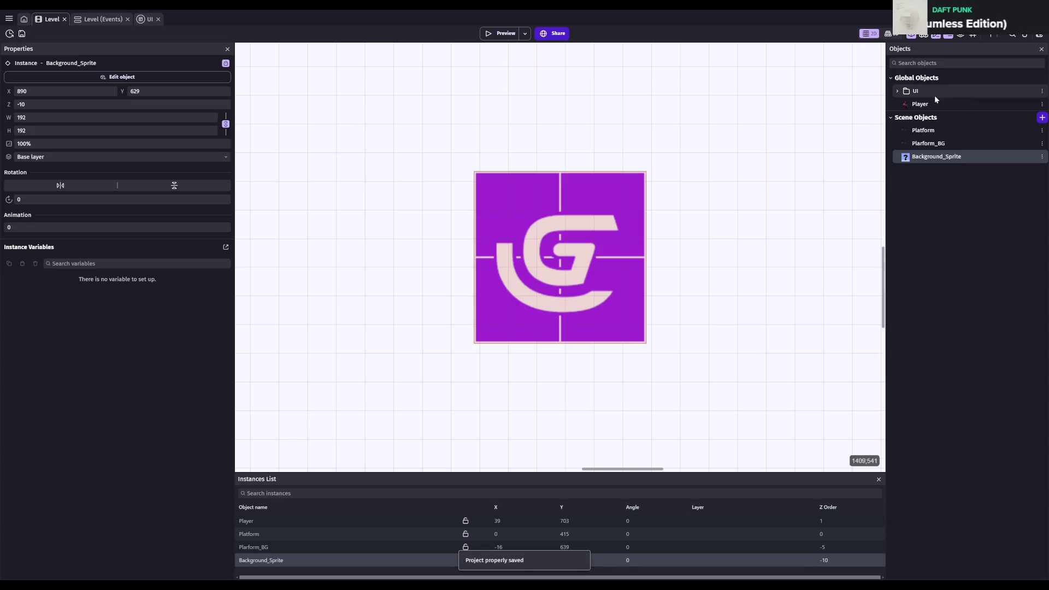
{"action": "left_click", "coordinate": [495, 33]}
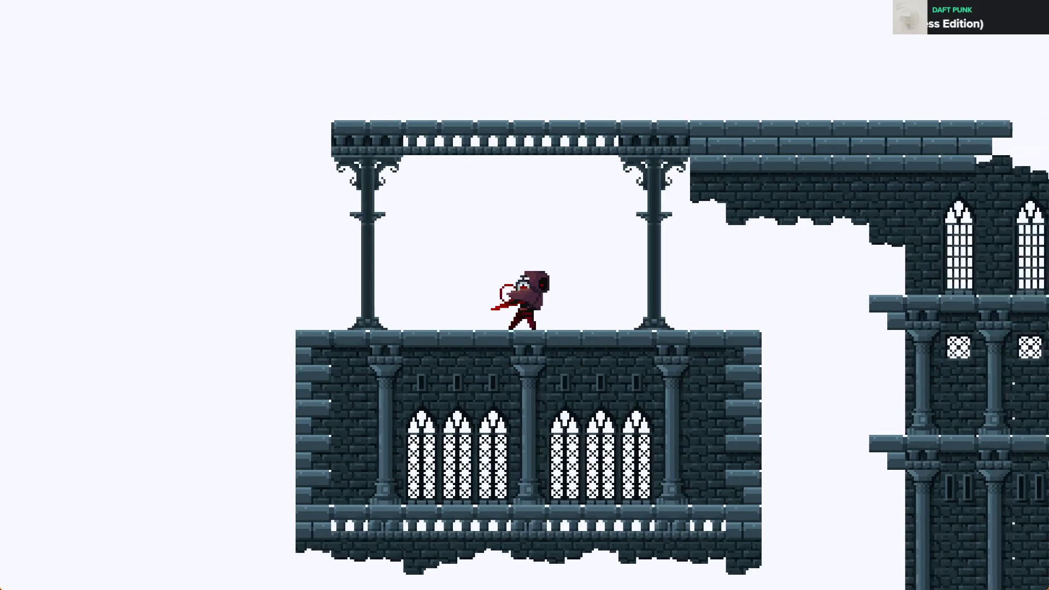
{"action": "key", "text": "Right"}
{"action": "key", "text": "space"}
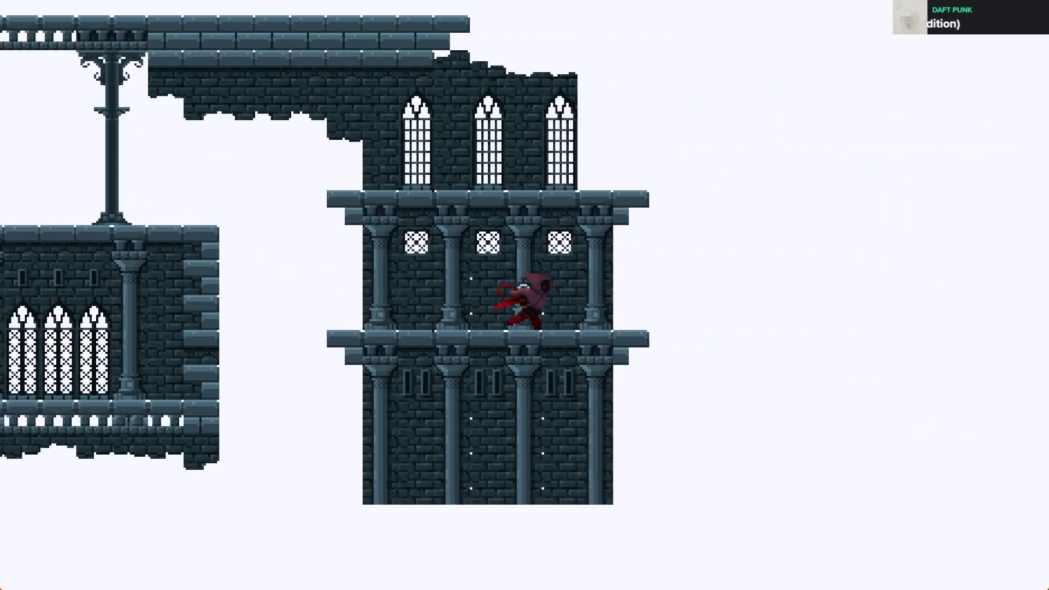
{"action": "key", "text": "Left"}
{"action": "key", "text": "space"}
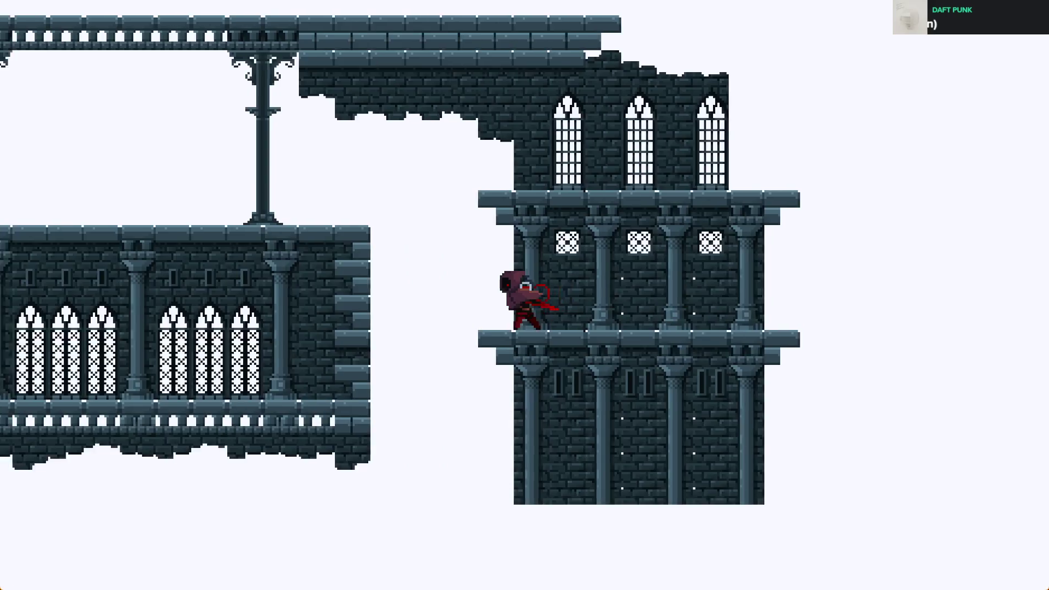
{"action": "key", "text": "Left"}
{"action": "key", "text": "space"}
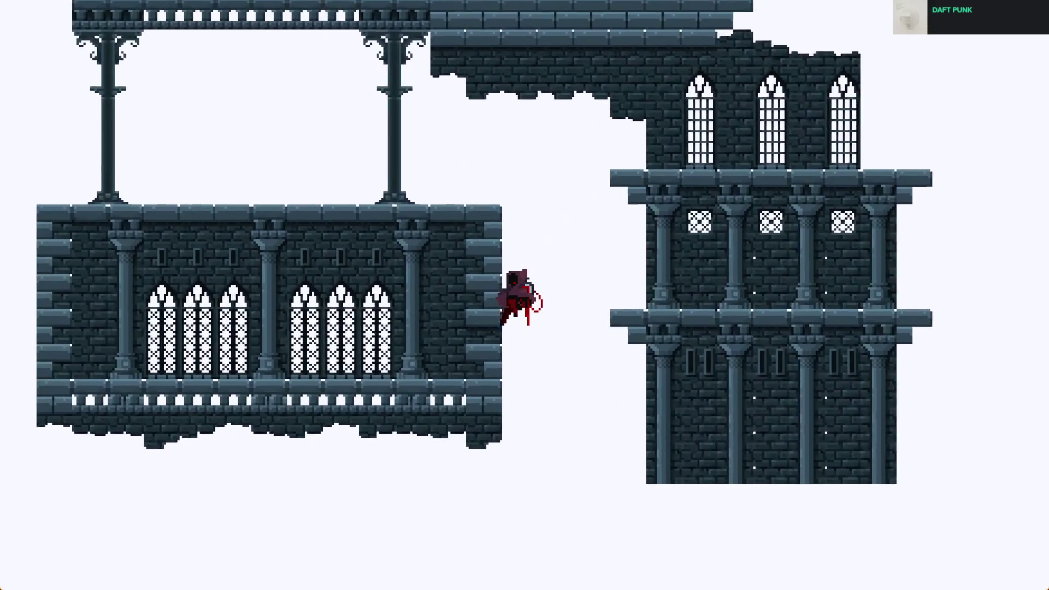
{"action": "key", "text": "Right"}
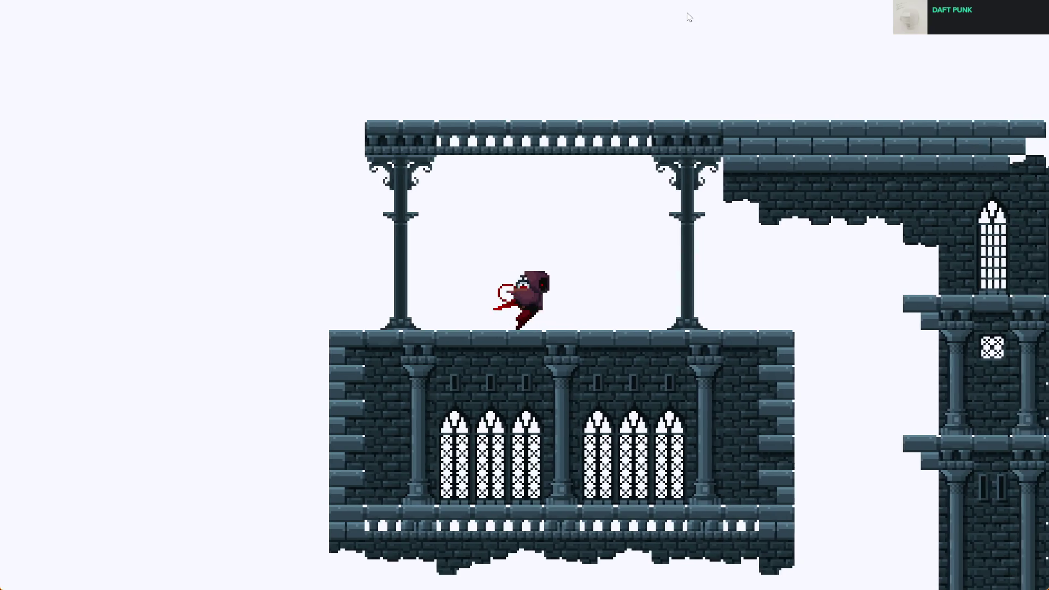
{"action": "key", "text": "Right"}
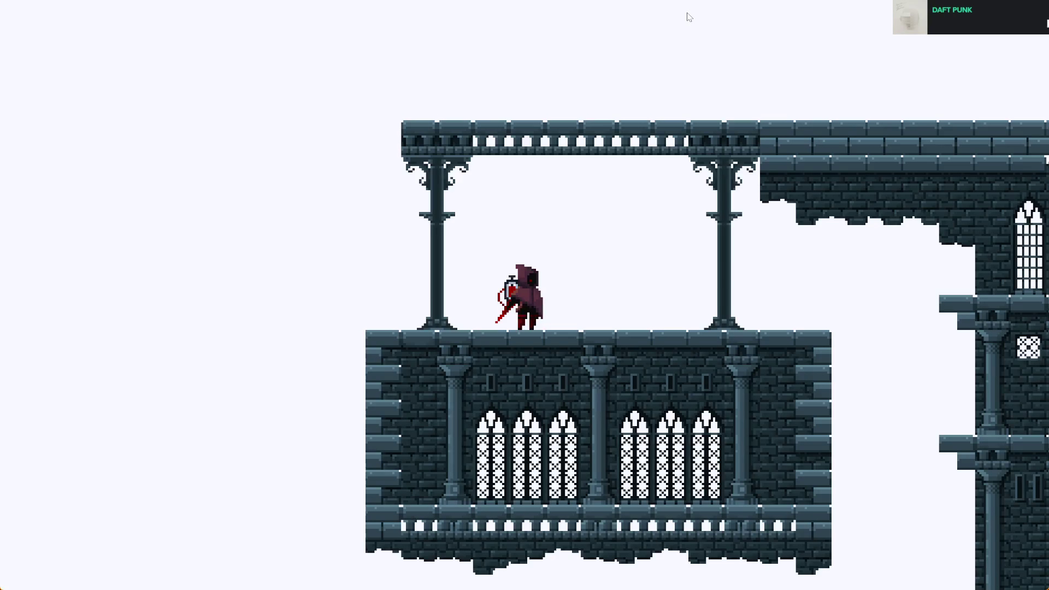
{"action": "key", "text": "alt+F4"}
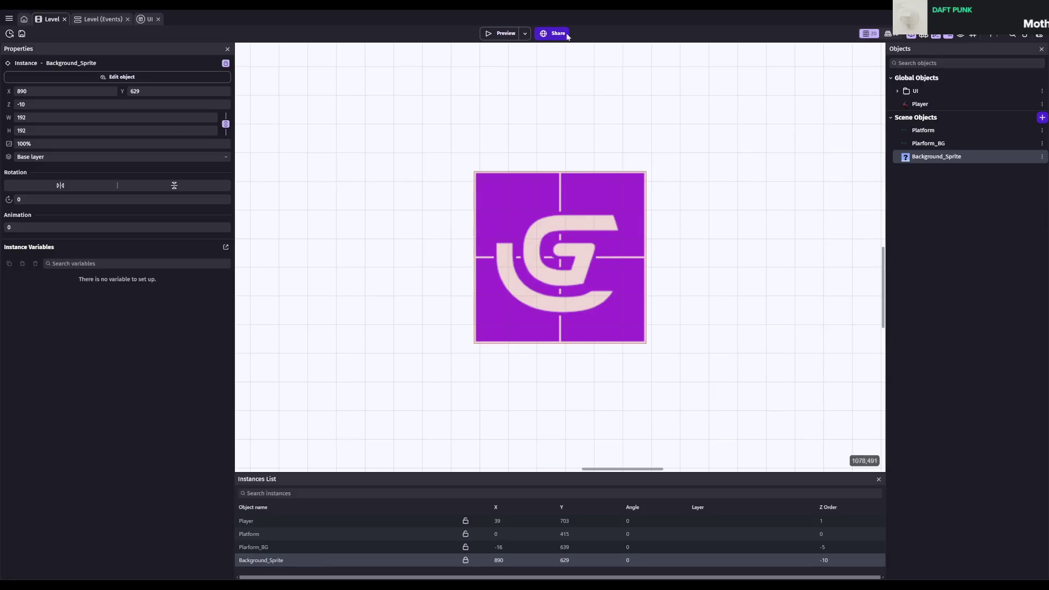
- Raise the Player Y position condition threshold from 1000 to 1500 and save
{"action": "left_click", "coordinate": [101, 19]}
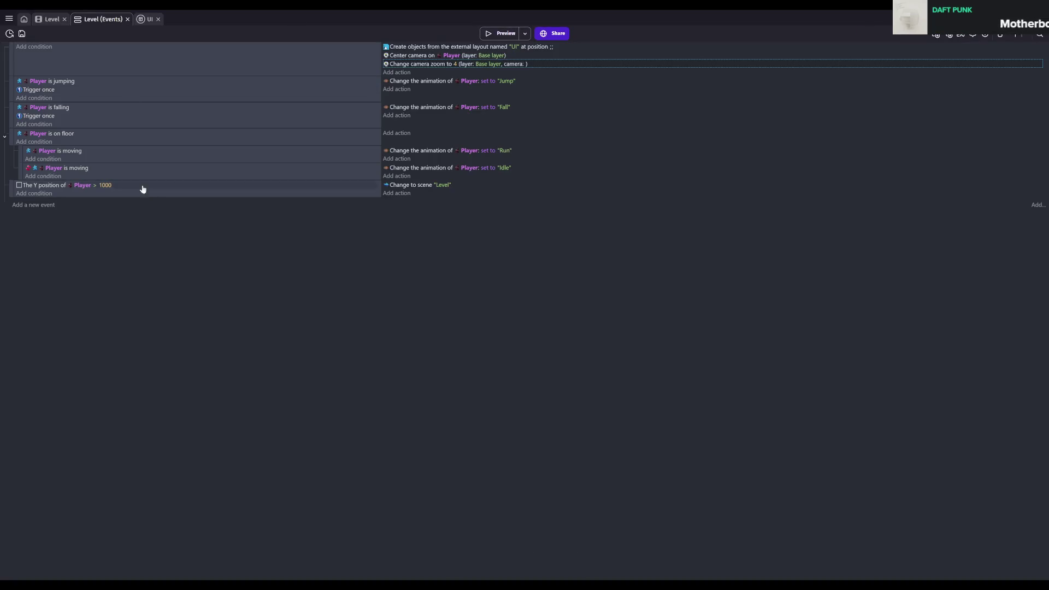
{"action": "double_click", "coordinate": [97, 184]}
{"action": "left_click", "coordinate": [724, 110]}
{"action": "type", "text": "1500"}
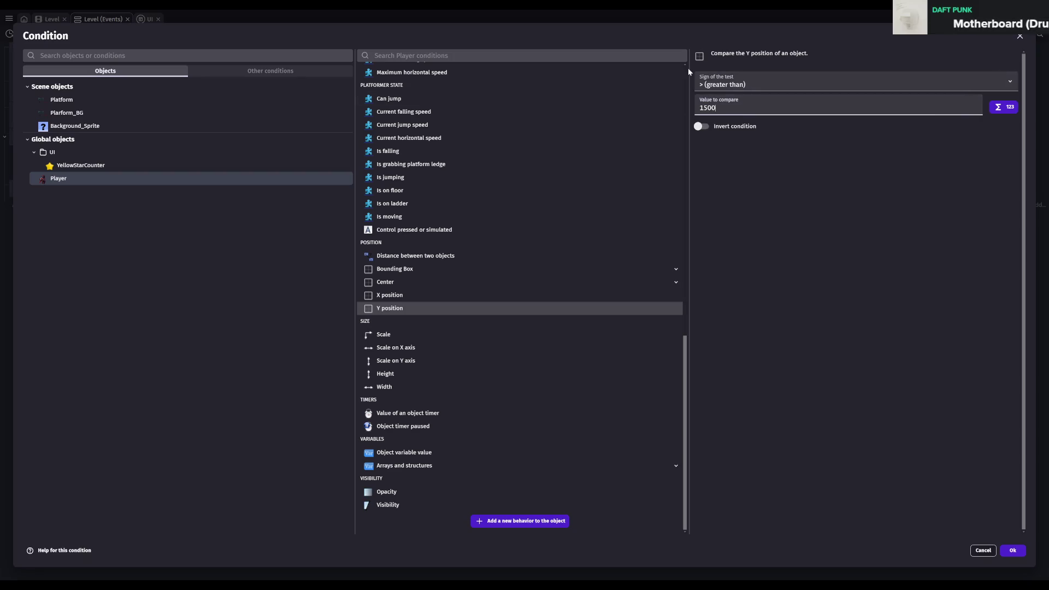
{"action": "left_click", "coordinate": [1012, 550]}
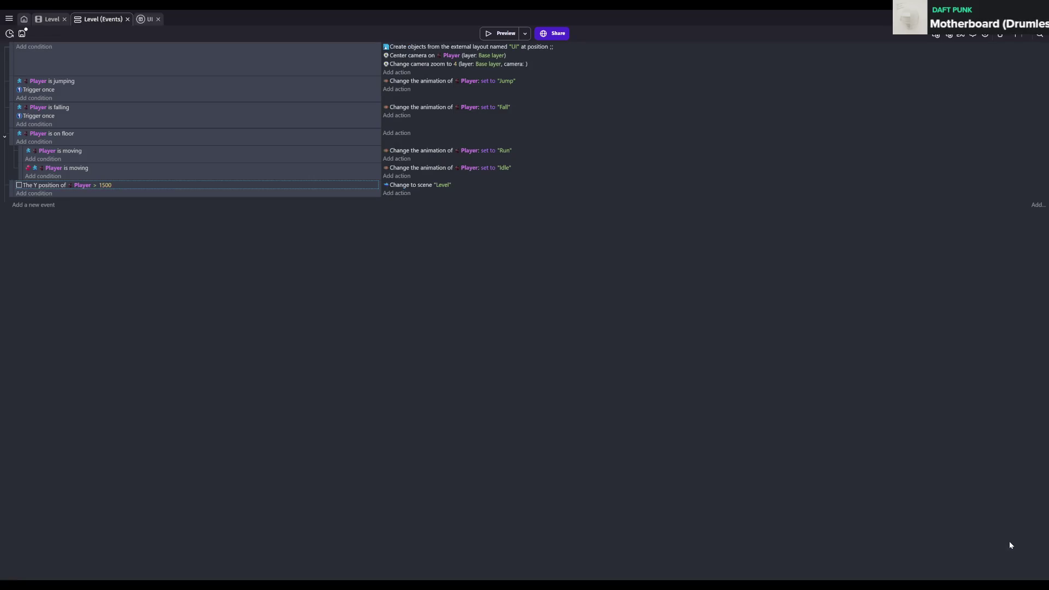
{"action": "key", "text": "ctrl+s"}
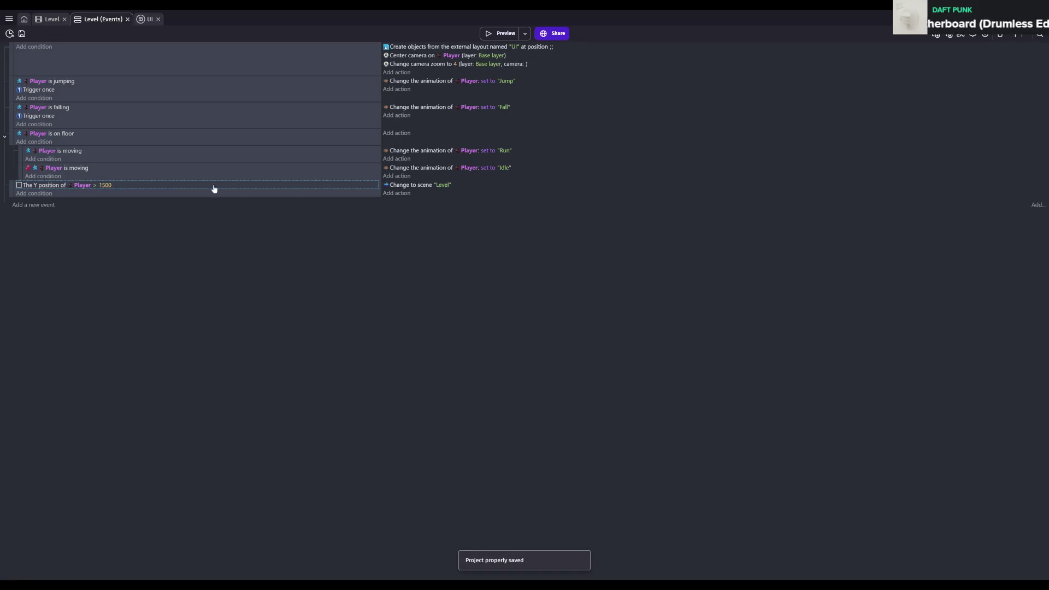
- Add a new event with the condition Player Y position > 5000 and save
{"action": "left_click", "coordinate": [41, 194]}
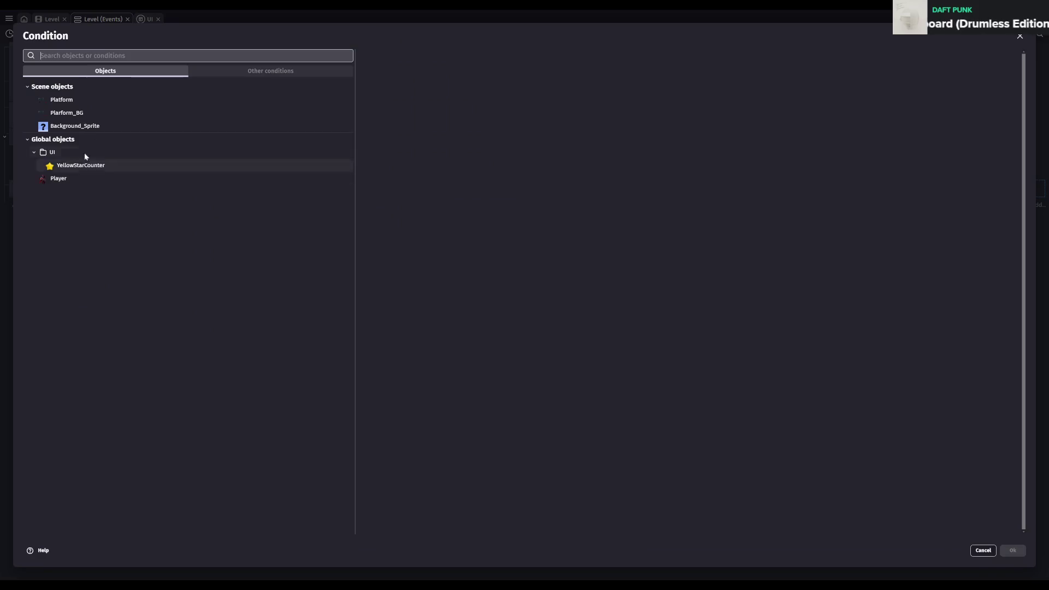
{"action": "key", "text": "Escape"}
{"action": "left_click", "coordinate": [54, 205]}
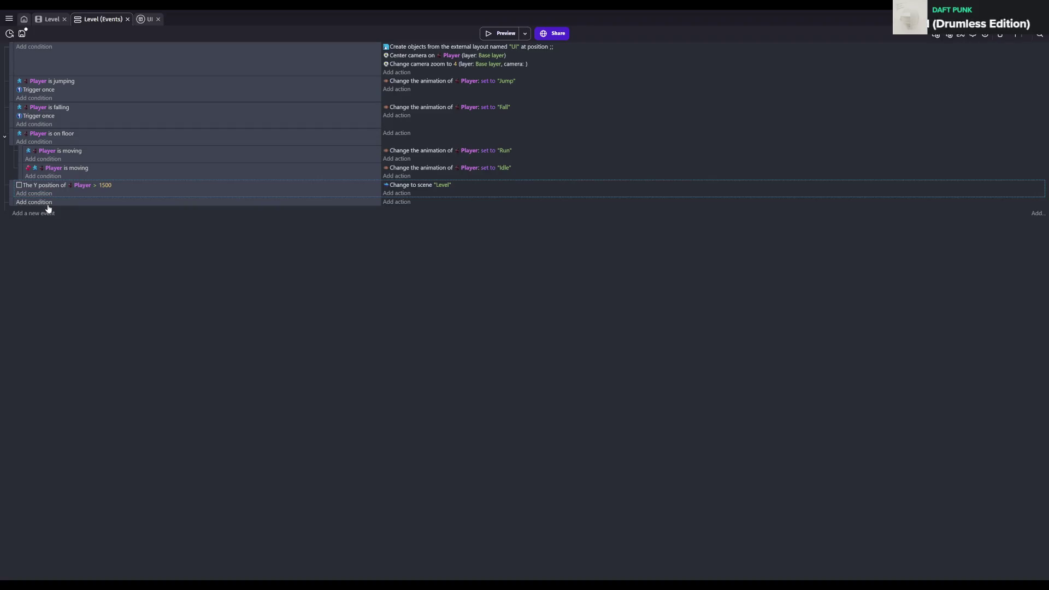
{"action": "left_click", "coordinate": [47, 203]}
{"action": "type", "text": "y position"}
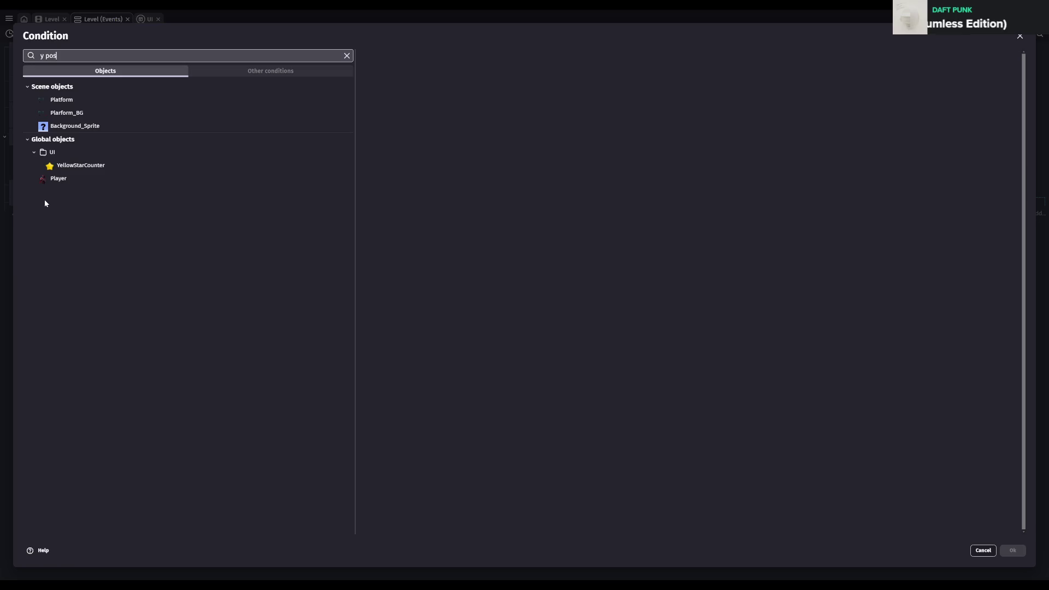
{"action": "left_click", "coordinate": [80, 85]}
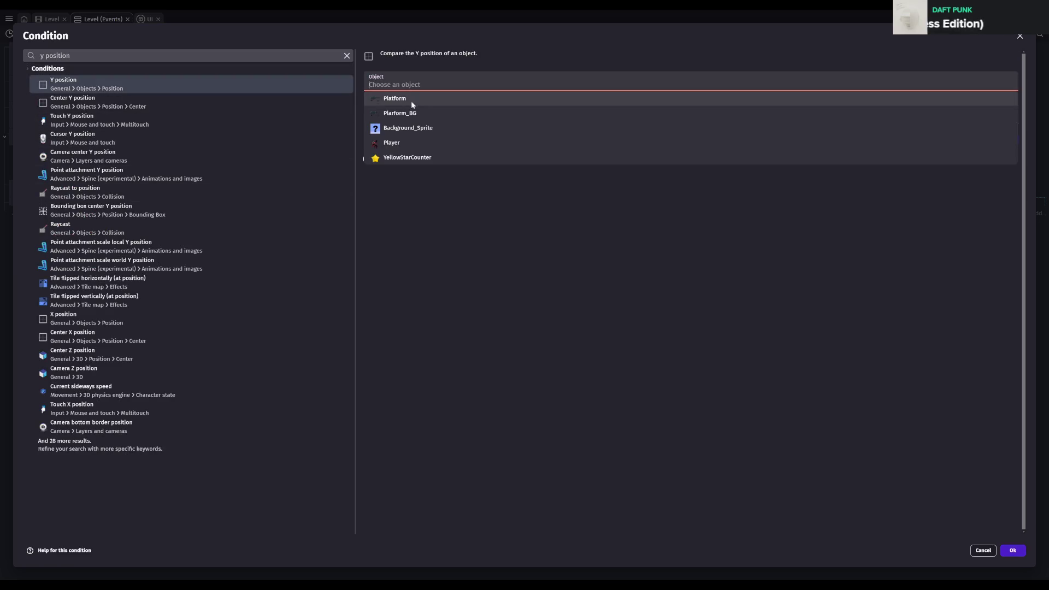
{"action": "left_click", "coordinate": [408, 143]}
{"action": "left_click", "coordinate": [397, 131]}
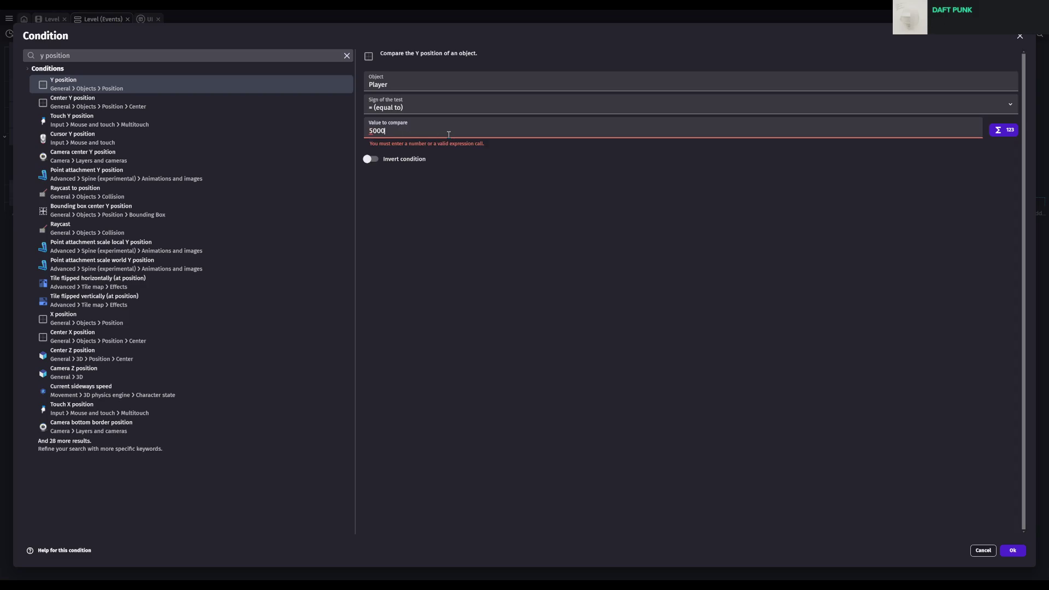
{"action": "left_click", "coordinate": [685, 396]}
{"action": "left_click", "coordinate": [394, 107]}
{"action": "left_click", "coordinate": [400, 144]}
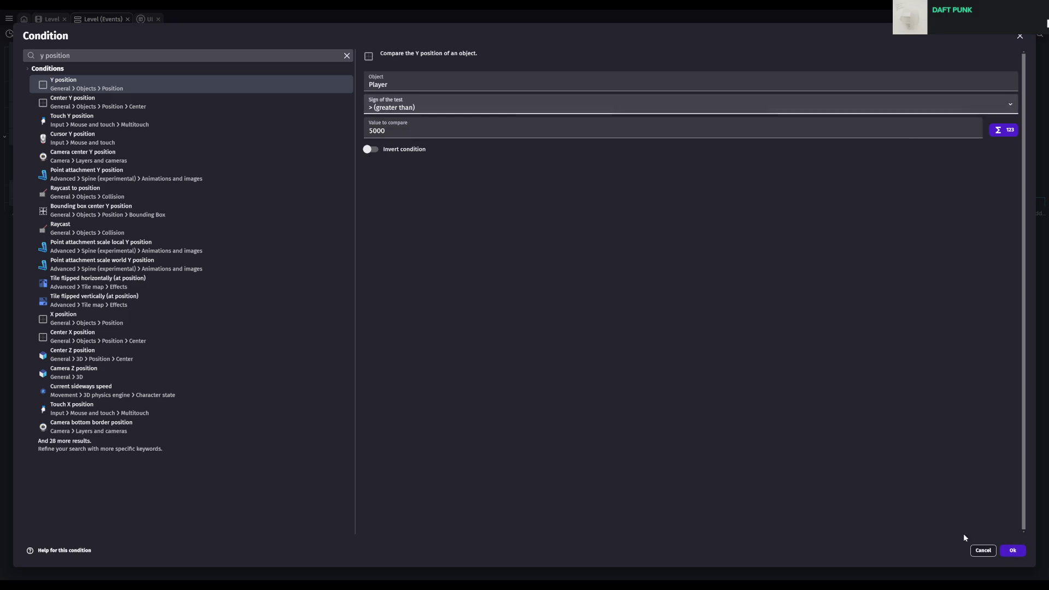
{"action": "left_click", "coordinate": [1007, 548]}
{"action": "key", "text": "ctrl+s"}
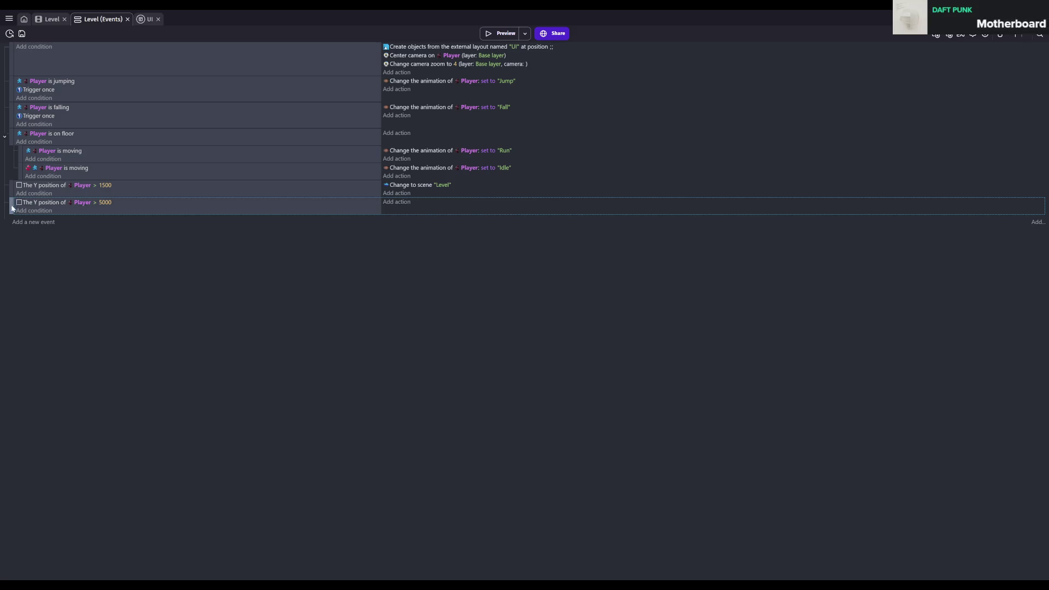
- Return to the Level scene, pan and zoom to bring the level into view, and save
{"action": "key", "text": "ctrl+s"}
{"action": "left_click", "coordinate": [50, 20]}
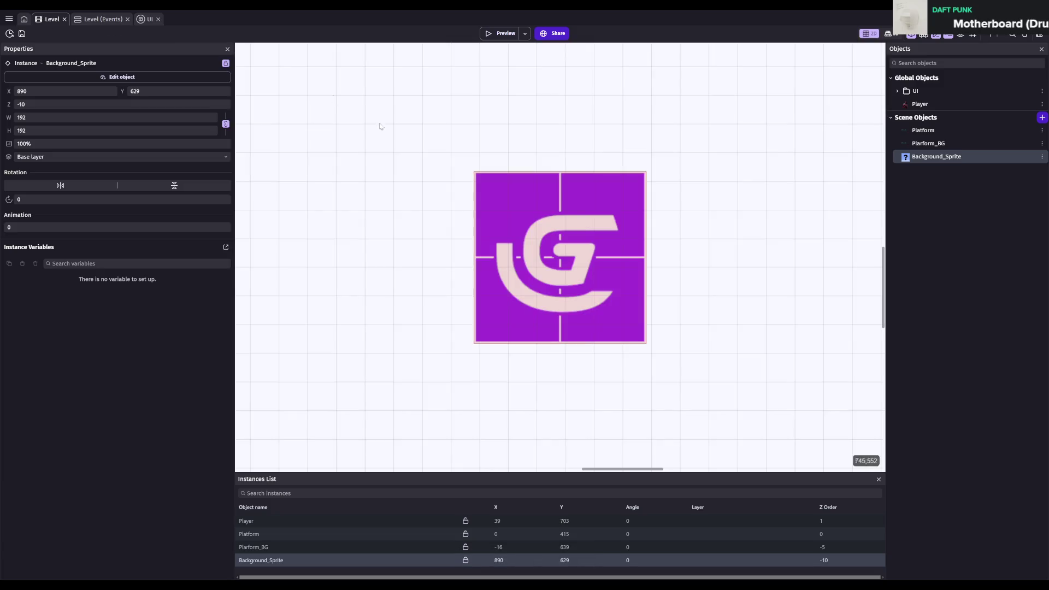
{"action": "scroll", "coordinate": [621, 290], "scroll_direction": "down", "scroll_amount": 3}
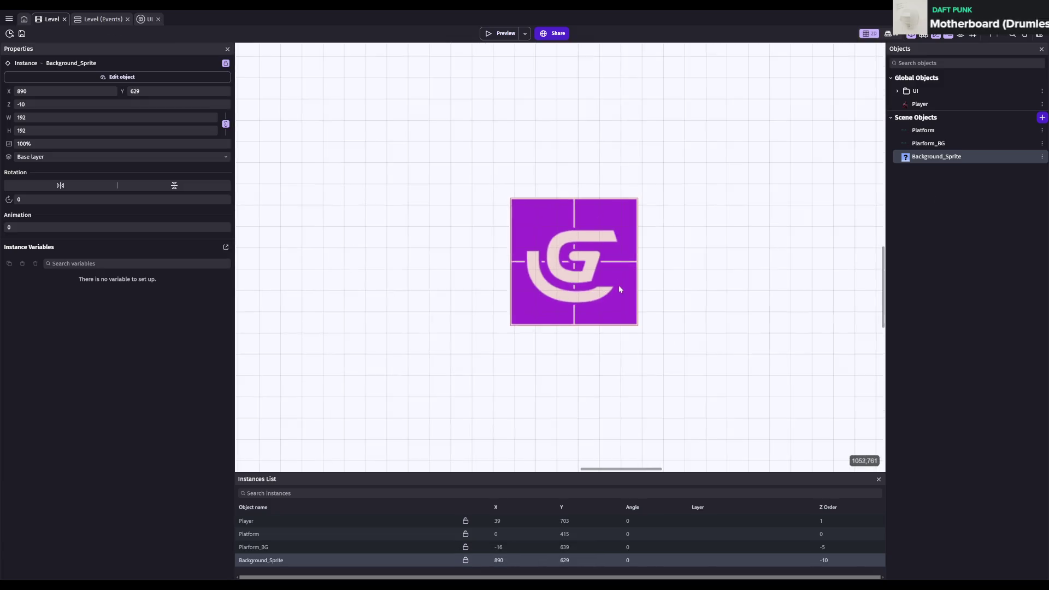
{"action": "scroll", "coordinate": [621, 290], "scroll_direction": "down", "scroll_amount": 5}
{"action": "left_click_drag", "start_coordinate": [424, 311], "coordinate": [574, 312]}
{"action": "scroll", "coordinate": [574, 312], "scroll_direction": "up", "scroll_amount": 2}
{"action": "scroll", "coordinate": [574, 311], "scroll_direction": "up", "scroll_amount": 2}
{"action": "key", "text": "ctrl+s"}
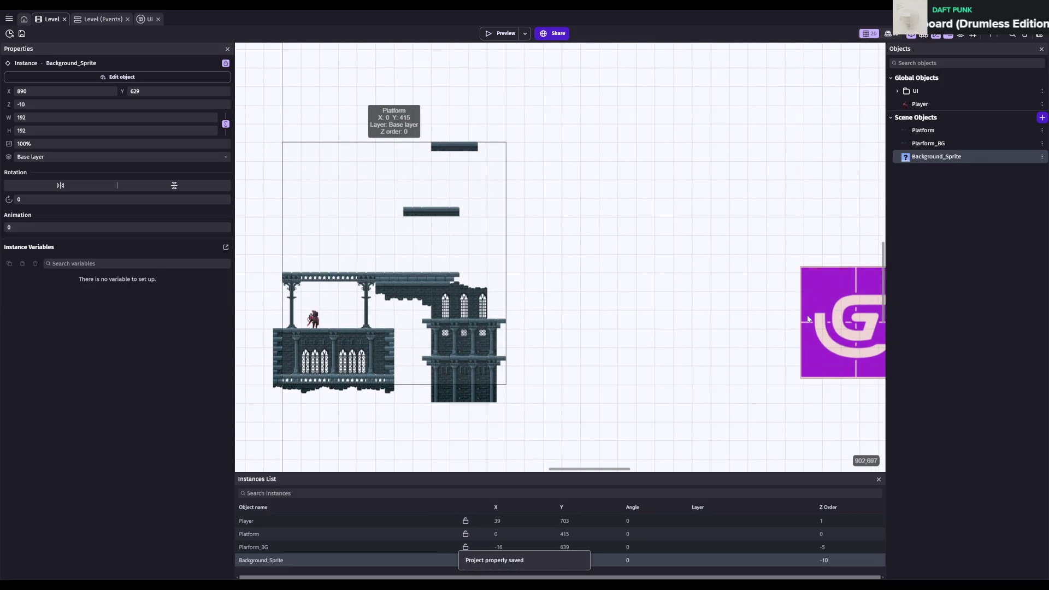
{"action": "scroll", "coordinate": [809, 316], "scroll_direction": "down", "scroll_amount": 3}
{"action": "left_click", "coordinate": [834, 313]}
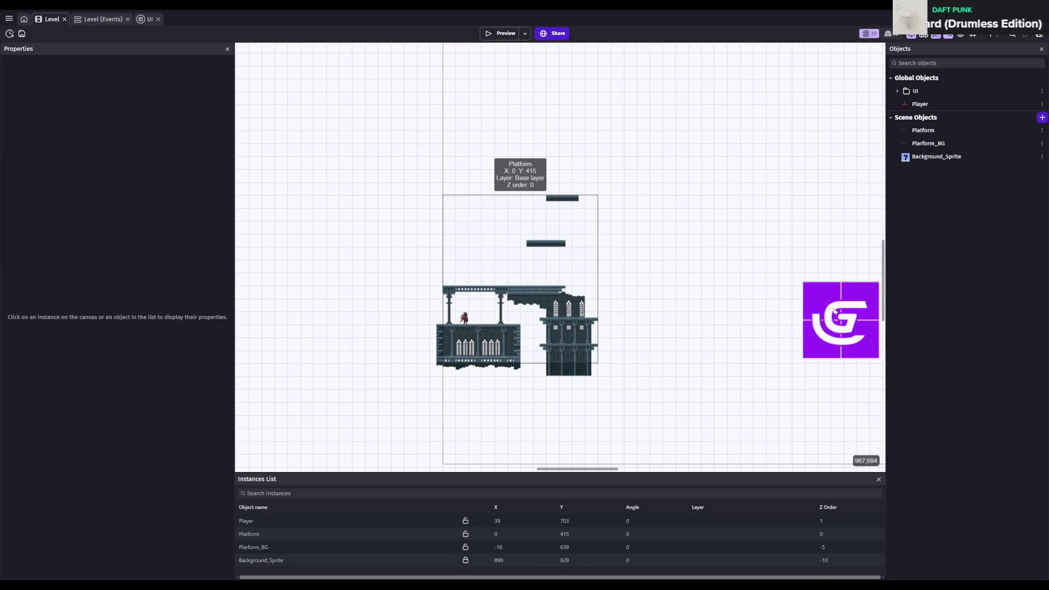
- Select the Background_Sprite object, remove it from the scene, and save
{"action": "left_click", "coordinate": [928, 157]}
{"action": "left_click_drag", "start_coordinate": [812, 287], "coordinate": [566, 238]}
{"action": "scroll", "coordinate": [576, 251], "scroll_direction": "up", "scroll_amount": 1}
{"action": "left_click", "coordinate": [658, 376]}
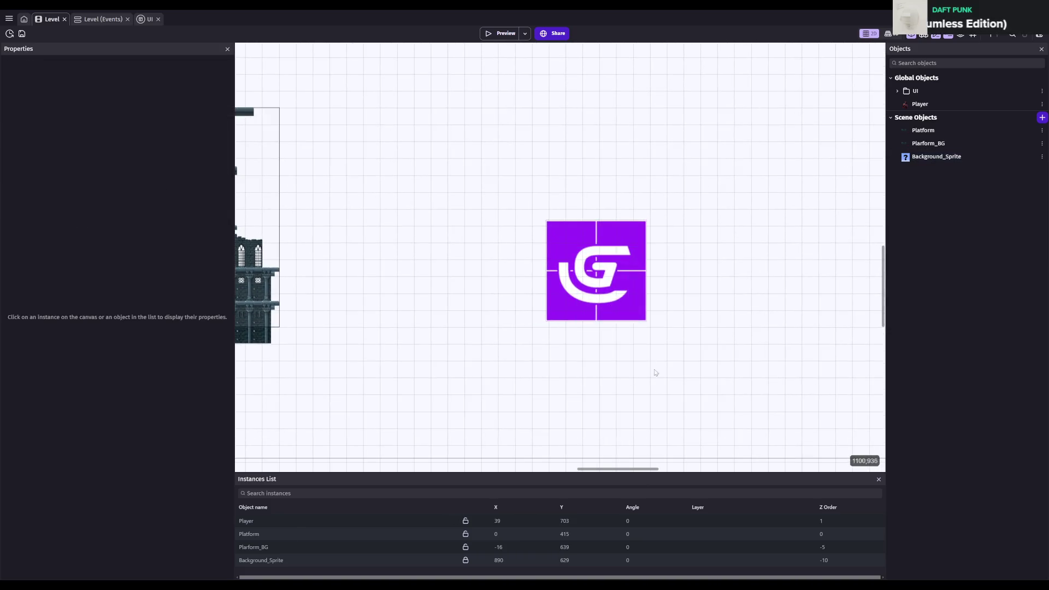
{"action": "left_click", "coordinate": [1025, 155]}
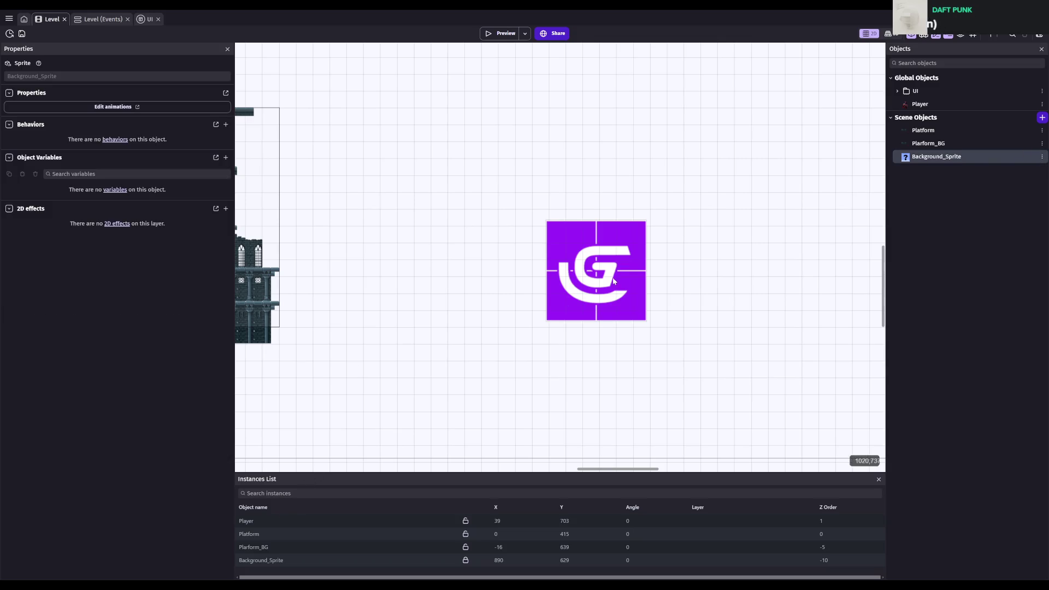
{"action": "left_click", "coordinate": [262, 560]}
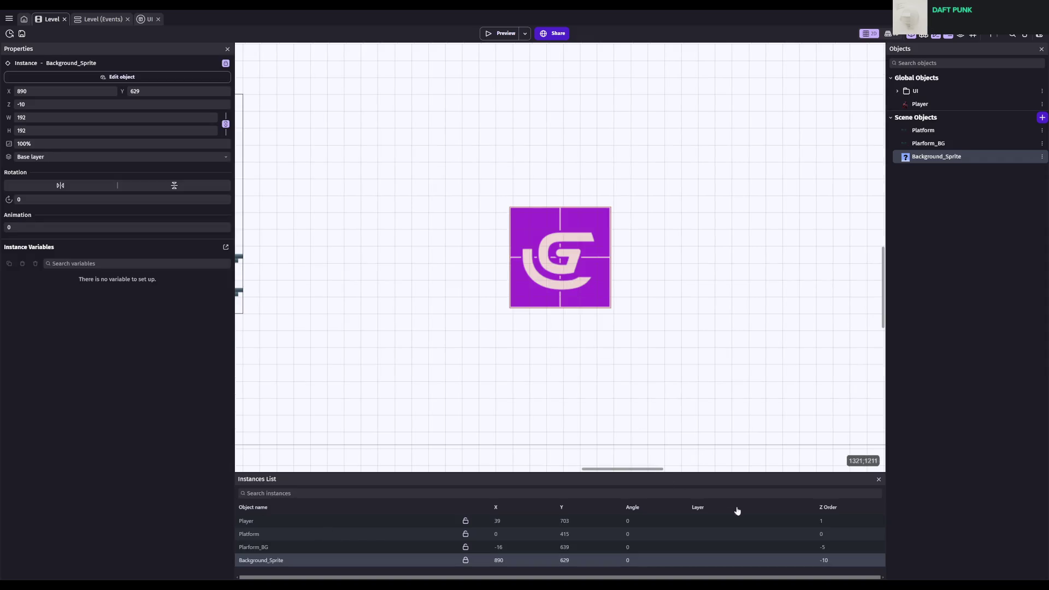
{"action": "left_click", "coordinate": [964, 156]}
{"action": "key", "text": "Delete"}
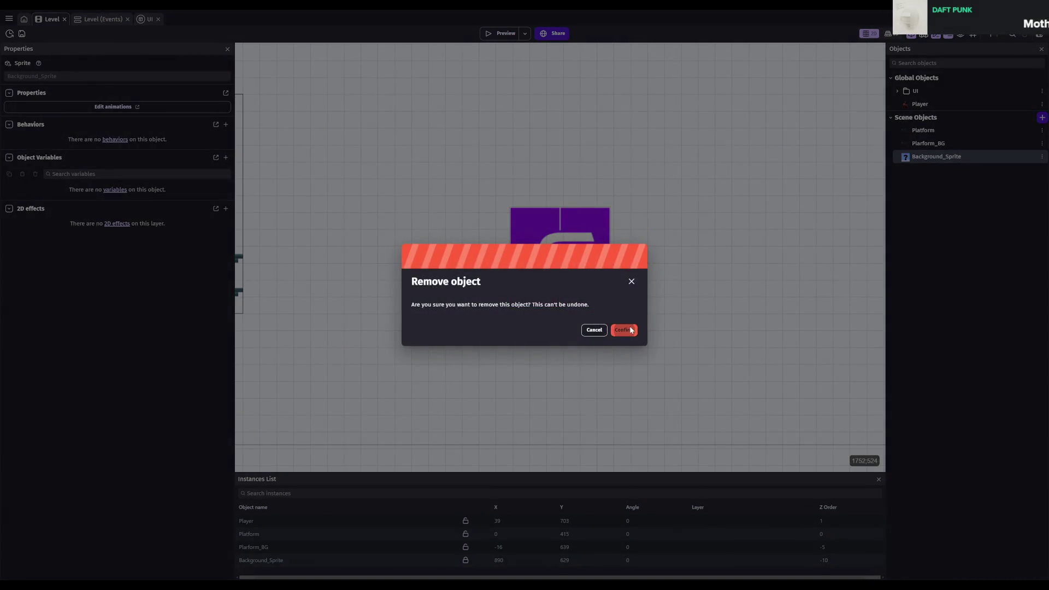
{"action": "left_click", "coordinate": [624, 330]}
{"action": "key", "text": "ctrl+s"}
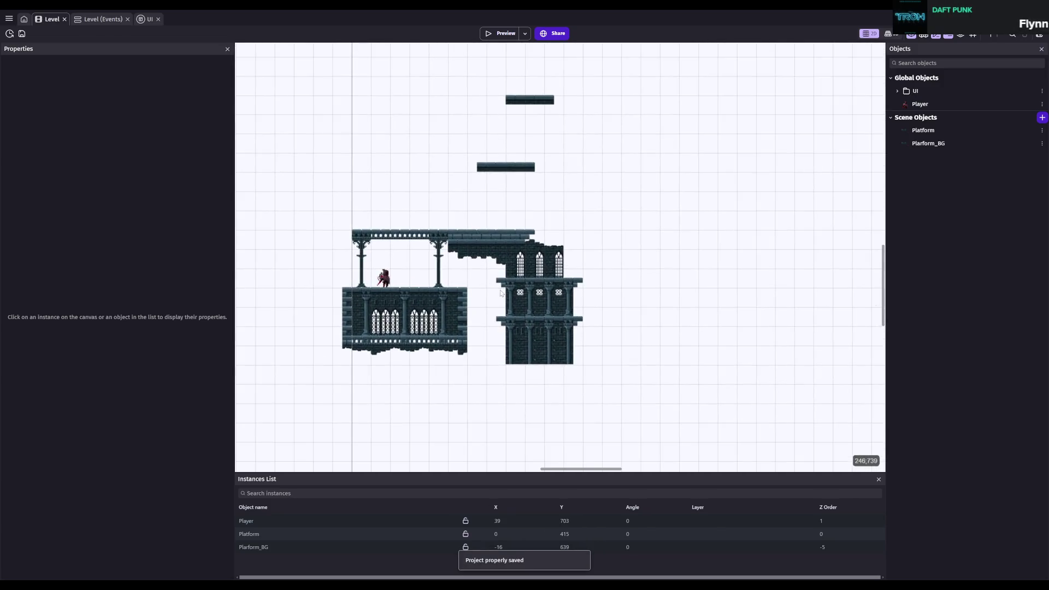
{"action": "left_click_drag", "start_coordinate": [328, 55], "coordinate": [623, 382]}
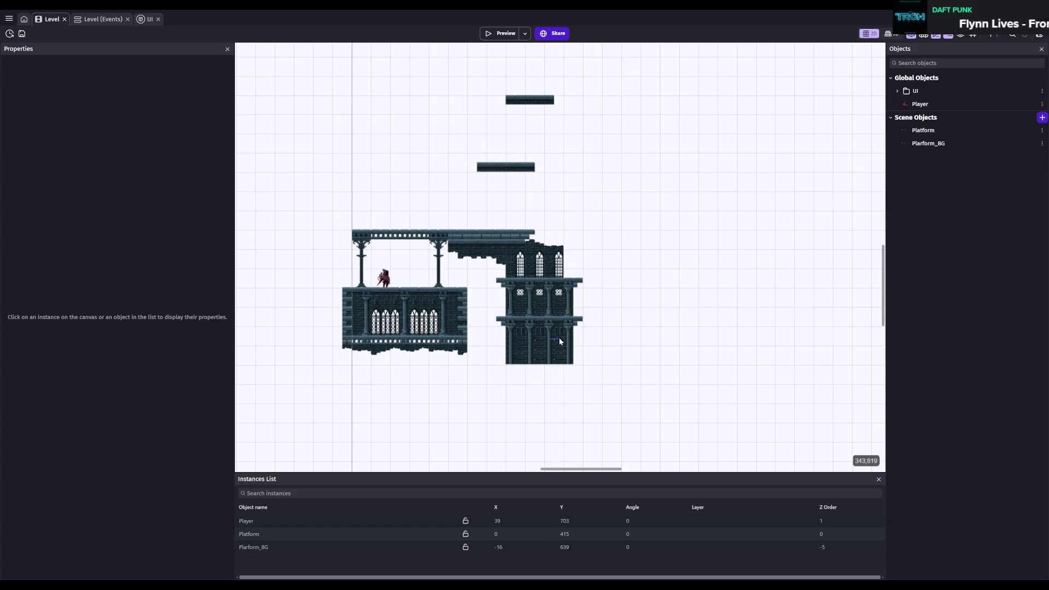
{"action": "left_click", "coordinate": [924, 131]}
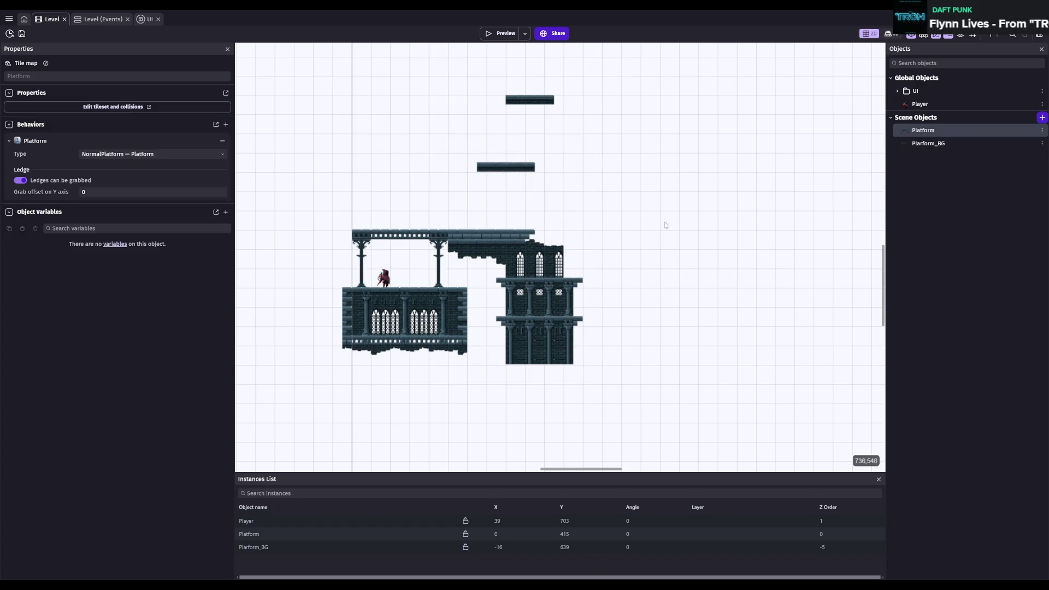
{"action": "left_click", "coordinate": [257, 521]}
{"action": "left_click", "coordinate": [263, 534]}
{"action": "left_click", "coordinate": [265, 547]}
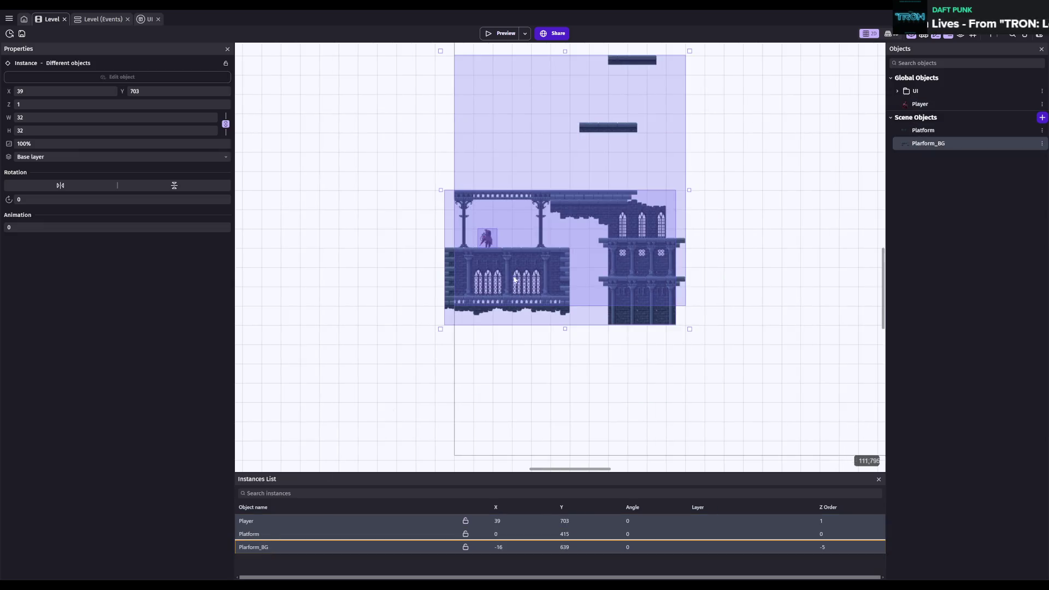
{"action": "left_click", "coordinate": [519, 279]}
{"action": "left_click", "coordinate": [259, 521]}
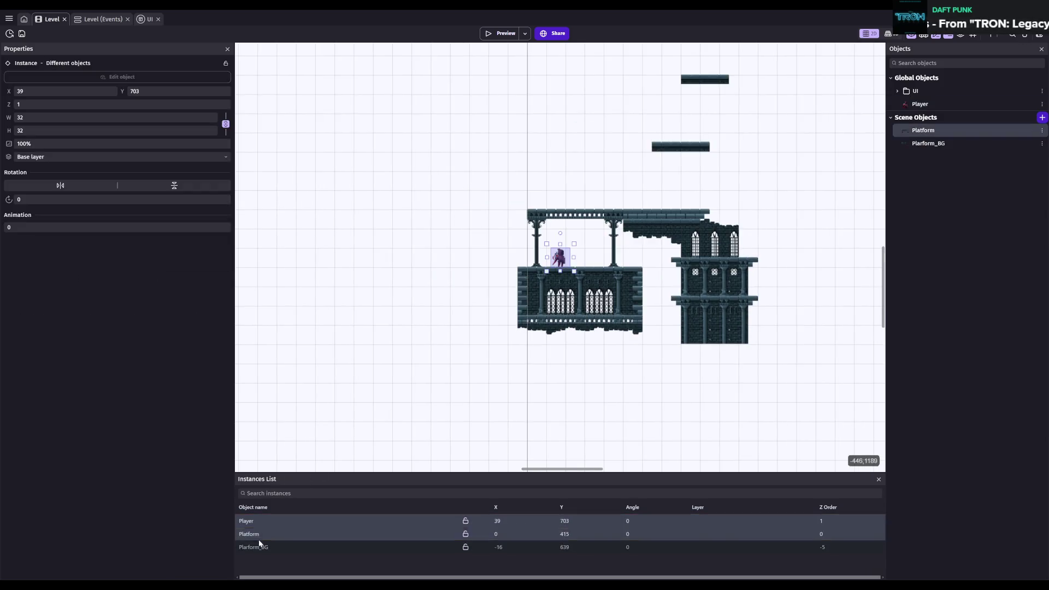
{"action": "left_click", "coordinate": [260, 547], "text": "shift"}
{"action": "left_click_drag", "start_coordinate": [441, 332], "coordinate": [458, 334]}
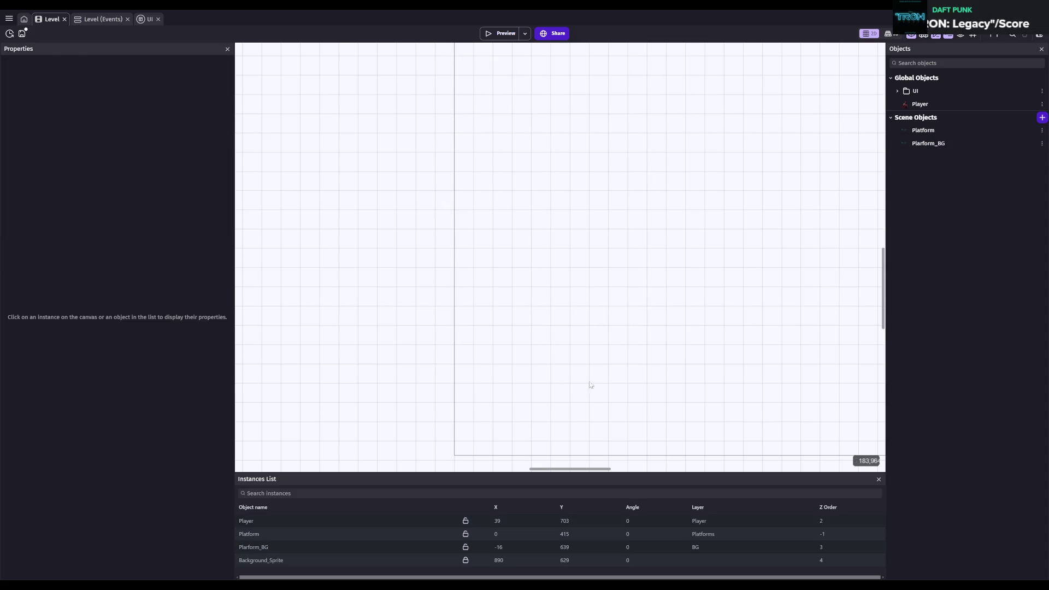
{"action": "scroll", "coordinate": [716, 335], "scroll_direction": "up", "scroll_amount": 5}
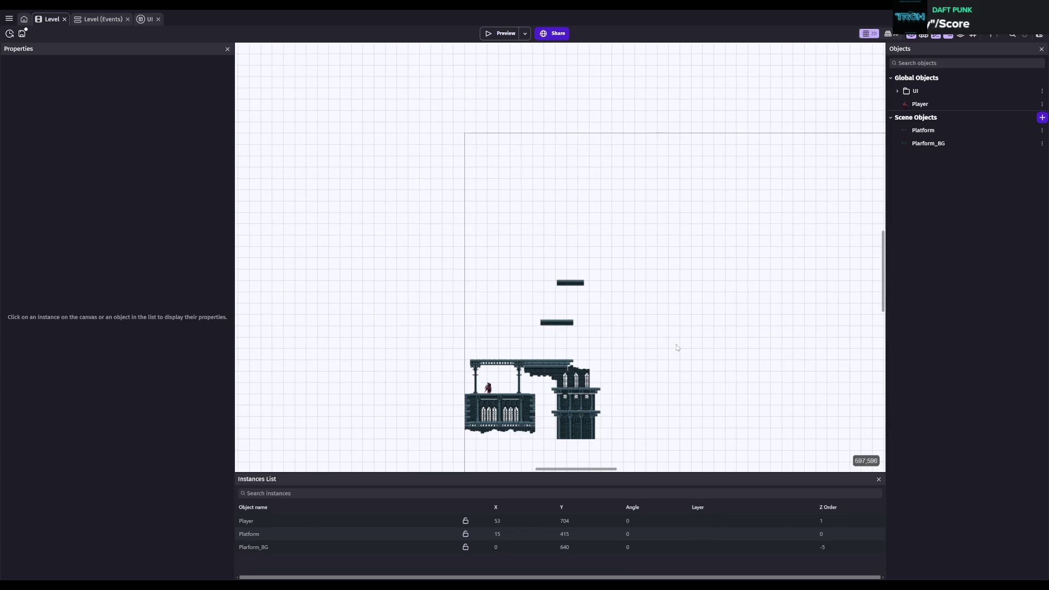
{"action": "key", "text": "ctrl+s"}
{"action": "scroll", "coordinate": [676, 349], "scroll_direction": "up", "scroll_amount": 5}
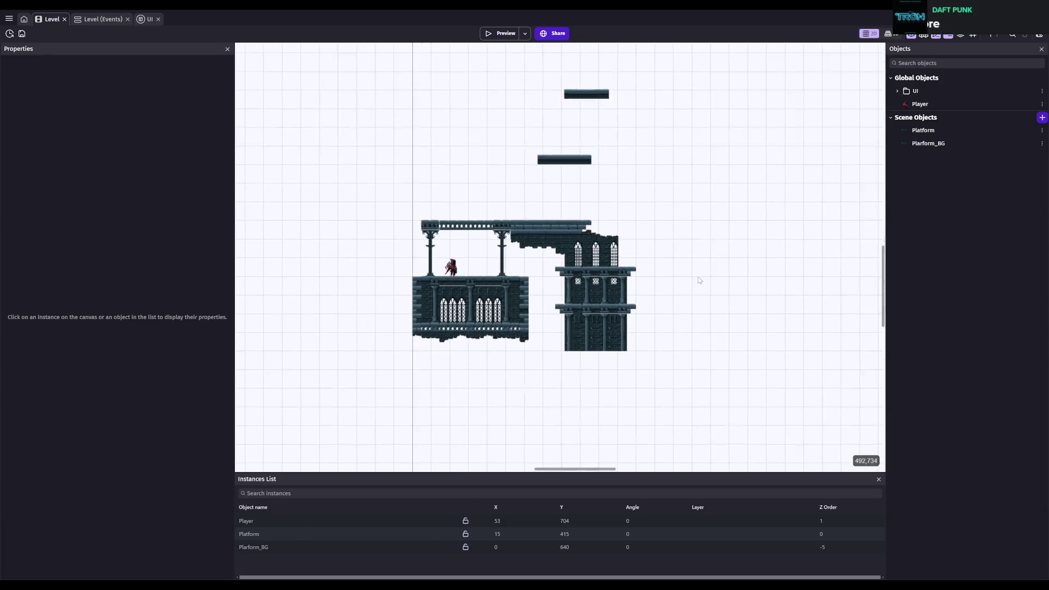
{"action": "scroll", "coordinate": [700, 280], "scroll_direction": "up", "scroll_amount": 1}
{"action": "scroll", "coordinate": [585, 310], "scroll_direction": "up", "scroll_amount": 4}
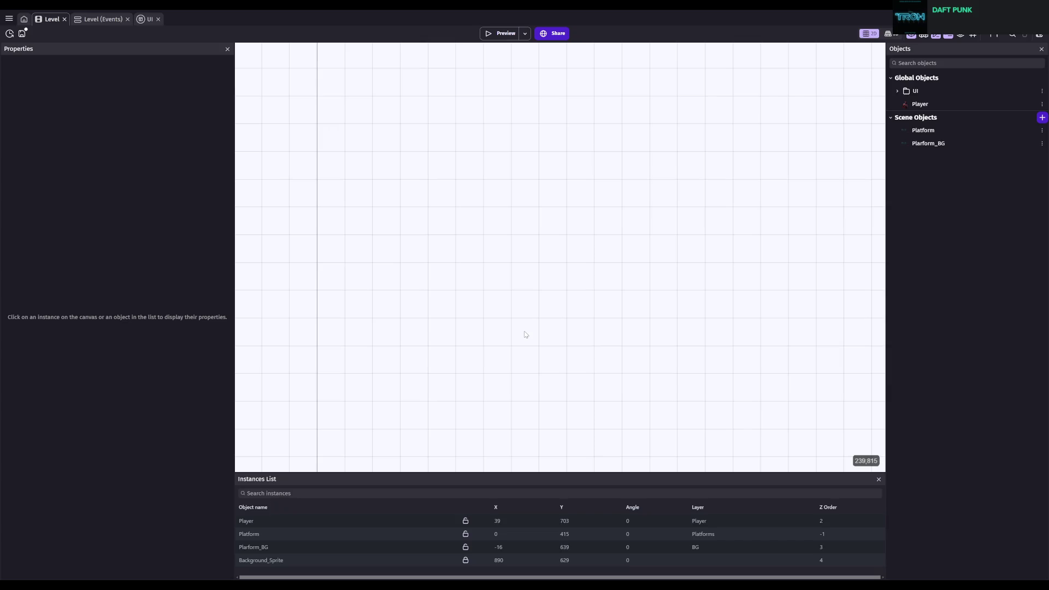
{"action": "left_click", "coordinate": [924, 132]}
{"action": "left_click", "coordinate": [271, 535]}
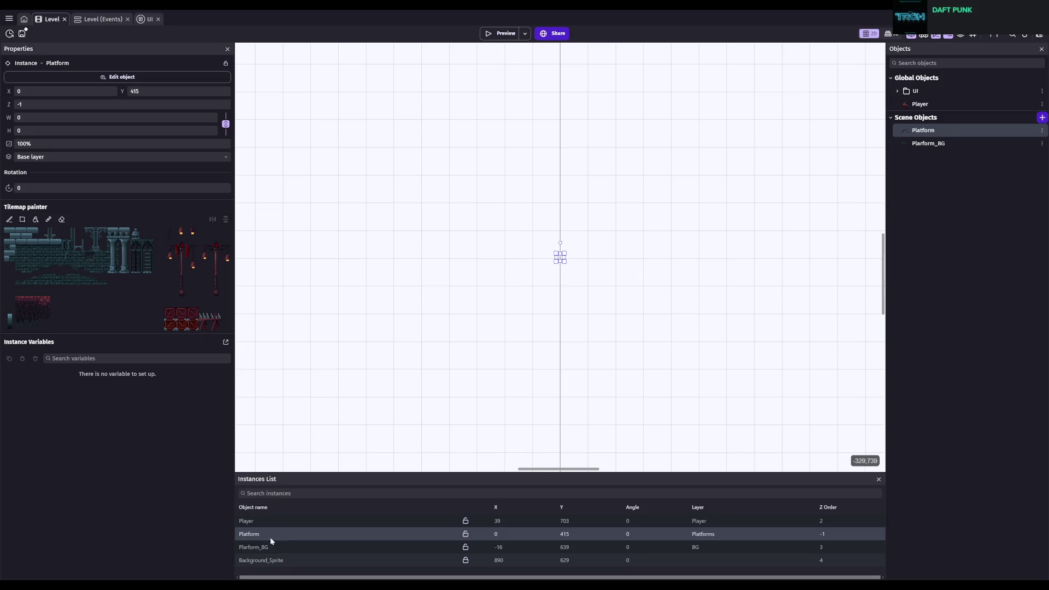
{"action": "scroll", "coordinate": [496, 384], "scroll_direction": "down", "scroll_amount": 3}
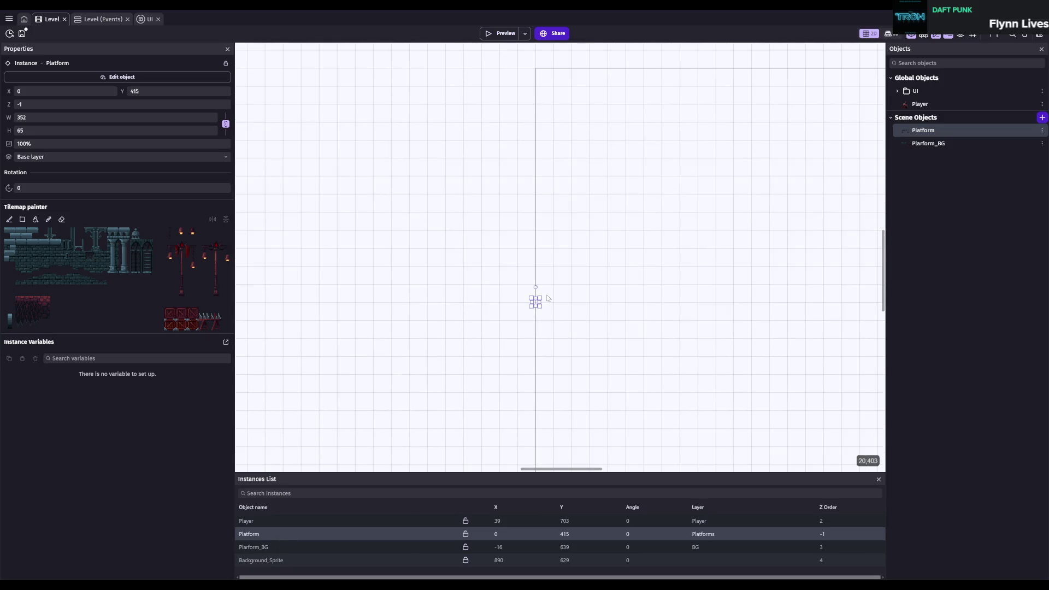
{"action": "left_click", "coordinate": [538, 393]}
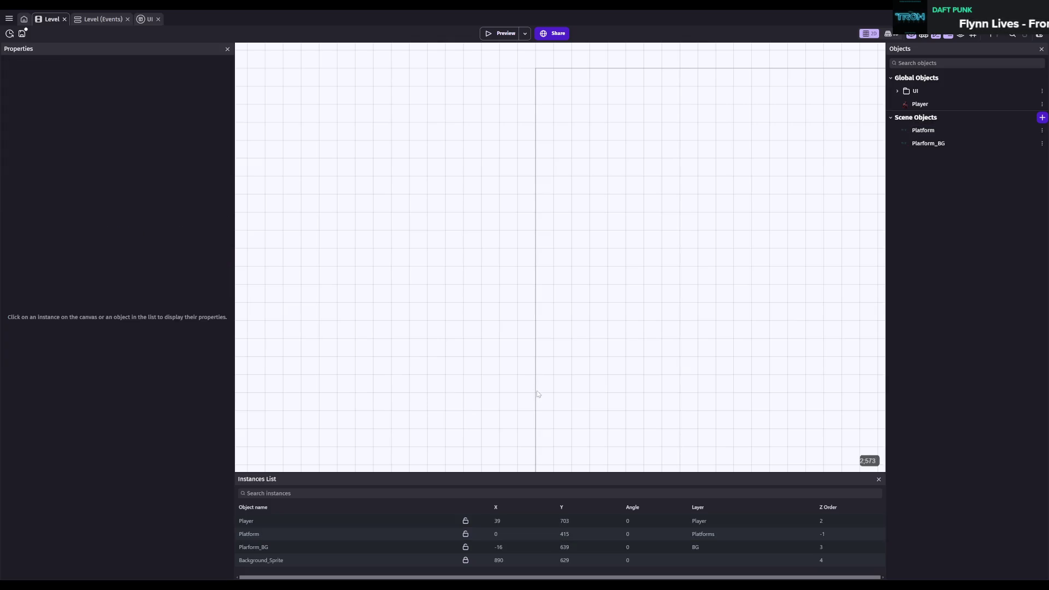
{"action": "mouse_move", "coordinate": [690, 387]}
{"action": "left_mouse_down"}
{"action": "mouse_move", "coordinate": [424, 293]}
{"action": "mouse_move", "coordinate": [532, 412]}
{"action": "mouse_move", "coordinate": [620, 288]}
{"action": "mouse_move", "coordinate": [560, 399]}
{"action": "left_mouse_up"}
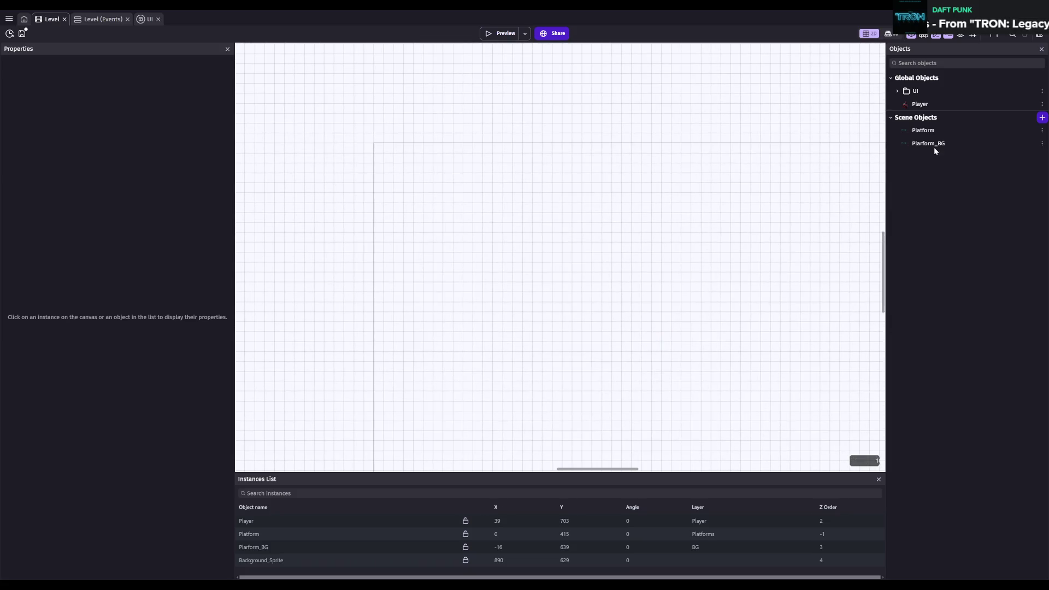
- Drag a new Platform instance into the scene, then delete it and save
{"action": "left_click_drag", "start_coordinate": [921, 131], "coordinate": [583, 270]}
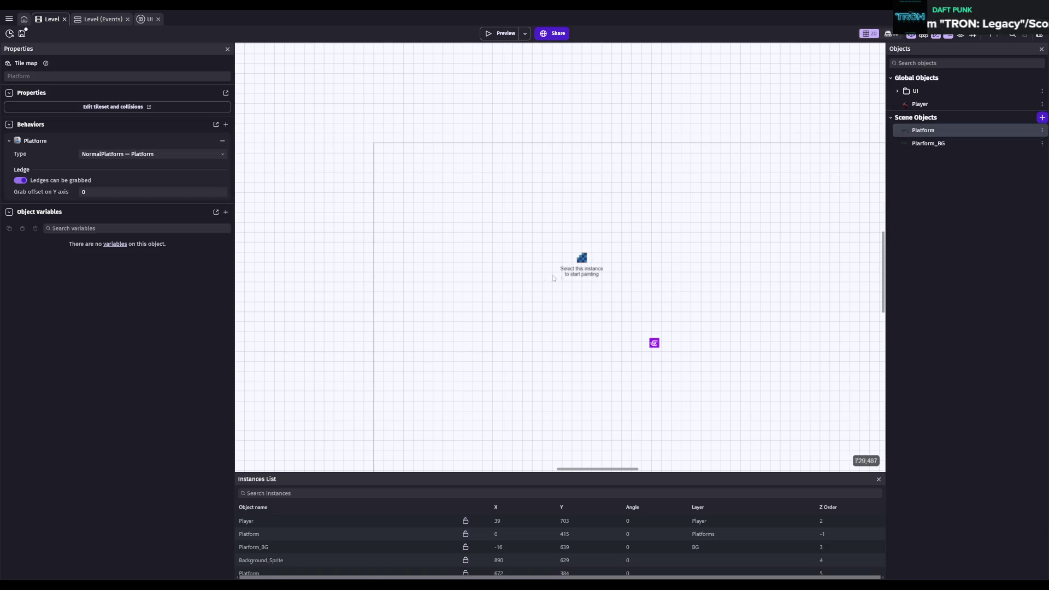
{"action": "key", "text": "Delete"}
{"action": "key", "text": "ctrl+s"}
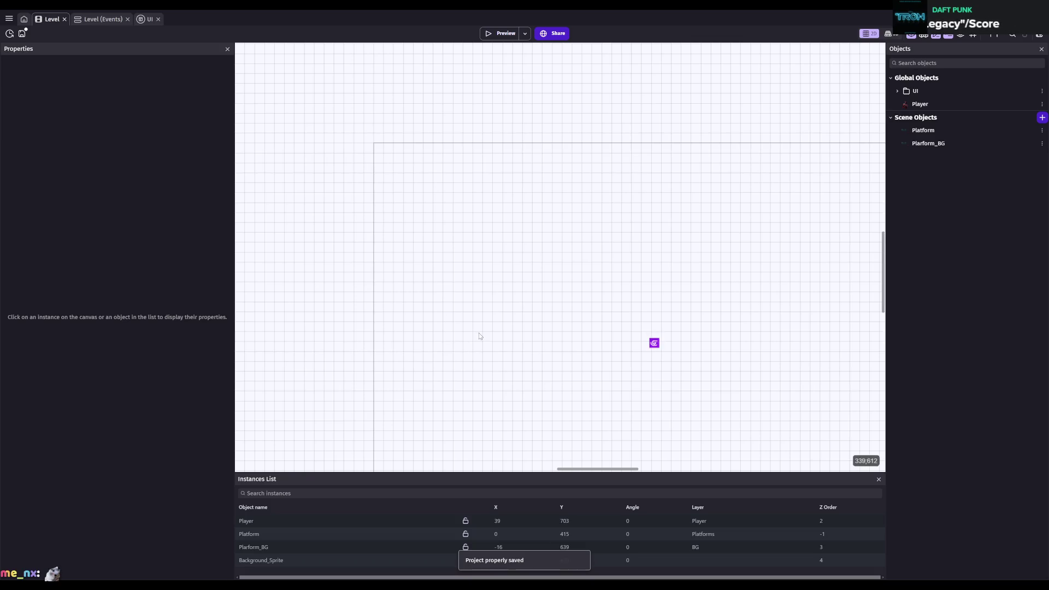
- Select the Platform instance from the Instances List and open the project manager
{"action": "left_click", "coordinate": [259, 535]}
{"action": "scroll", "coordinate": [630, 364], "scroll_direction": "down", "scroll_amount": 5}
{"action": "scroll", "coordinate": [630, 364], "scroll_direction": "right", "scroll_amount": 5}
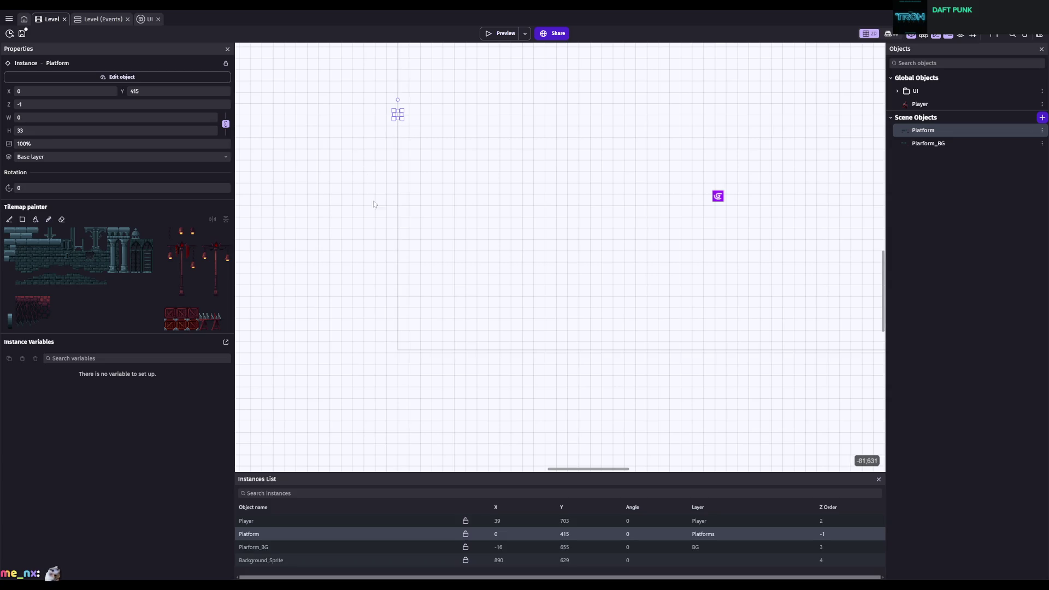
{"action": "left_click_drag", "start_coordinate": [389, 85], "coordinate": [428, 155]}
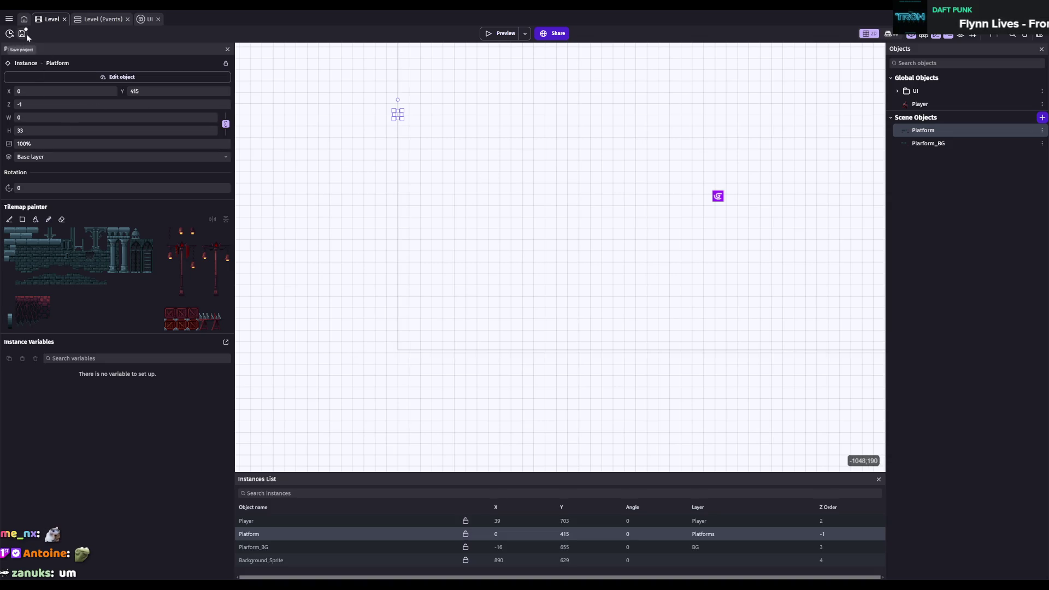
{"action": "left_click", "coordinate": [9, 19]}
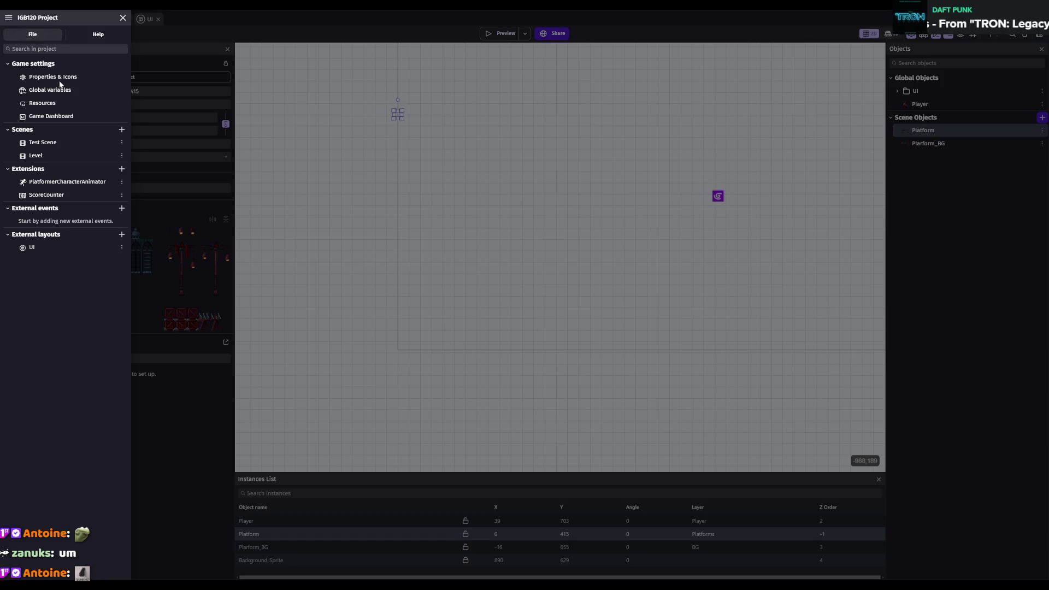
- Reopen the Level scene and drag a Player instance onto the canvas
{"action": "left_click", "coordinate": [554, 293]}
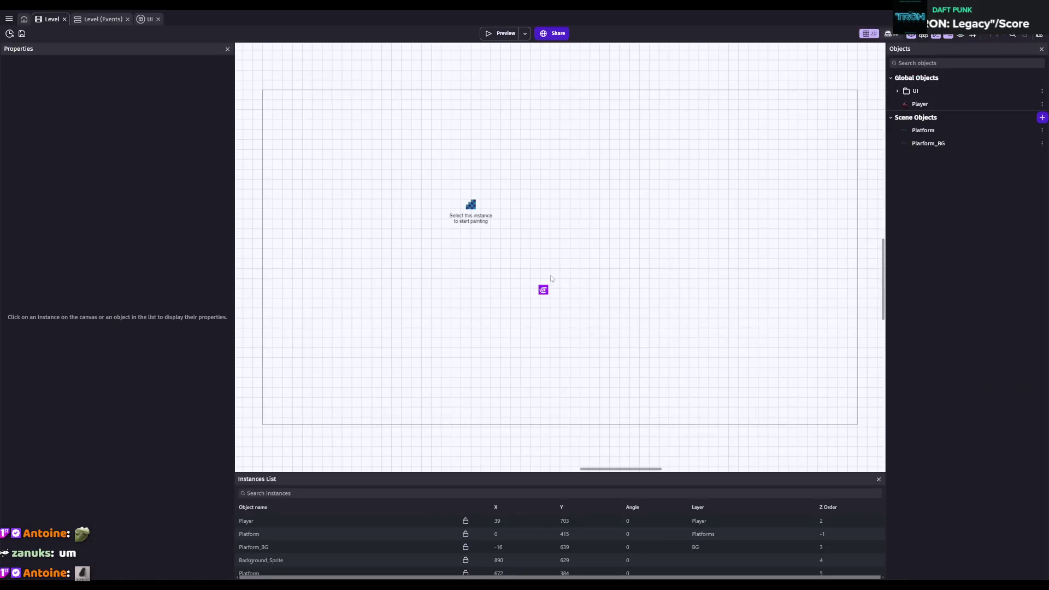
{"action": "scroll", "coordinate": [574, 235], "scroll_direction": "left", "scroll_amount": 3}
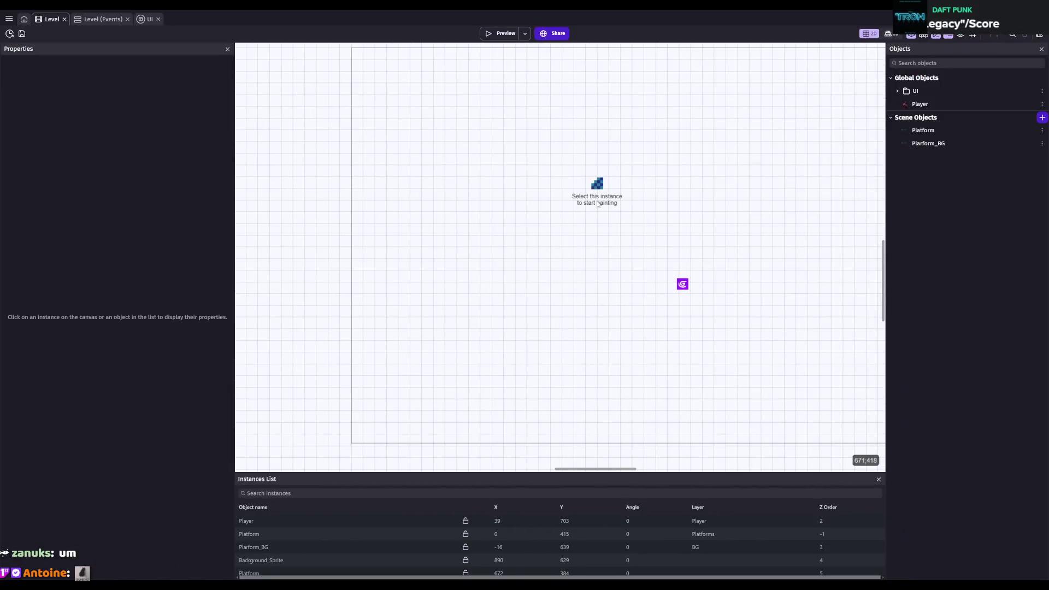
{"action": "left_click_drag", "start_coordinate": [920, 104], "coordinate": [462, 276]}
{"action": "scroll", "coordinate": [499, 293], "scroll_direction": "up", "scroll_amount": 2}
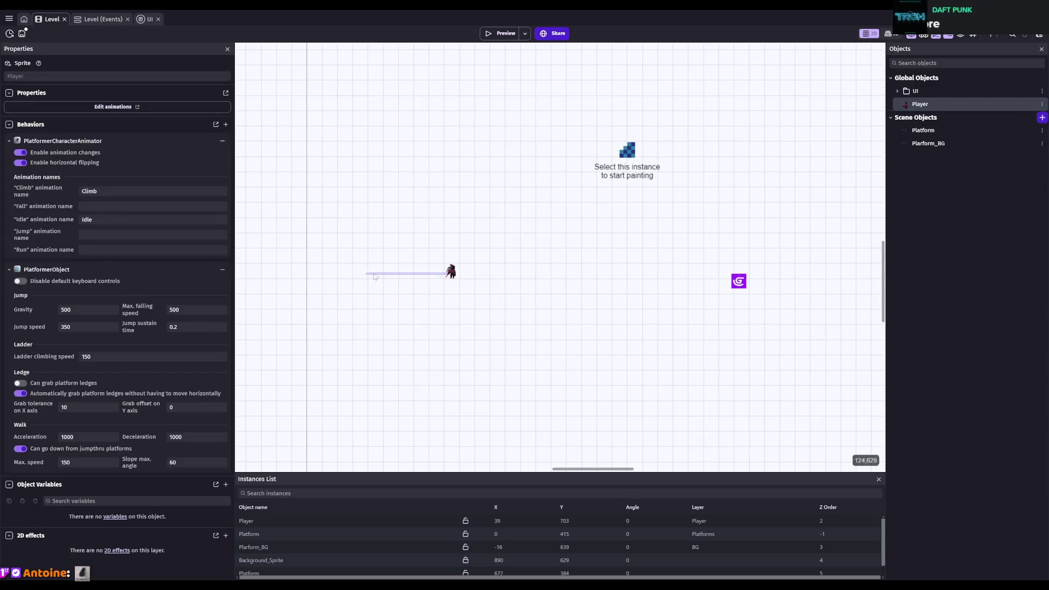
{"action": "left_click", "coordinate": [461, 273]}
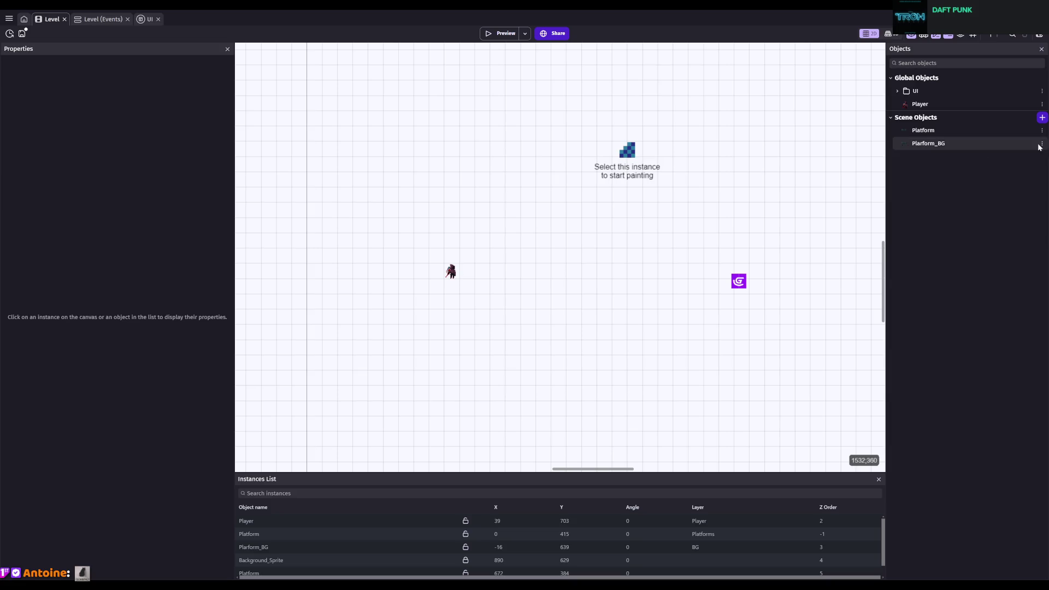
- Rotate the Player instance to 113 degrees, then undo it so the angle stays 0
{"action": "left_click", "coordinate": [923, 105]}
{"action": "left_click", "coordinate": [465, 270]}
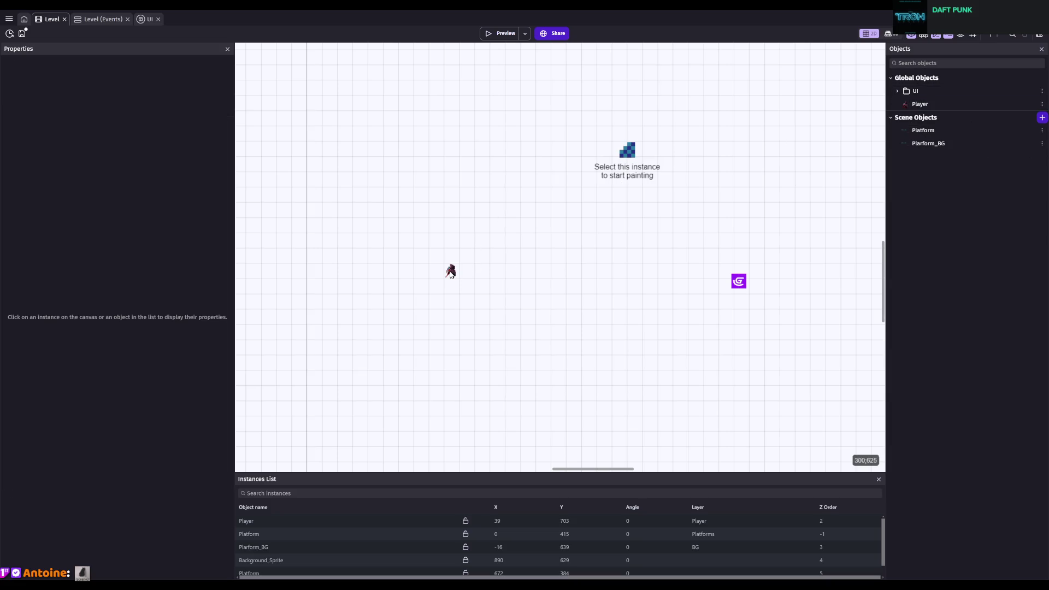
{"action": "left_click", "coordinate": [261, 522]}
{"action": "scroll", "coordinate": [587, 267], "scroll_direction": "up", "scroll_amount": 3}
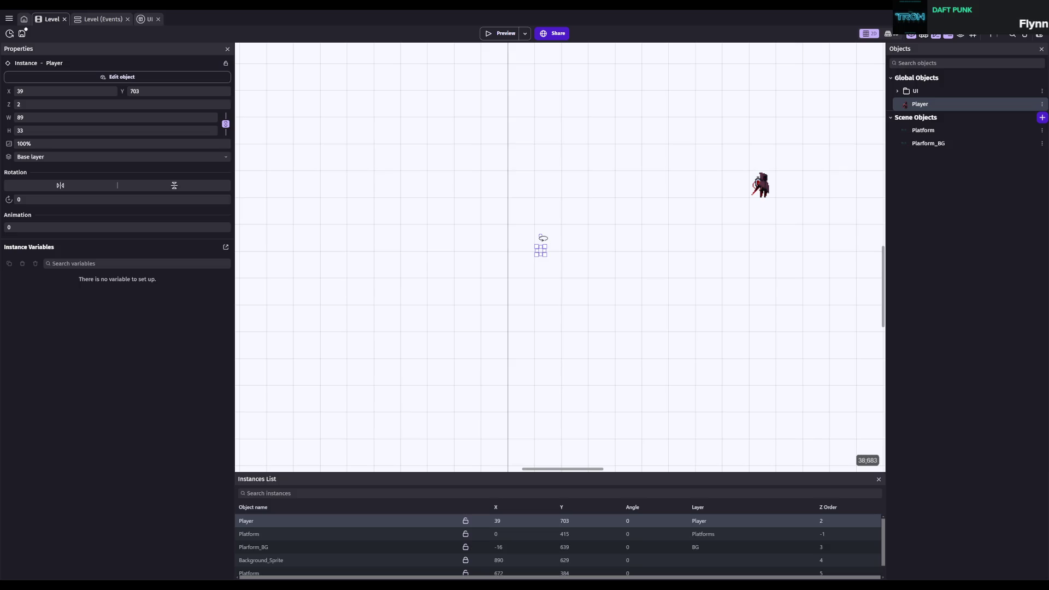
{"action": "left_click_drag", "start_coordinate": [612, 250], "coordinate": [579, 262]}
{"action": "left_click", "coordinate": [576, 261]}
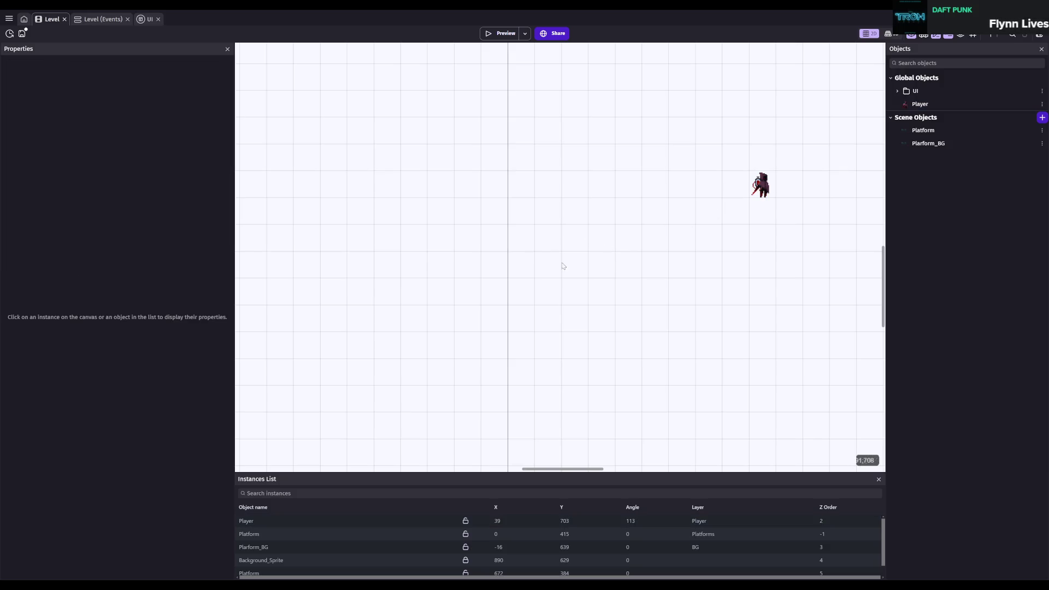
{"action": "key", "text": "ctrl+z"}
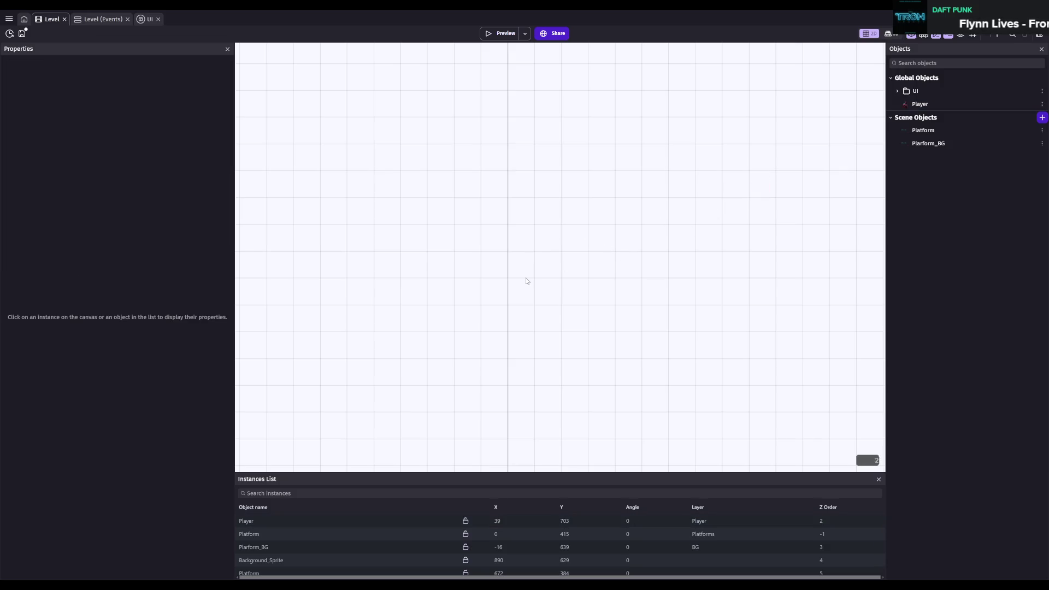
- Close the Level, Level (Events) and UI tabs and bring up the IGB120 project manager
{"action": "left_click", "coordinate": [64, 19]}
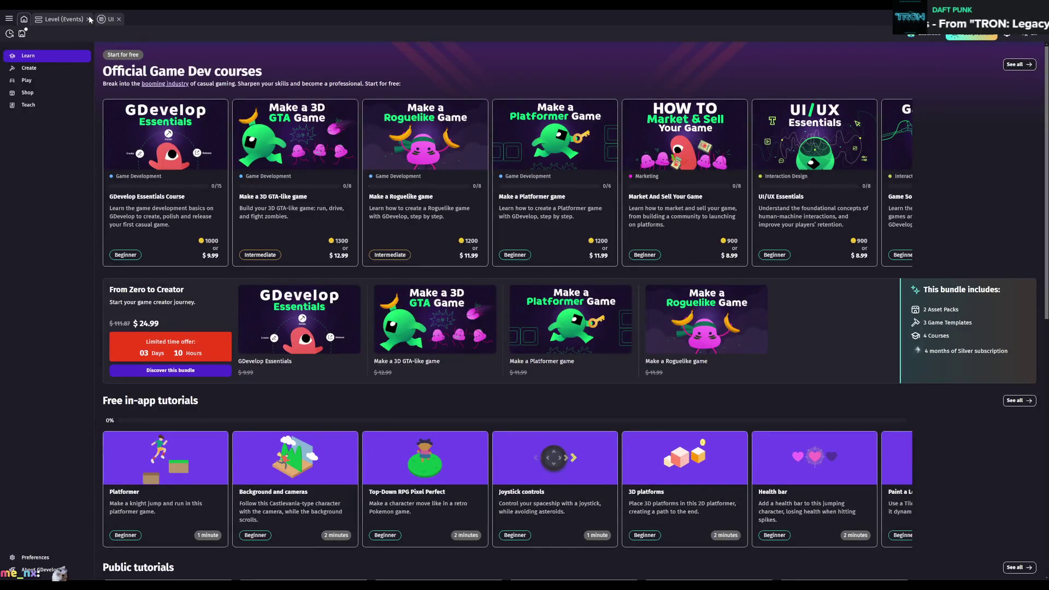
{"action": "left_click", "coordinate": [89, 19]}
{"action": "left_click", "coordinate": [60, 19]}
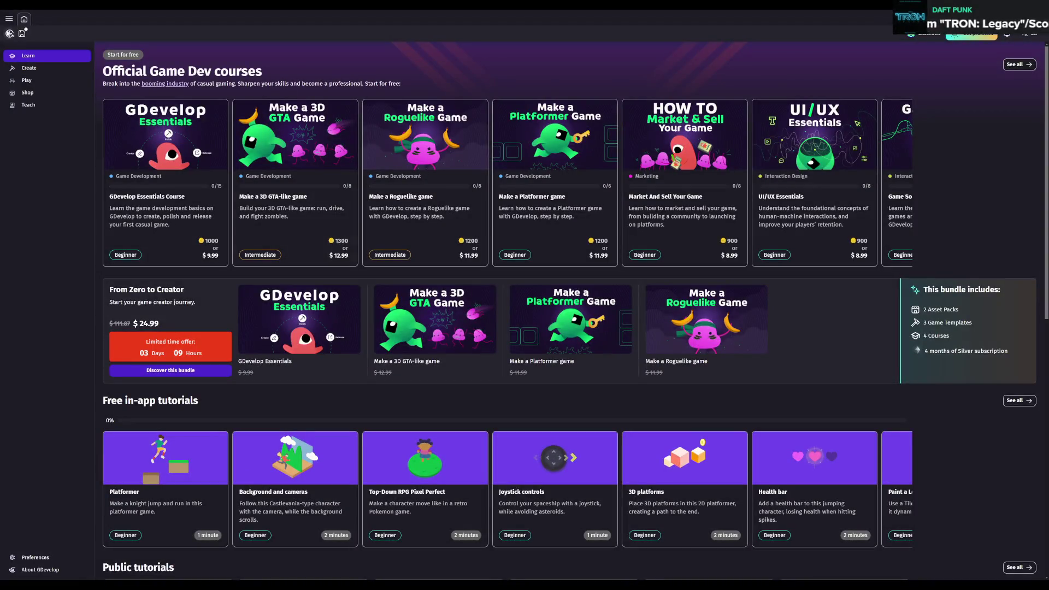
{"action": "left_click", "coordinate": [16, 33]}
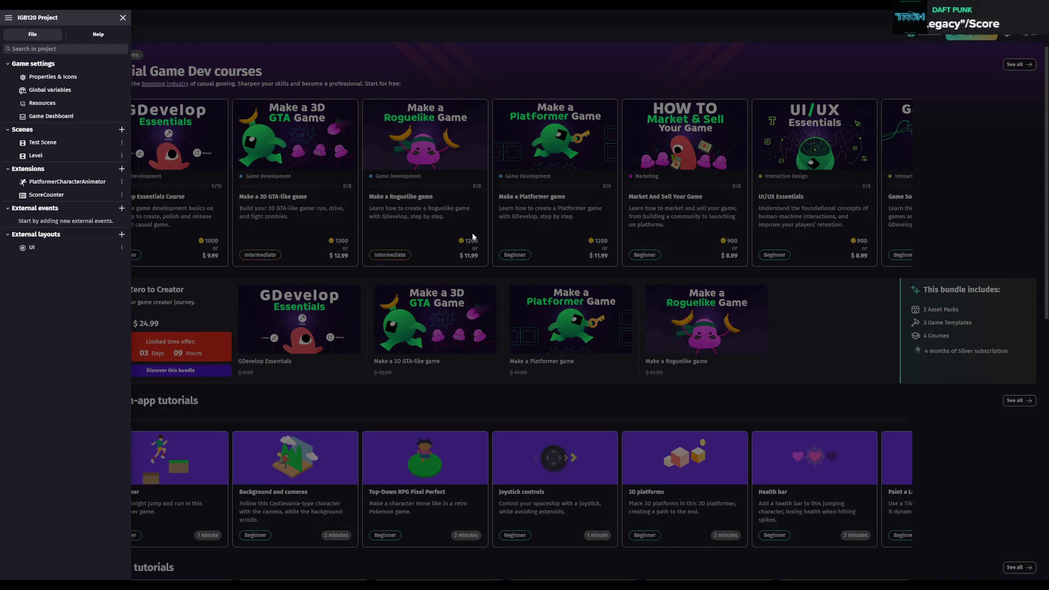
- Open the Level scene, zoom in on the castle and stone platforms, and save the project
{"action": "left_click", "coordinate": [554, 302]}
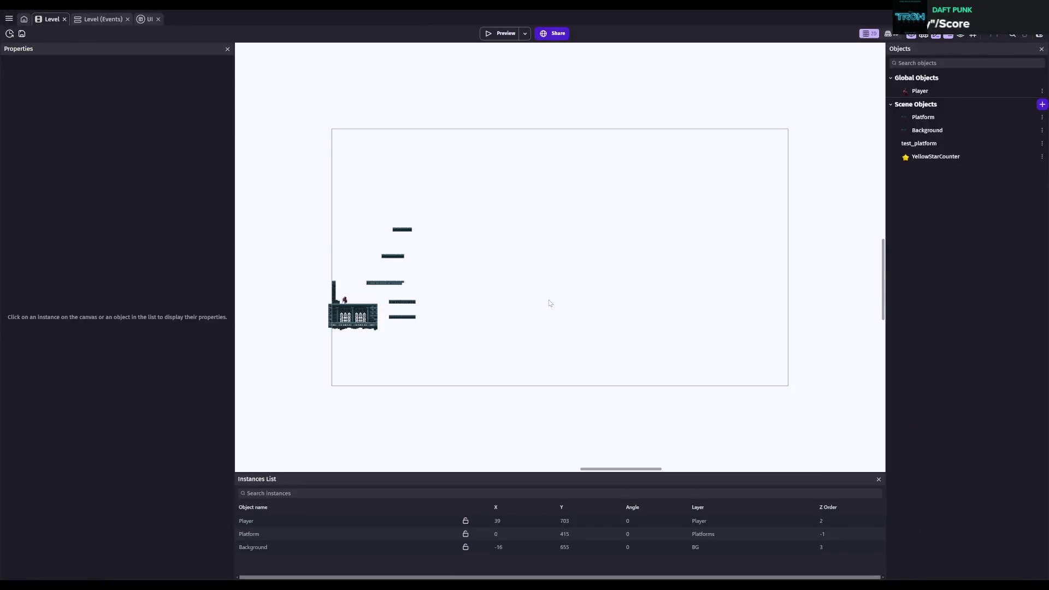
{"action": "scroll", "coordinate": [371, 301], "scroll_direction": "up", "scroll_amount": 5}
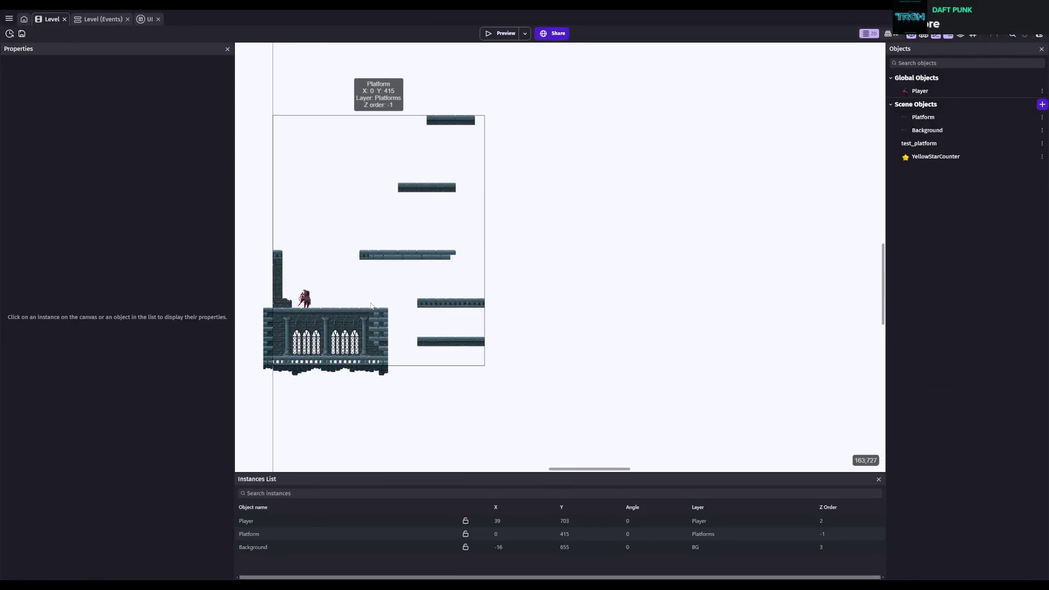
{"action": "scroll", "coordinate": [520, 258], "scroll_direction": "up", "scroll_amount": 3}
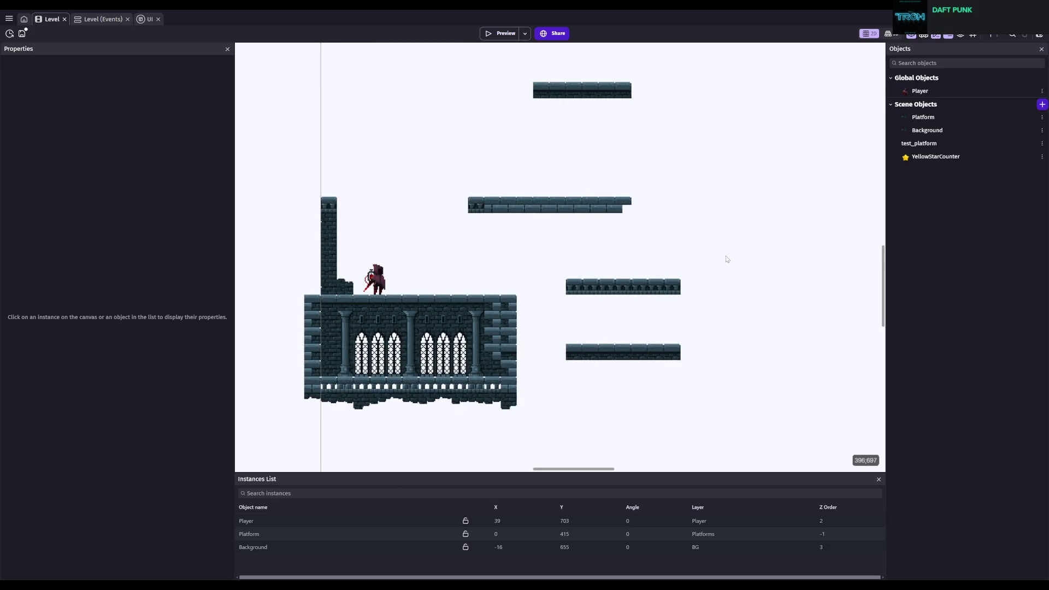
{"action": "key", "text": "ctrl+s"}
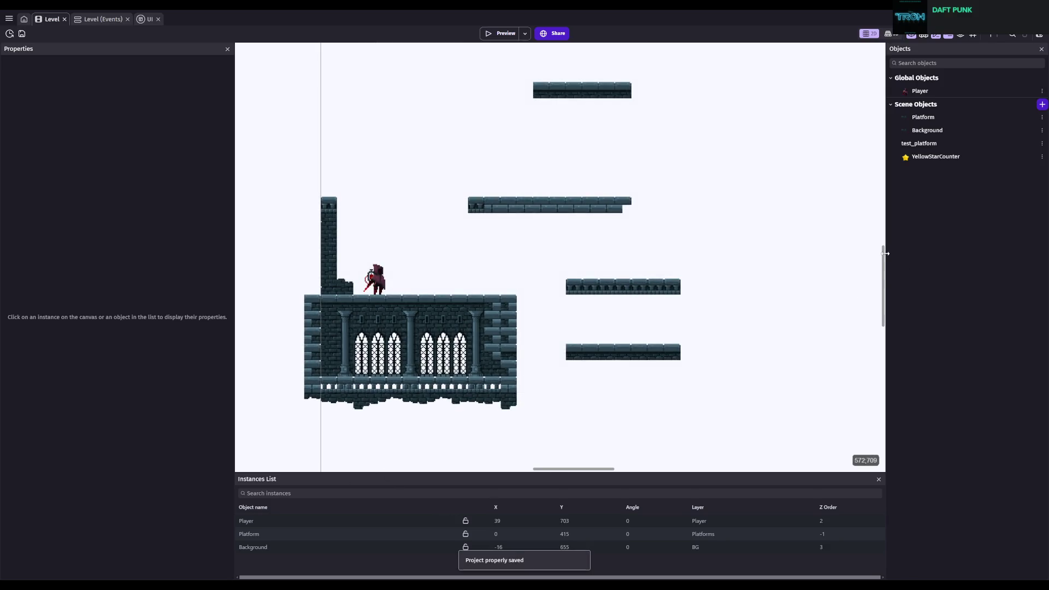
{"action": "left_click", "coordinate": [943, 161]}
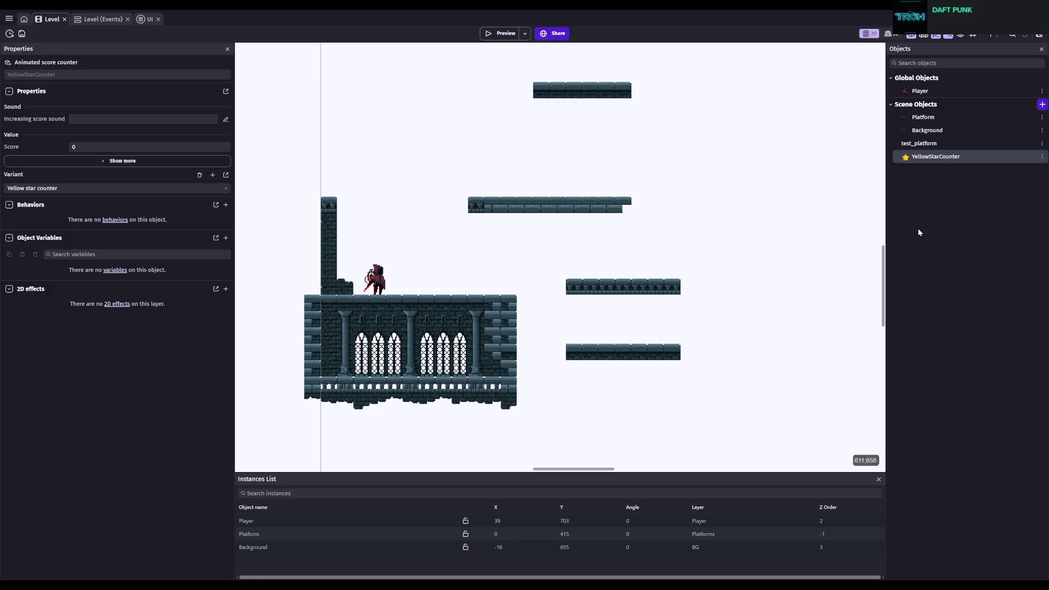
{"action": "scroll", "coordinate": [546, 257], "scroll_direction": "down", "scroll_amount": 2}
{"action": "key", "text": "ctrl+s"}
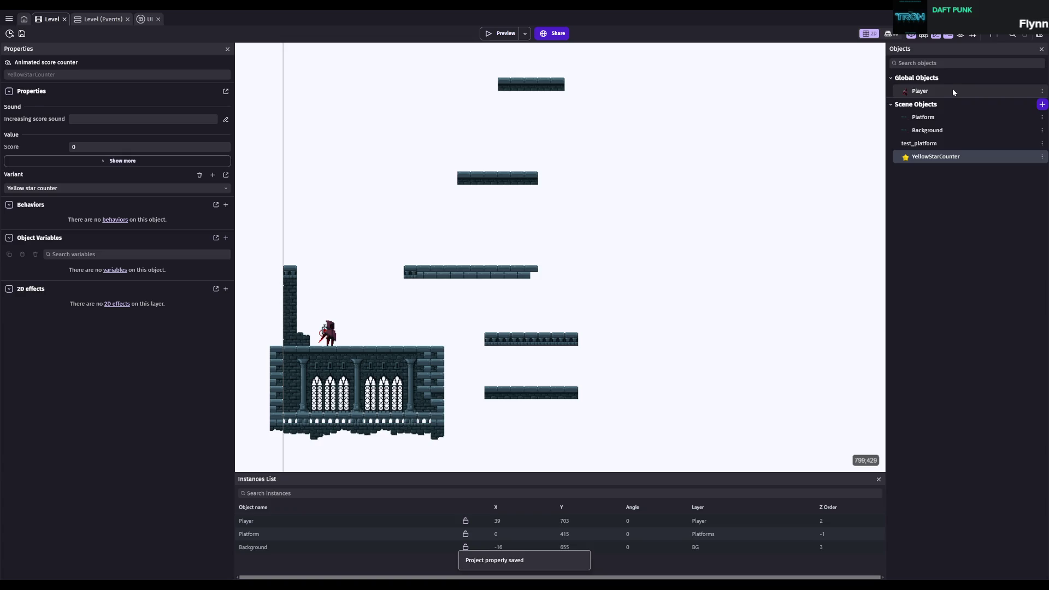
{"action": "left_click", "coordinate": [954, 90]}
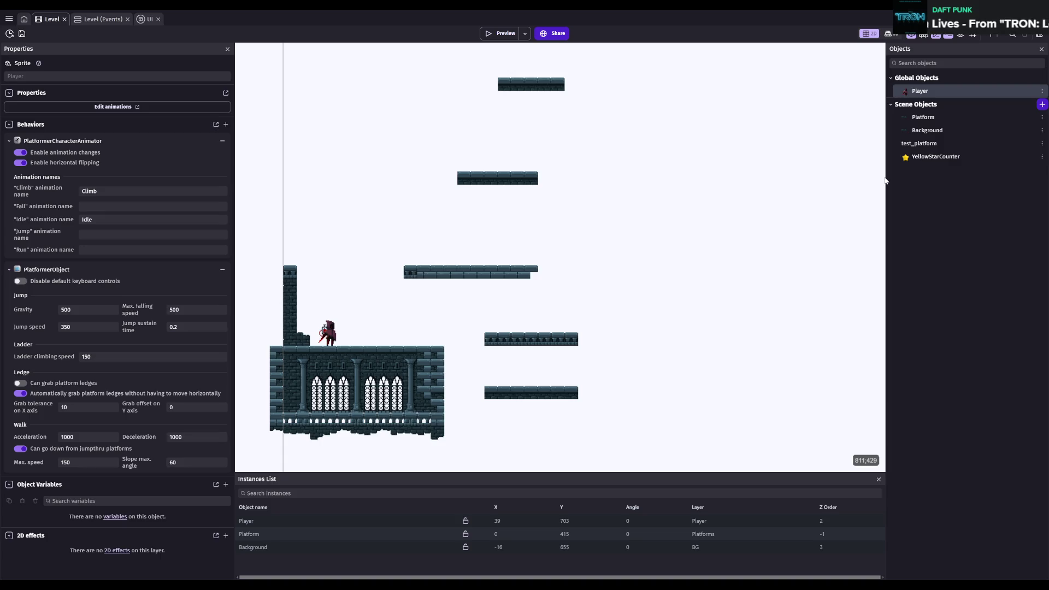
- Move YellowStarCounter into the global objects, delete the unused test_platform object, and save
{"action": "double_click", "coordinate": [932, 158]}
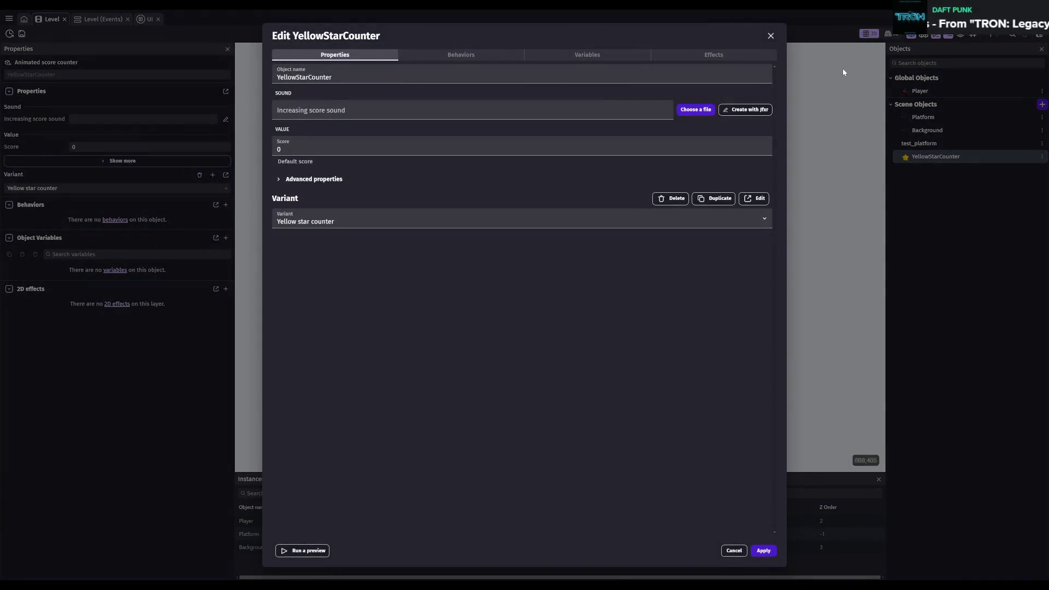
{"action": "left_click", "coordinate": [847, 75]}
{"action": "left_click_drag", "start_coordinate": [934, 157], "coordinate": [933, 81]}
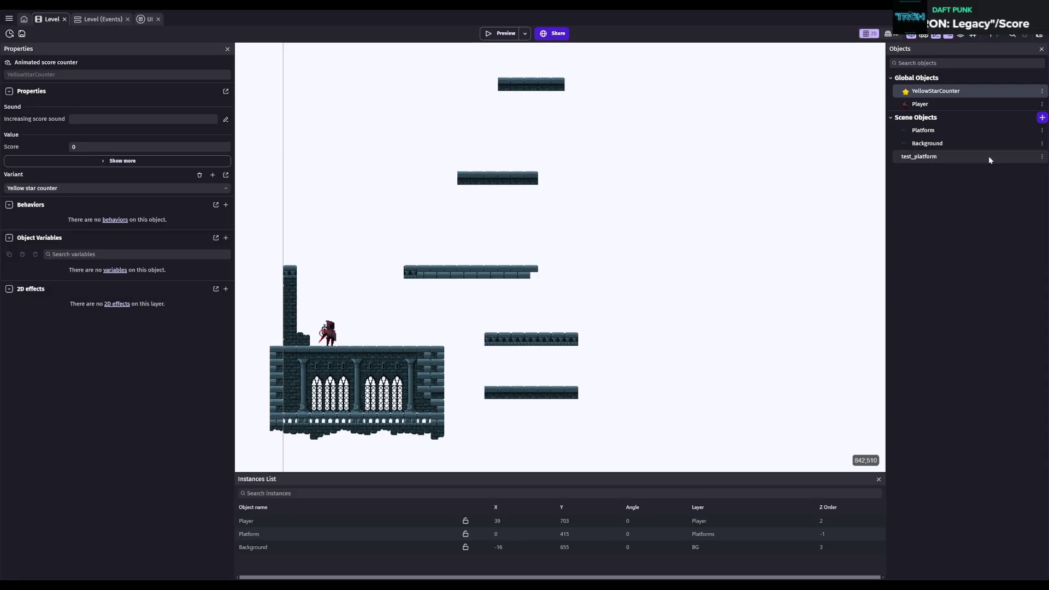
{"action": "left_click", "coordinate": [929, 158]}
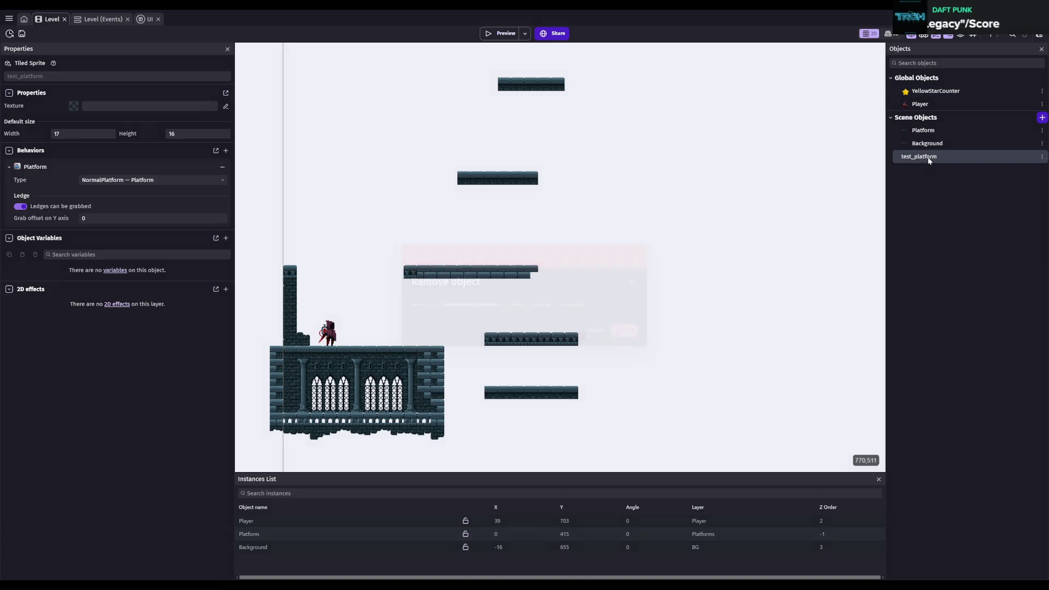
{"action": "key", "text": "Delete"}
{"action": "key", "text": "Return"}
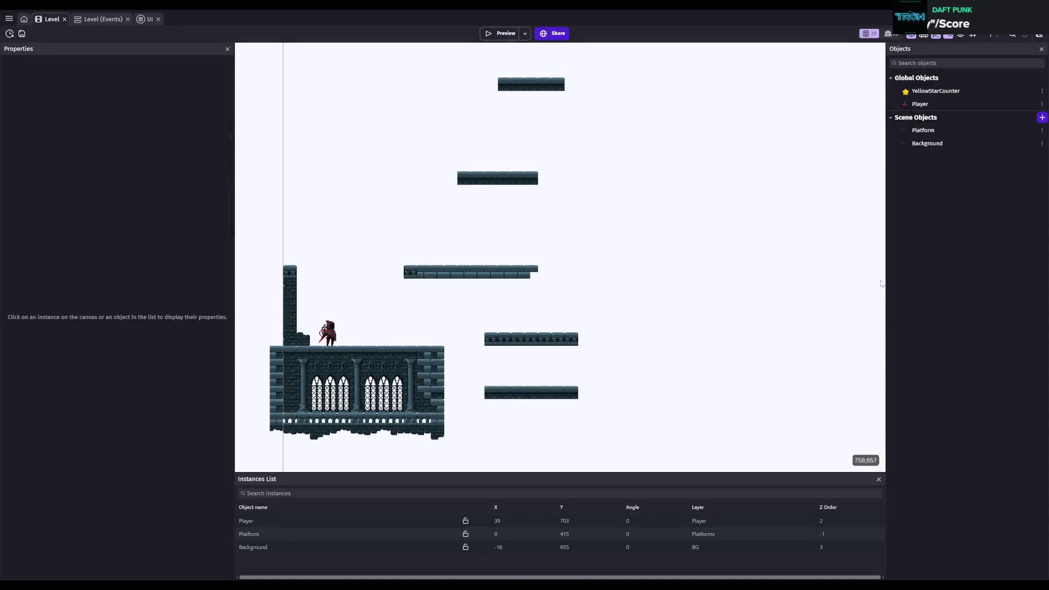
{"action": "key", "text": "ctrl+s"}
{"action": "scroll", "coordinate": [593, 350], "scroll_direction": "up", "scroll_amount": 3}
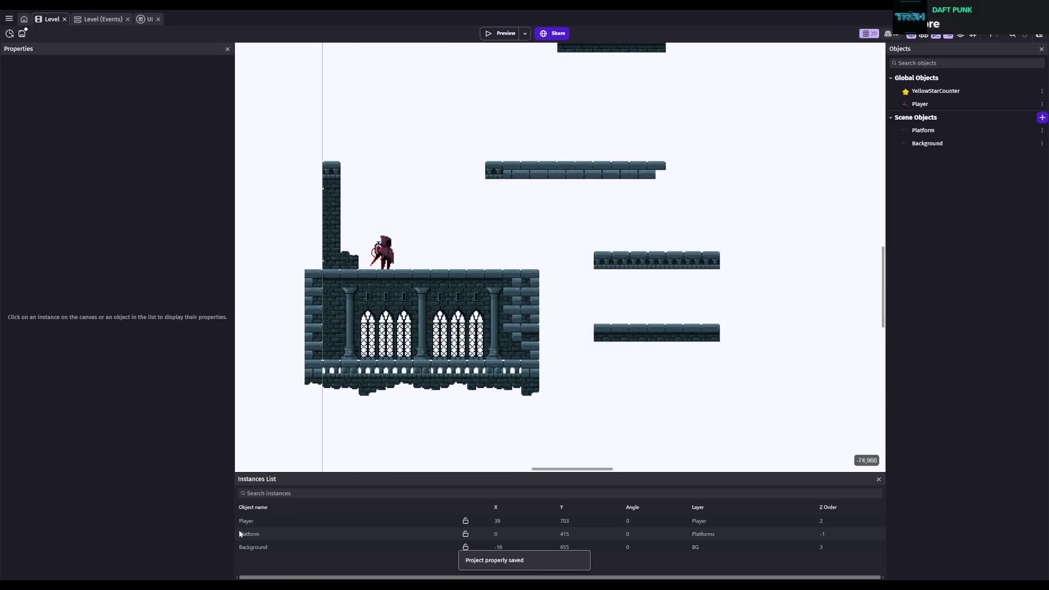
- Rename the Background tile map object to Platform_BG and save the project
{"action": "left_click", "coordinate": [936, 145]}
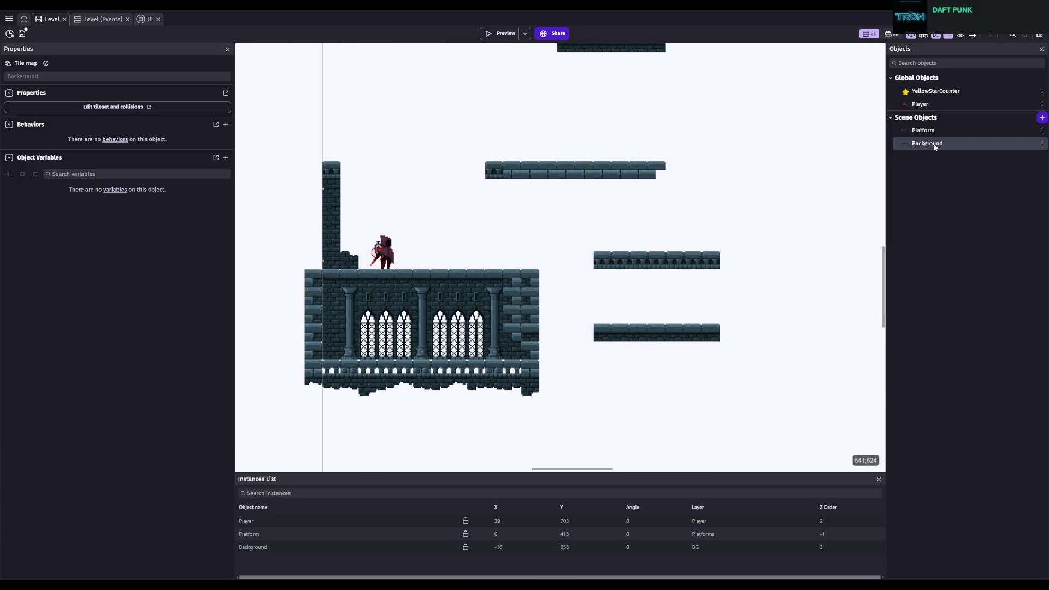
{"action": "left_click", "coordinate": [936, 145]}
{"action": "type", "text": "P"}
{"action": "key", "text": "Return"}
{"action": "key", "text": "ctrl+s"}
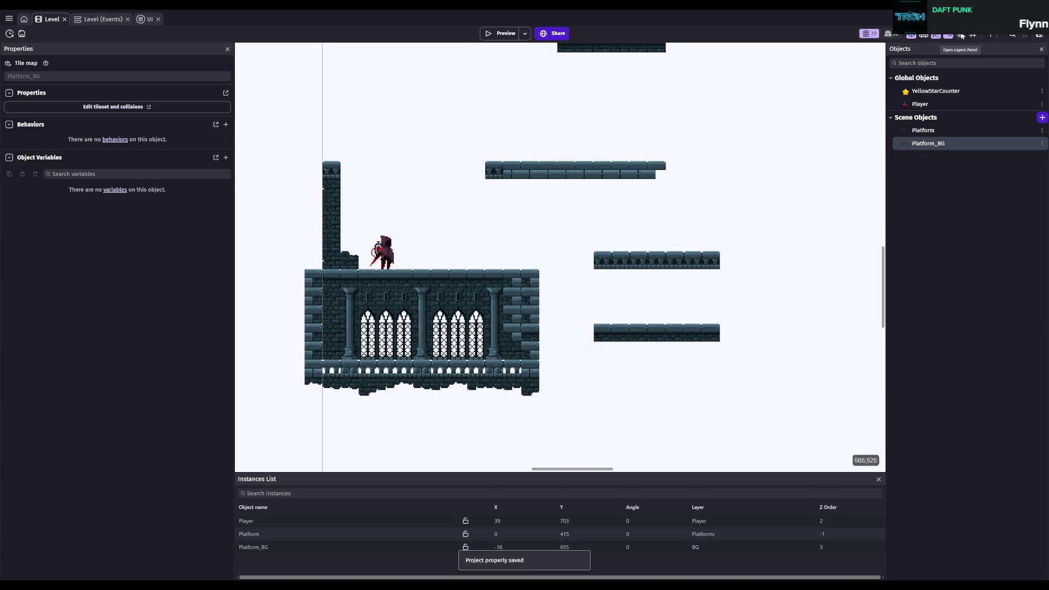
{"action": "left_click", "coordinate": [960, 34]}
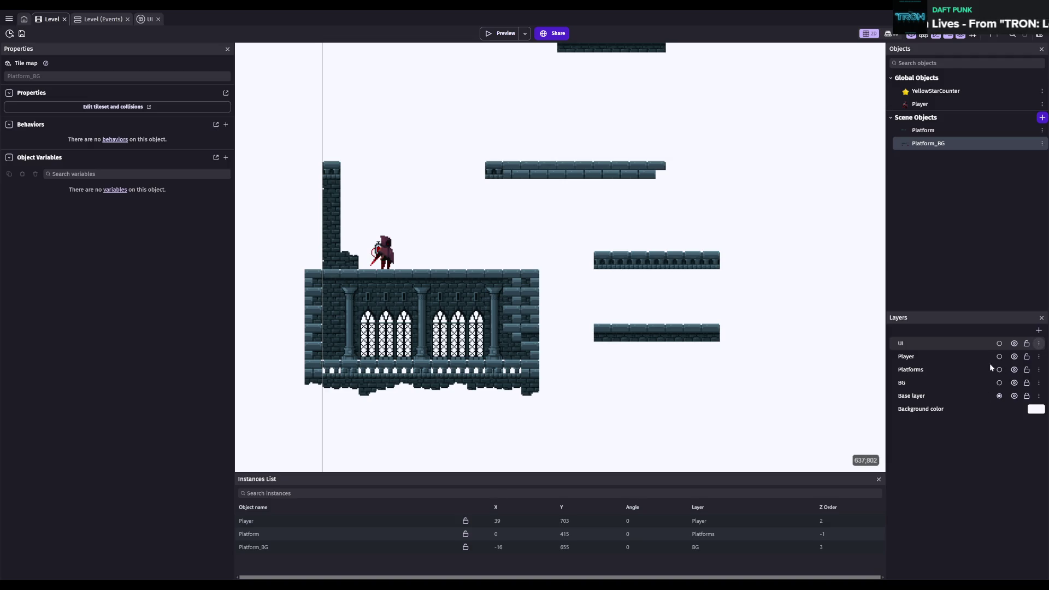
- Delete the empty UI layer
{"action": "key", "text": "Delete"}
{"action": "key", "text": "Escape"}
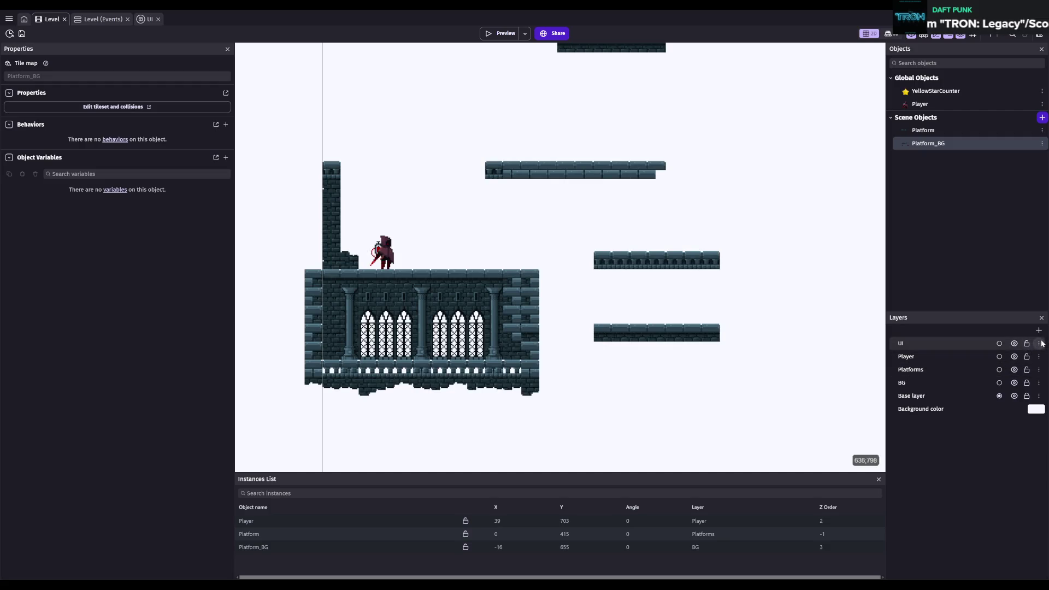
{"action": "key", "text": "Delete"}
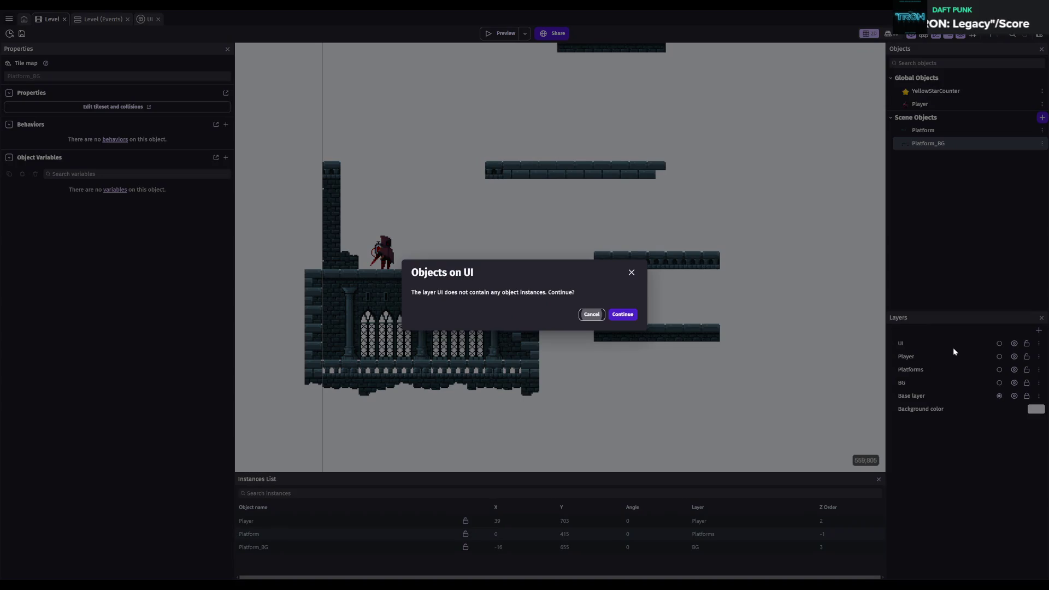
{"action": "key", "text": "Escape"}
{"action": "left_click", "coordinate": [954, 349]}
{"action": "key", "text": "Delete"}
{"action": "key", "text": "Escape"}
{"action": "key", "text": "Delete"}
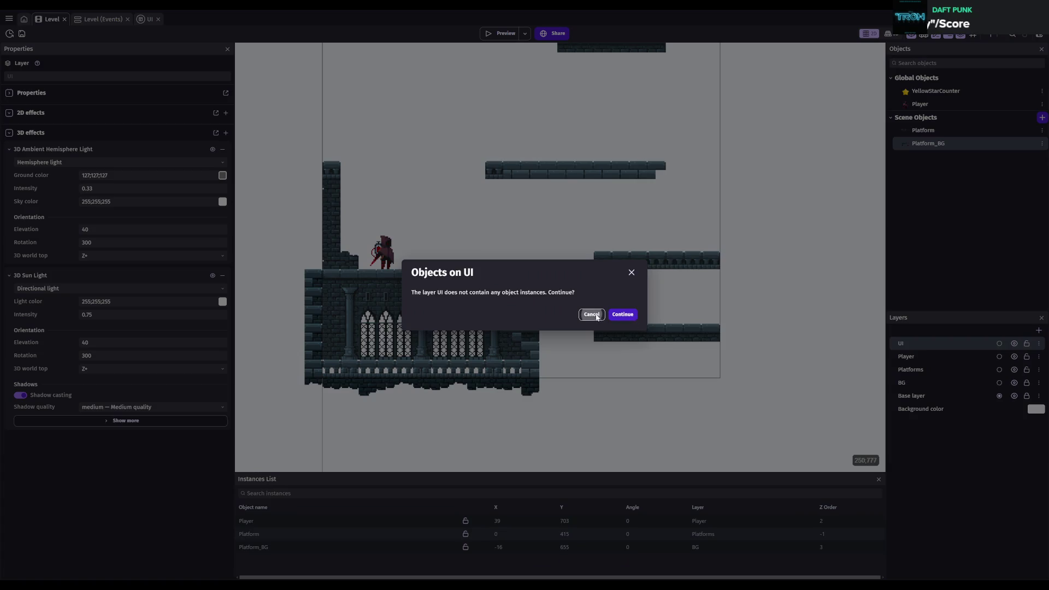
{"action": "left_click", "coordinate": [623, 312]}
- Delete the Player, Platforms and BG layers, moving their objects to Base layer, and save
{"action": "left_click", "coordinate": [950, 344]}
{"action": "key", "text": "Delete"}
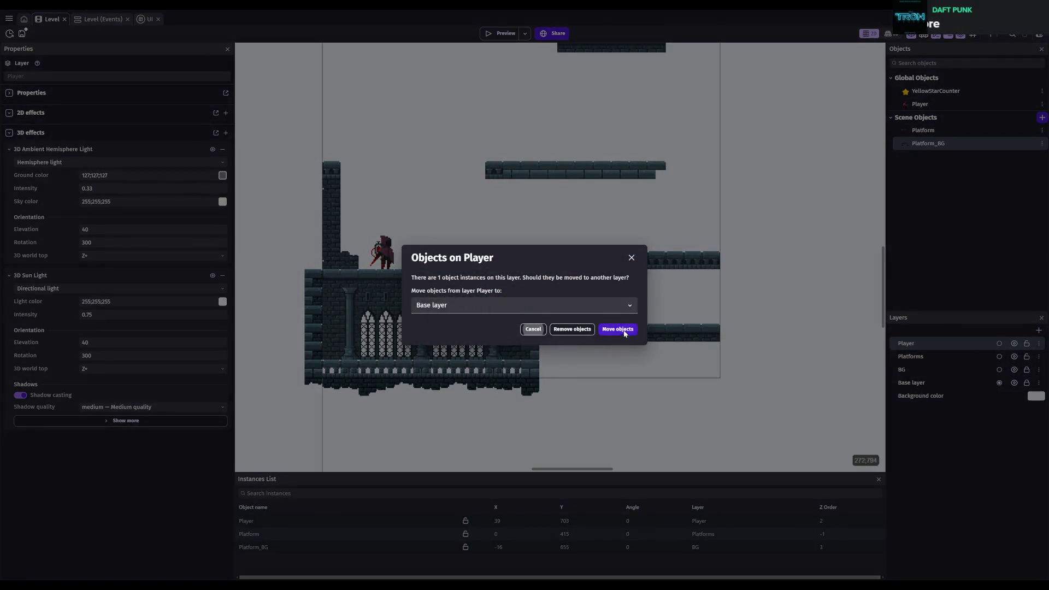
{"action": "left_click", "coordinate": [533, 329]}
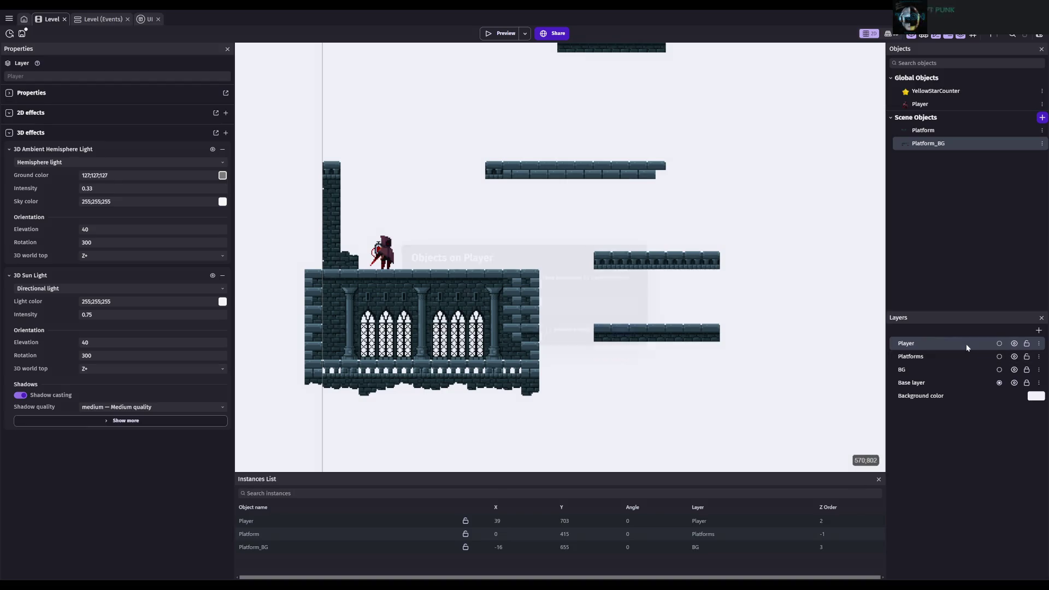
{"action": "key", "text": "Delete"}
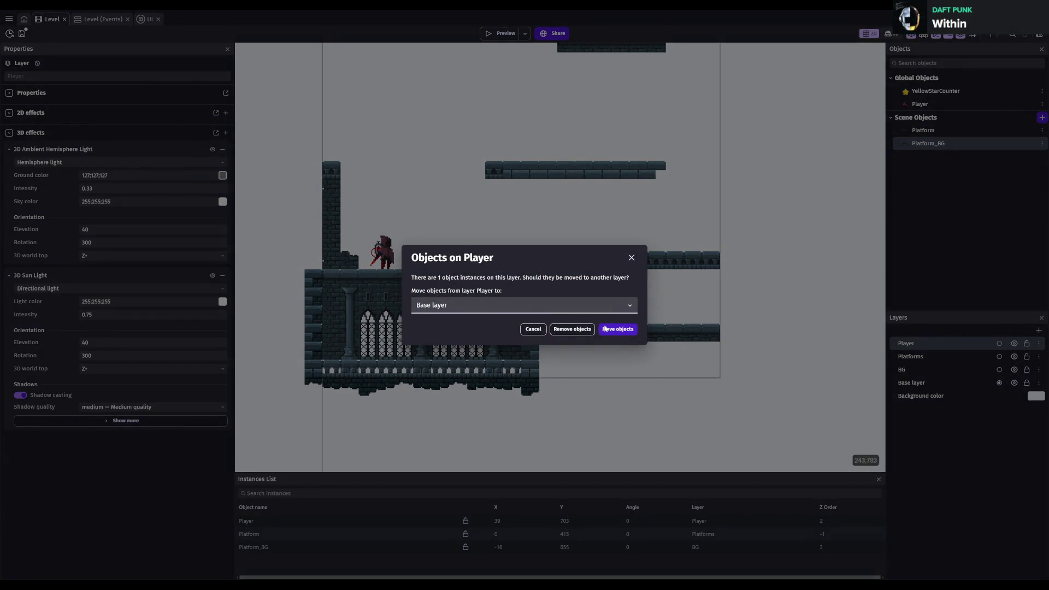
{"action": "left_click", "coordinate": [605, 329]}
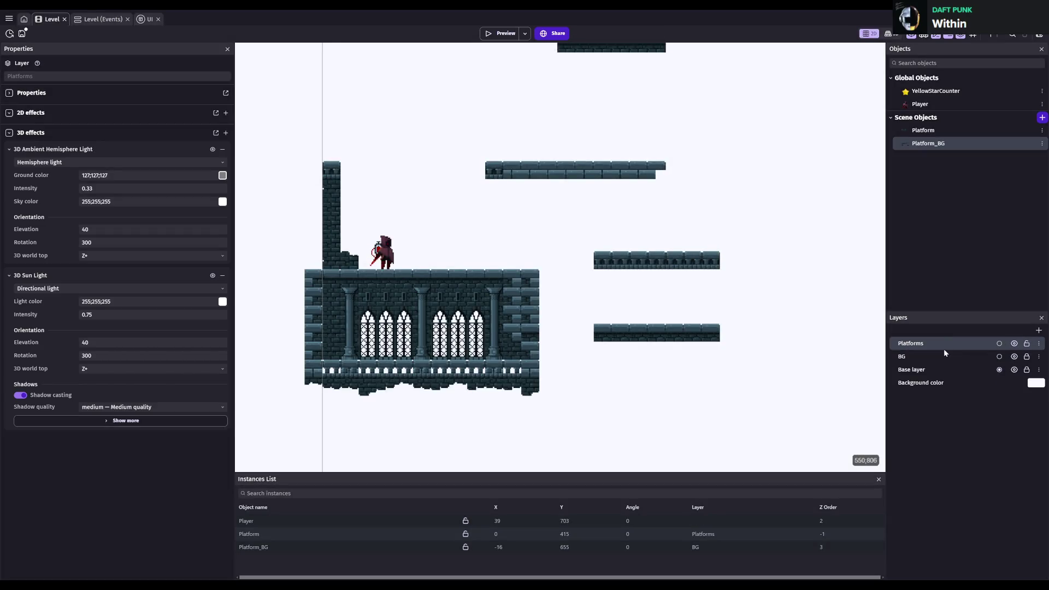
{"action": "key", "text": "Delete"}
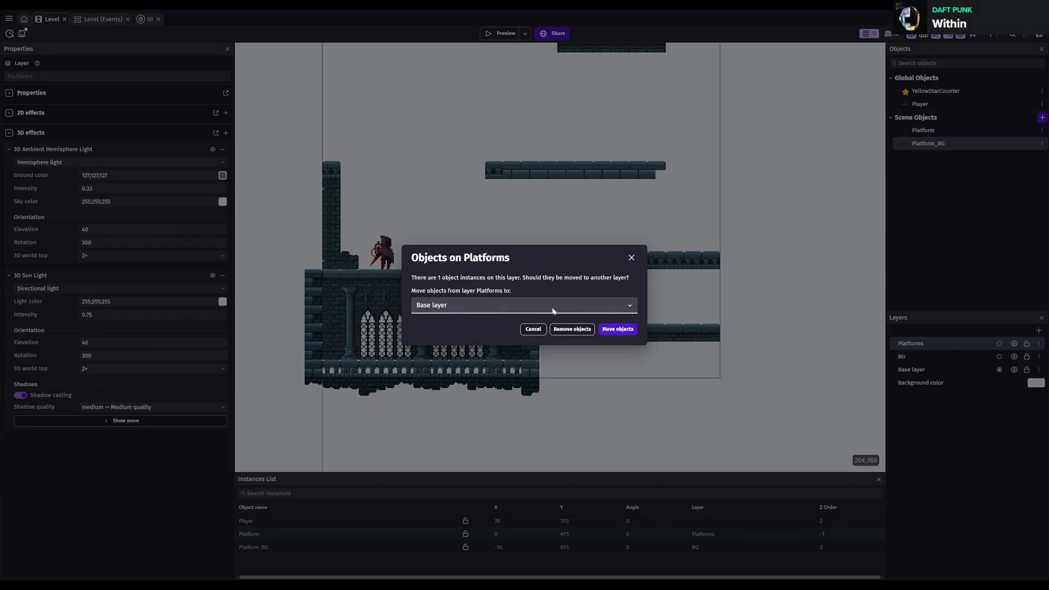
{"action": "left_click", "coordinate": [612, 330]}
{"action": "left_click", "coordinate": [930, 342]}
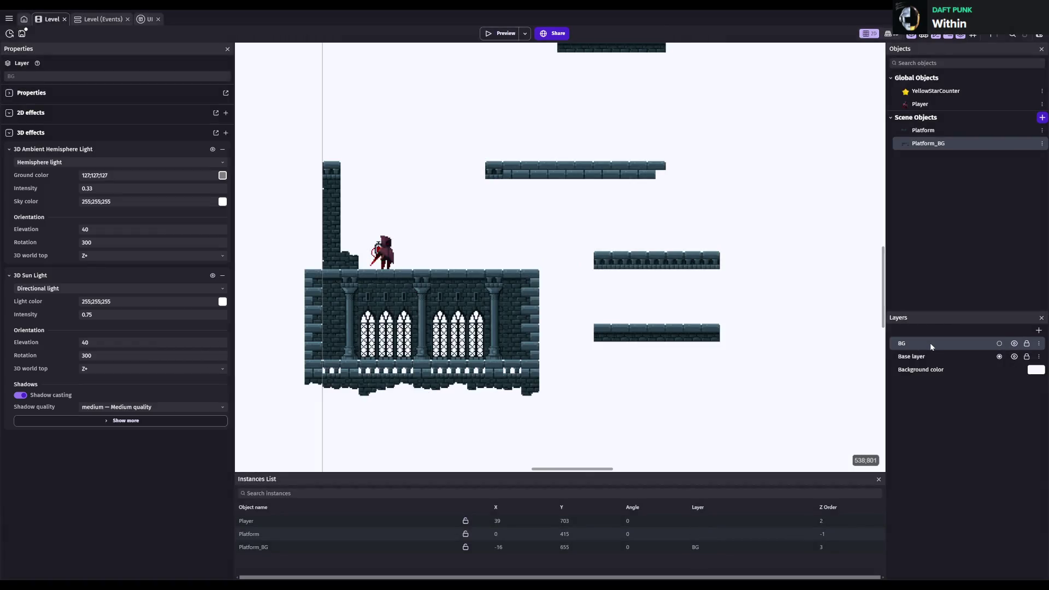
{"action": "key", "text": "Delete"}
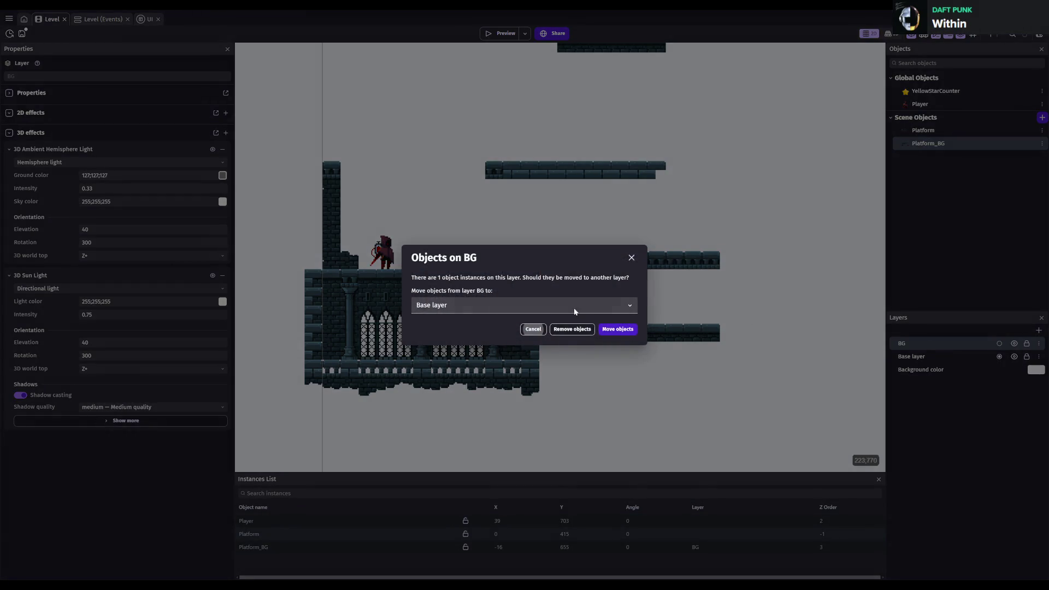
{"action": "left_click", "coordinate": [618, 329]}
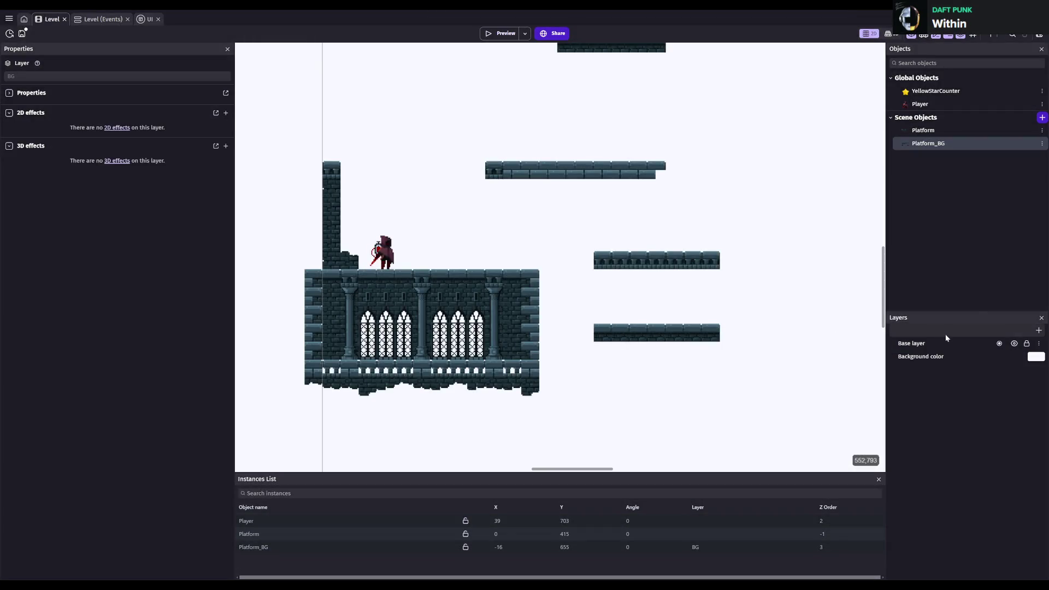
{"action": "key", "text": "ctrl+s"}
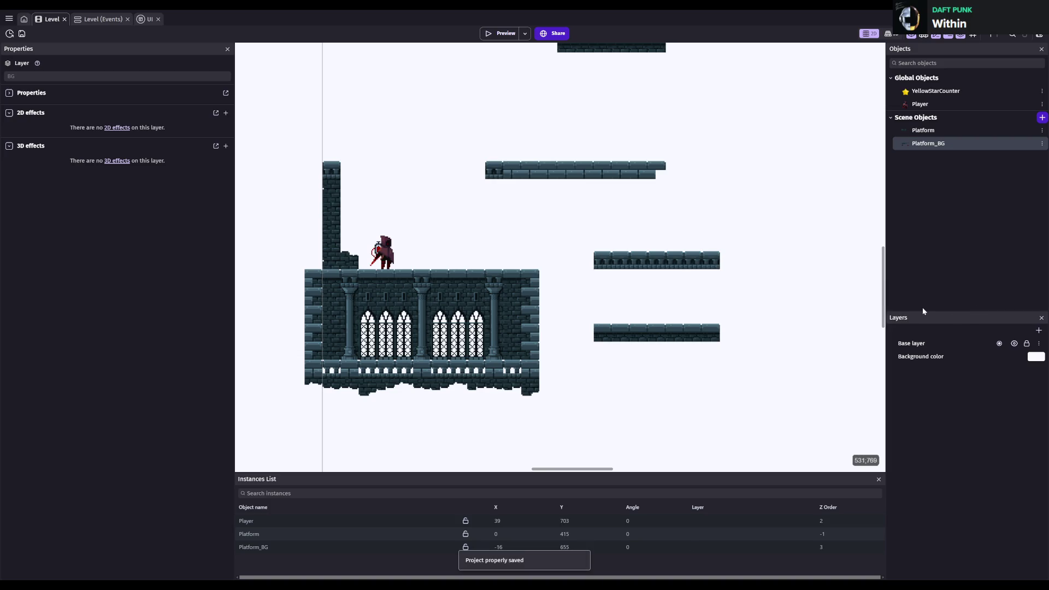
- Rename the YellowStarCounter object to UI_Test
{"action": "key", "text": "ctrl+s"}
{"action": "left_click", "coordinate": [944, 93]}
{"action": "left_click", "coordinate": [943, 94]}
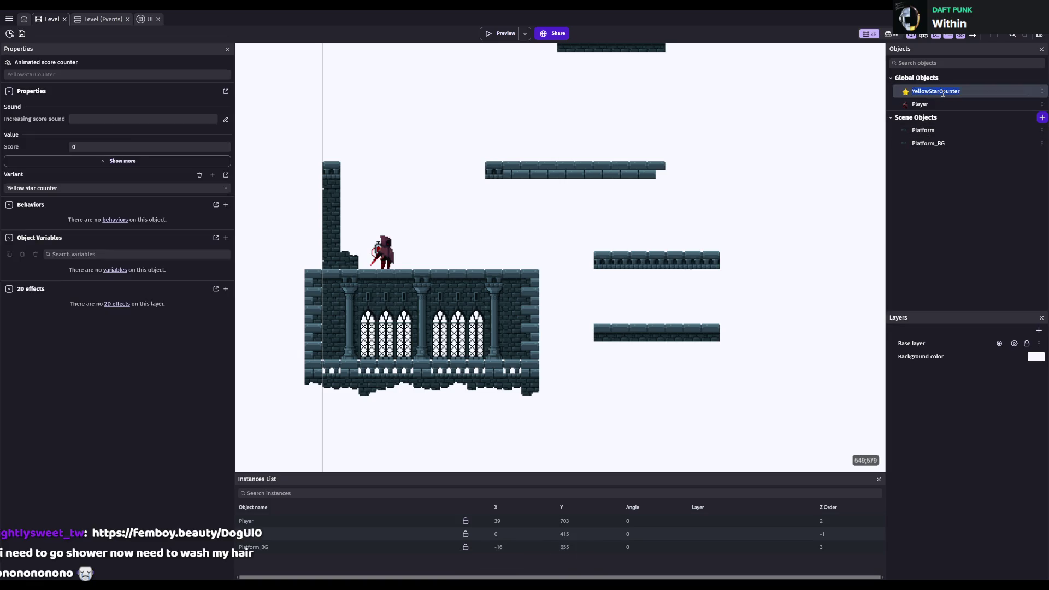
{"action": "type", "text": "UI_Te"}
{"action": "type", "text": "st"}
{"action": "key", "text": "Return"}
- Place a UI_Test instance near the level's top right
{"action": "scroll", "coordinate": [743, 203], "scroll_direction": "down", "scroll_amount": 5}
{"action": "scroll", "coordinate": [743, 202], "scroll_direction": "down", "scroll_amount": 10}
{"action": "mouse_move", "coordinate": [673, 234]}
{"action": "left_mouse_down"}
{"action": "mouse_move", "coordinate": [779, 249]}
{"action": "mouse_move", "coordinate": [683, 235]}
{"action": "left_mouse_up"}
{"action": "left_click_drag", "start_coordinate": [913, 92], "coordinate": [659, 195]}
{"action": "left_click", "coordinate": [665, 215]}
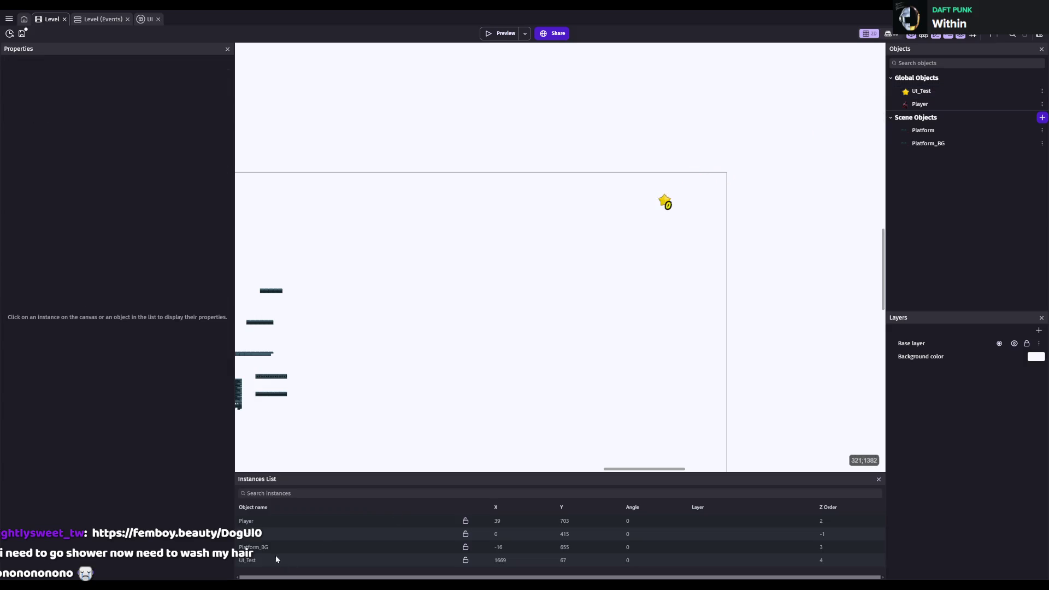
- Resize the UI_Test instance with its handles and set its width to 250
{"action": "left_click", "coordinate": [251, 546]}
{"action": "left_click", "coordinate": [247, 561]}
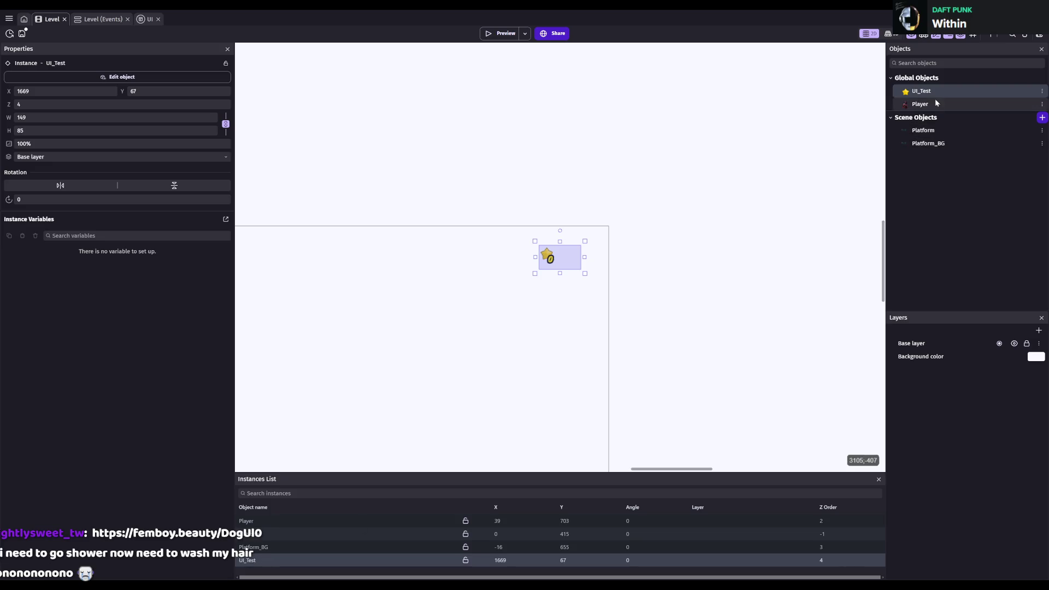
{"action": "key", "text": "ctrl+s"}
{"action": "scroll", "coordinate": [638, 243], "scroll_direction": "up", "scroll_amount": 1}
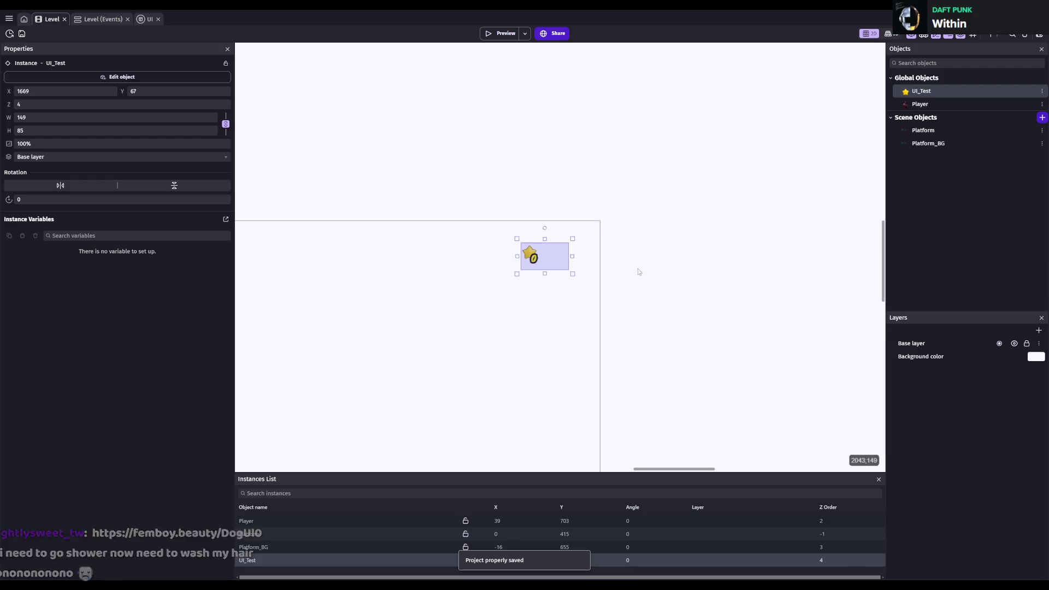
{"action": "left_click_drag", "start_coordinate": [517, 276], "coordinate": [453, 323]}
{"action": "left_click", "coordinate": [504, 276]}
{"action": "left_click", "coordinate": [248, 560]}
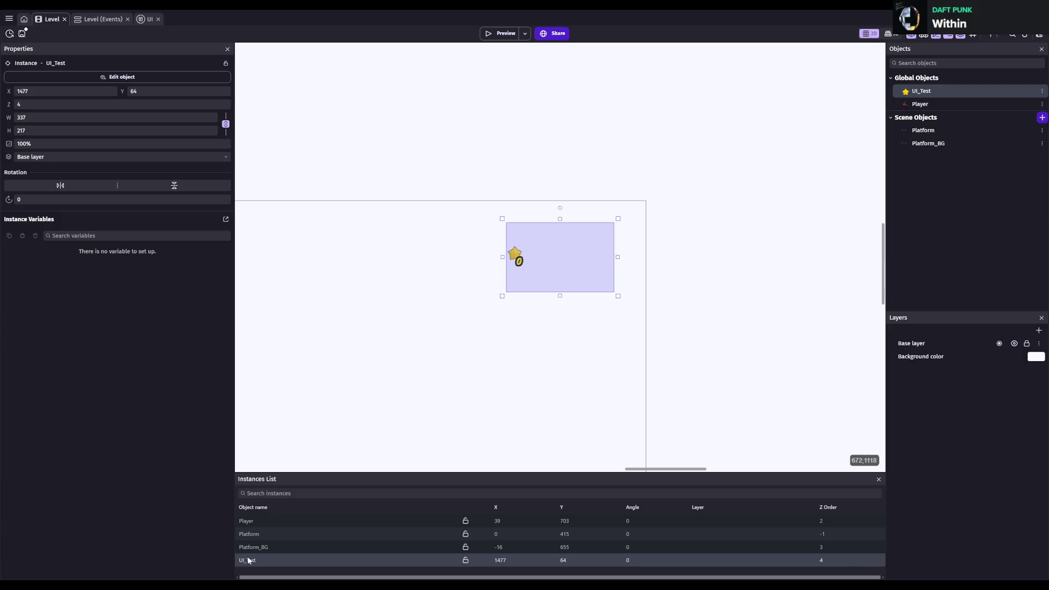
{"action": "left_click", "coordinate": [527, 261]}
{"action": "left_click", "coordinate": [255, 560]}
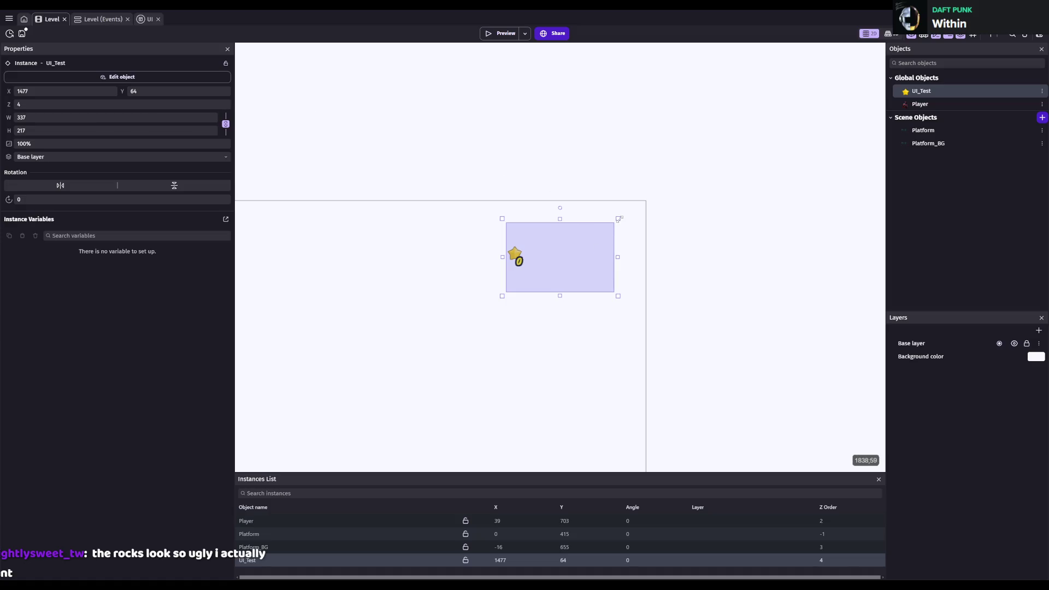
{"action": "mouse_move", "coordinate": [619, 219]}
{"action": "left_mouse_down"}
{"action": "mouse_move", "coordinate": [633, 212]}
{"action": "mouse_move", "coordinate": [553, 270]}
{"action": "mouse_move", "coordinate": [579, 274]}
{"action": "mouse_move", "coordinate": [582, 263]}
{"action": "left_mouse_up"}
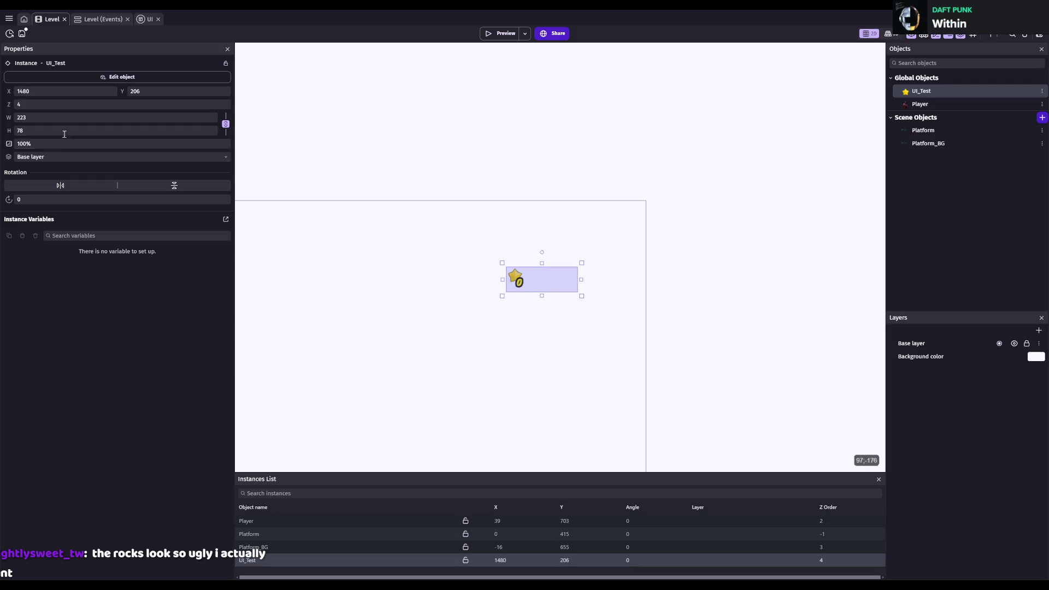
{"action": "left_click", "coordinate": [72, 118]}
{"action": "type", "text": "250"}
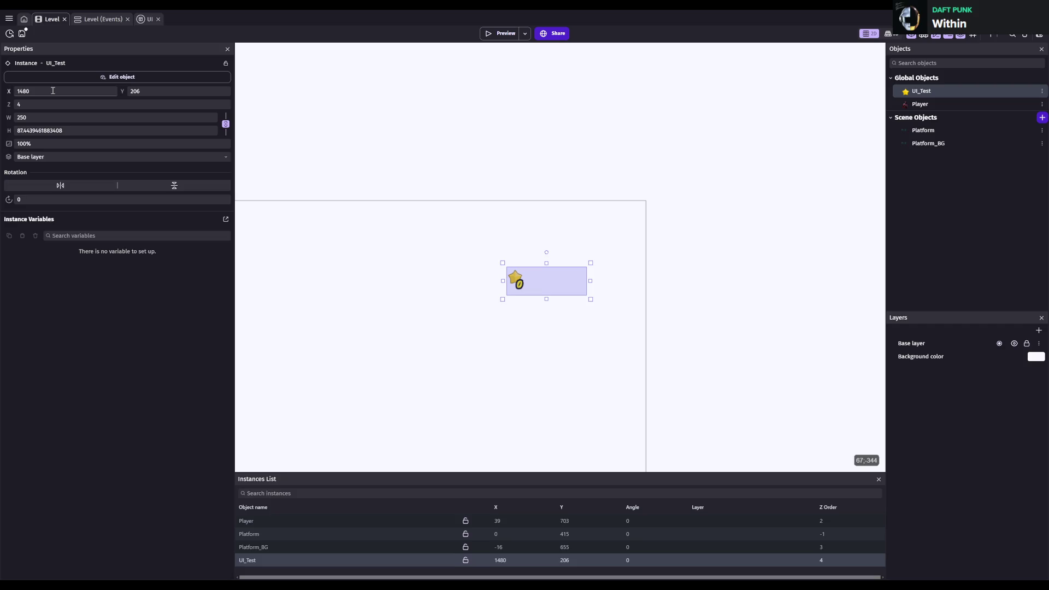
- Set the UI_Test instance's X position to 1600
{"action": "left_click", "coordinate": [53, 91]}
{"action": "key", "text": "BackSpace"}
{"action": "key", "text": "BackSpace"}
{"action": "key", "text": "BackSpace"}
{"action": "type", "text": "200"}
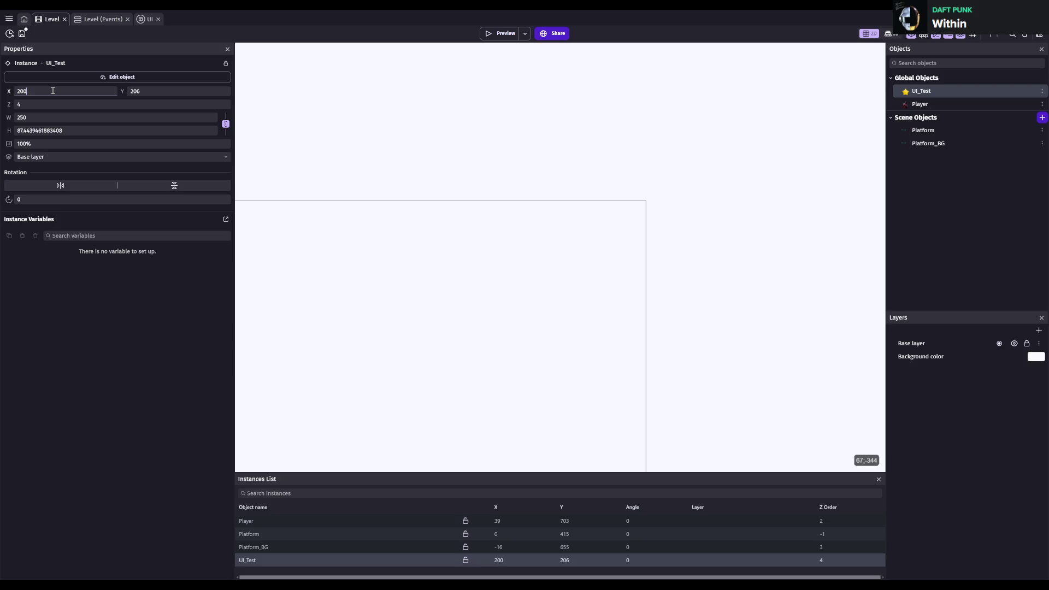
{"action": "key", "text": "BackSpace"}
{"action": "key", "text": "BackSpace"}
{"action": "key", "text": "BackSpace"}
{"action": "type", "text": "139"}
{"action": "type", "text": "9"}
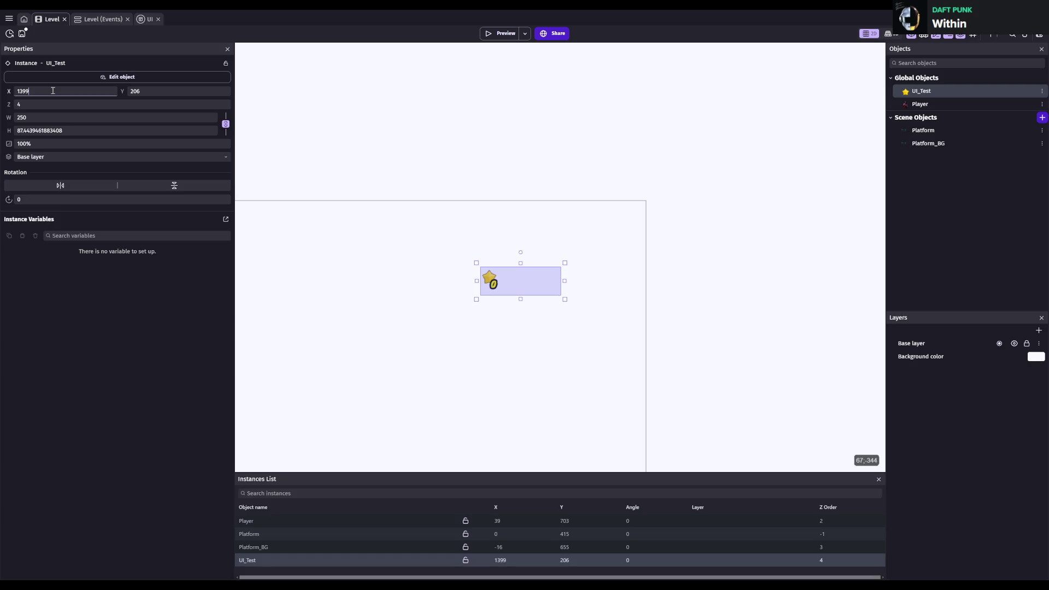
{"action": "key", "text": "BackSpace"}
{"action": "key", "text": "BackSpace"}
{"action": "key", "text": "BackSpace"}
{"action": "type", "text": "299"}
{"action": "key", "text": "BackSpace"}
{"action": "key", "text": "BackSpace"}
{"action": "key", "text": "BackSpace"}
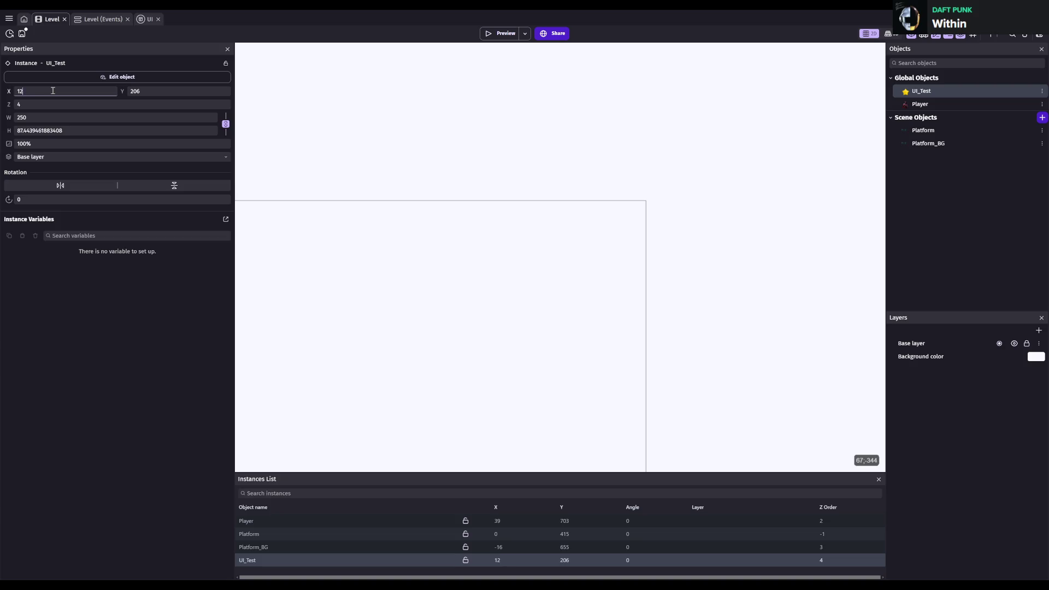
{"action": "type", "text": "1700"}
{"action": "key", "text": "BackSpace"}
{"action": "key", "text": "BackSpace"}
{"action": "key", "text": "BackSpace"}
{"action": "type", "text": "0"}
{"action": "type", "text": "00"}
{"action": "type", "text": "1"}
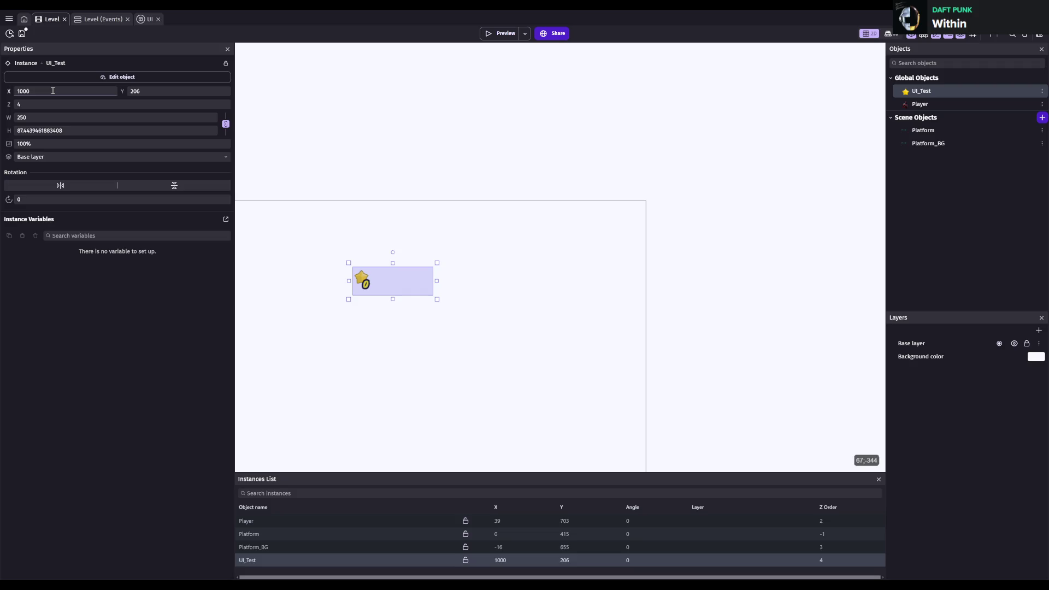
{"action": "key", "text": "Delete"}
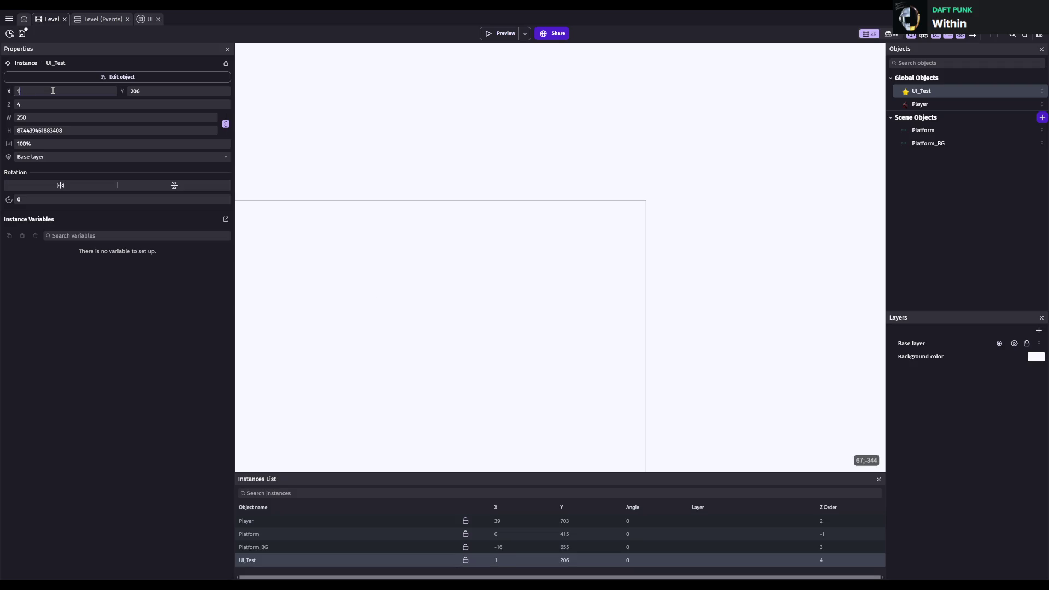
{"action": "type", "text": "500"}
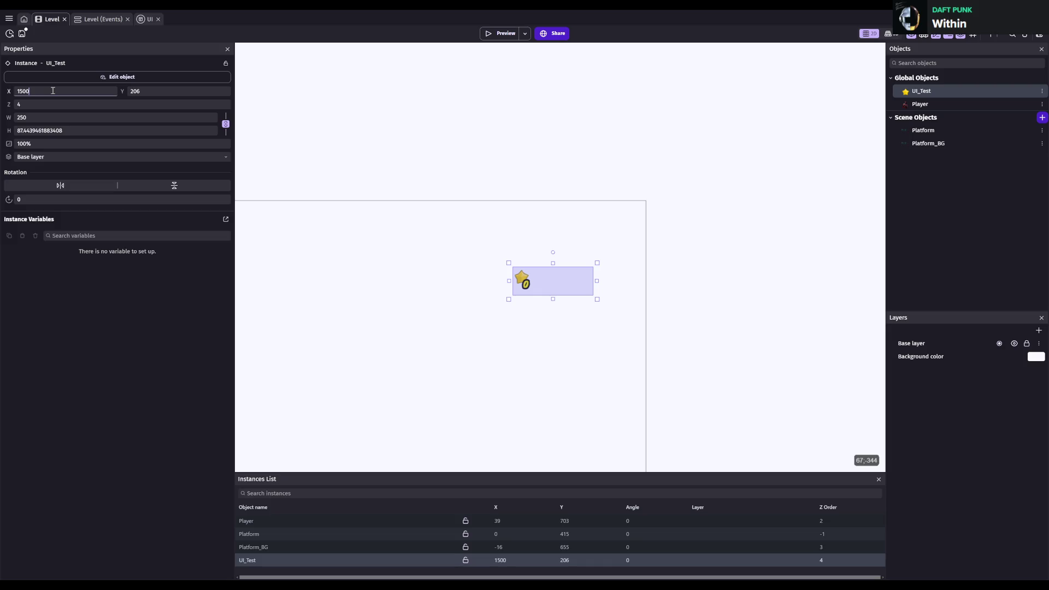
{"action": "key", "text": "ctrl+a"}
{"action": "type", "text": "1700"}
{"action": "key", "text": "BackSpace"}
{"action": "key", "text": "BackSpace"}
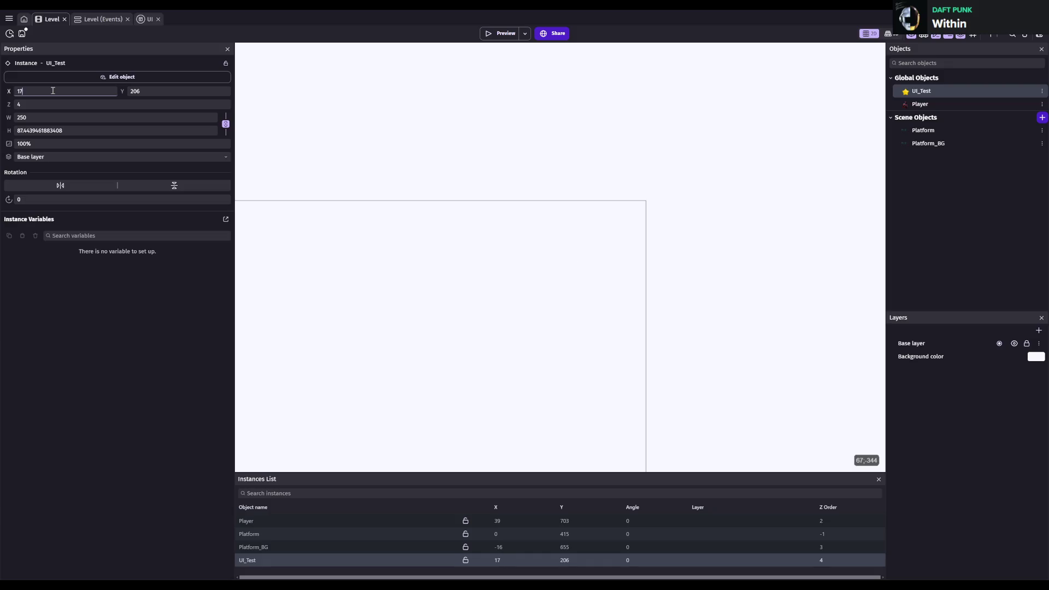
{"action": "type", "text": "600"}
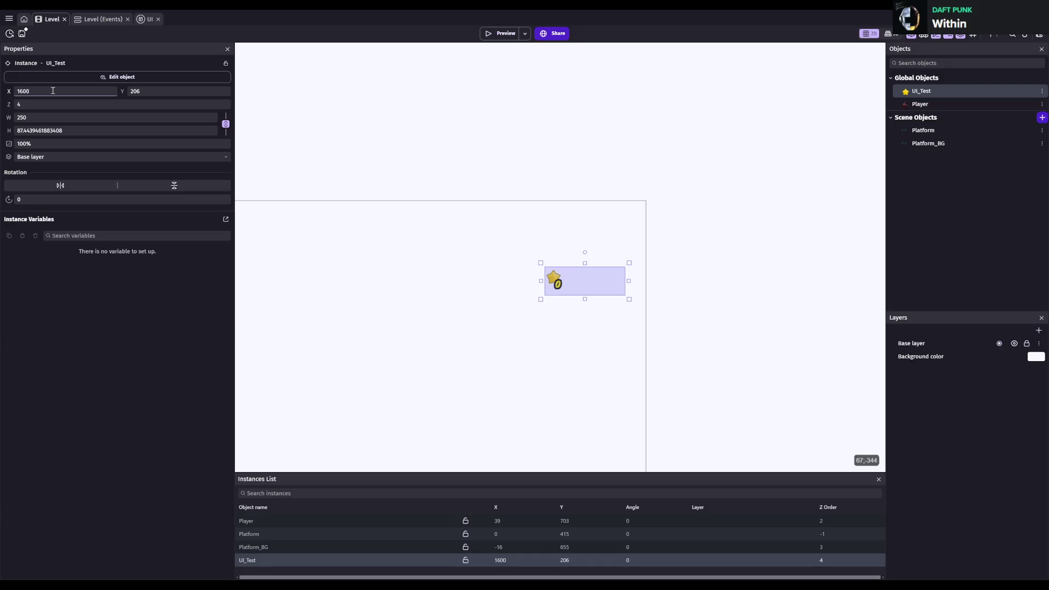
- Set the counter's Y position to 100 and deselect it
{"action": "left_click", "coordinate": [150, 92]}
{"action": "key", "text": "BackSpace"}
{"action": "key", "text": "BackSpace"}
{"action": "key", "text": "BackSpace"}
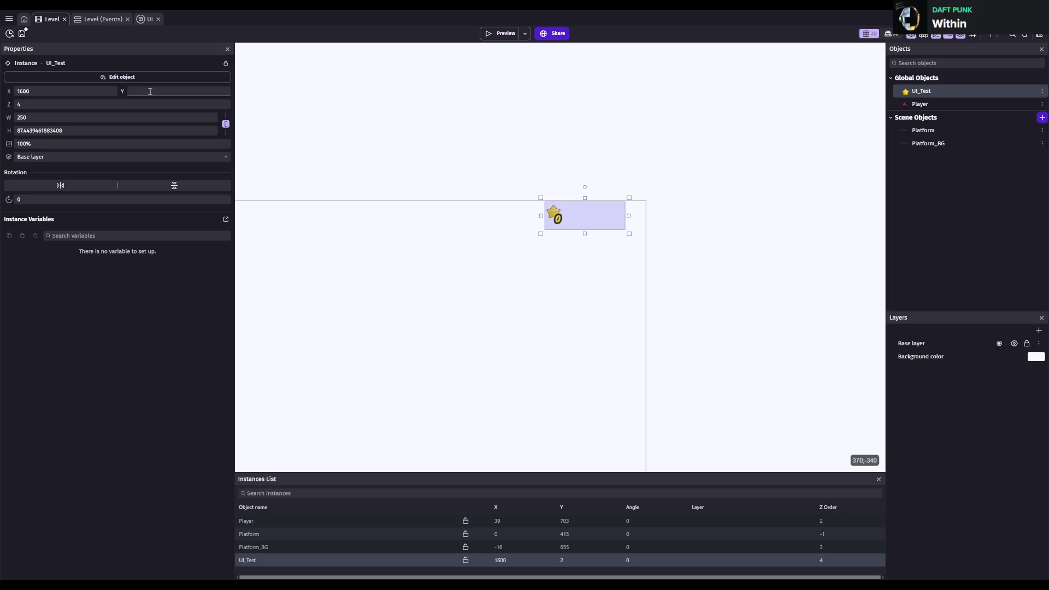
{"action": "type", "text": "200"}
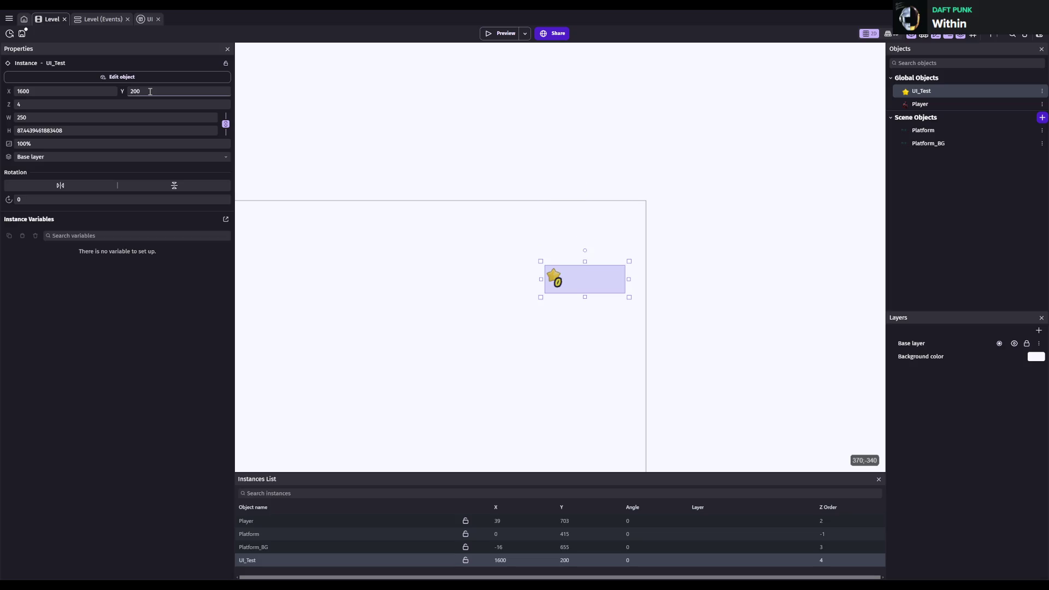
{"action": "key", "text": "BackSpace"}
{"action": "key", "text": "BackSpace"}
{"action": "key", "text": "BackSpace"}
{"action": "type", "text": "100"}
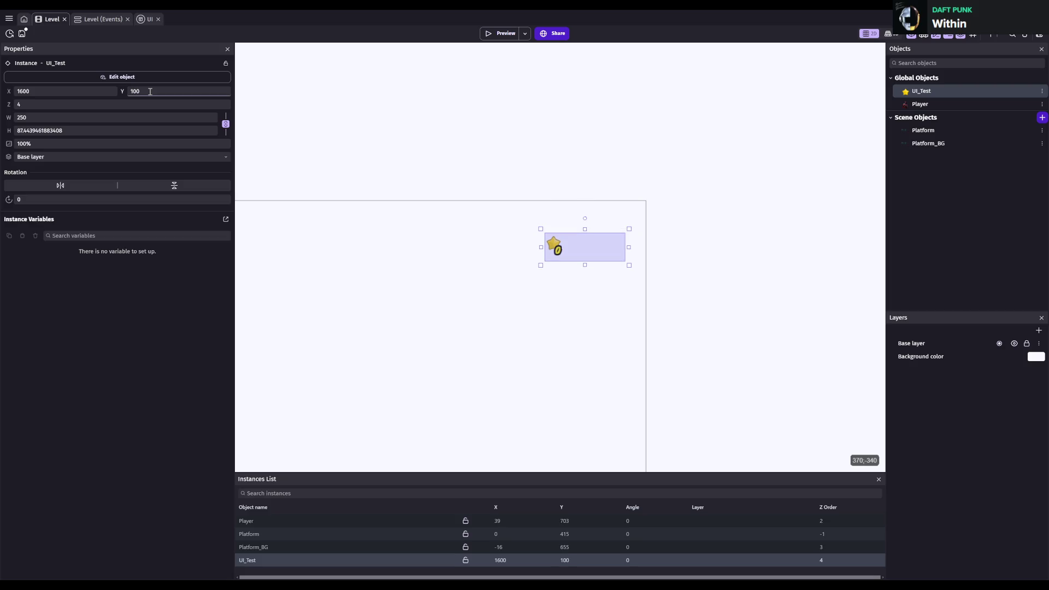
{"action": "left_click", "coordinate": [247, 125]}
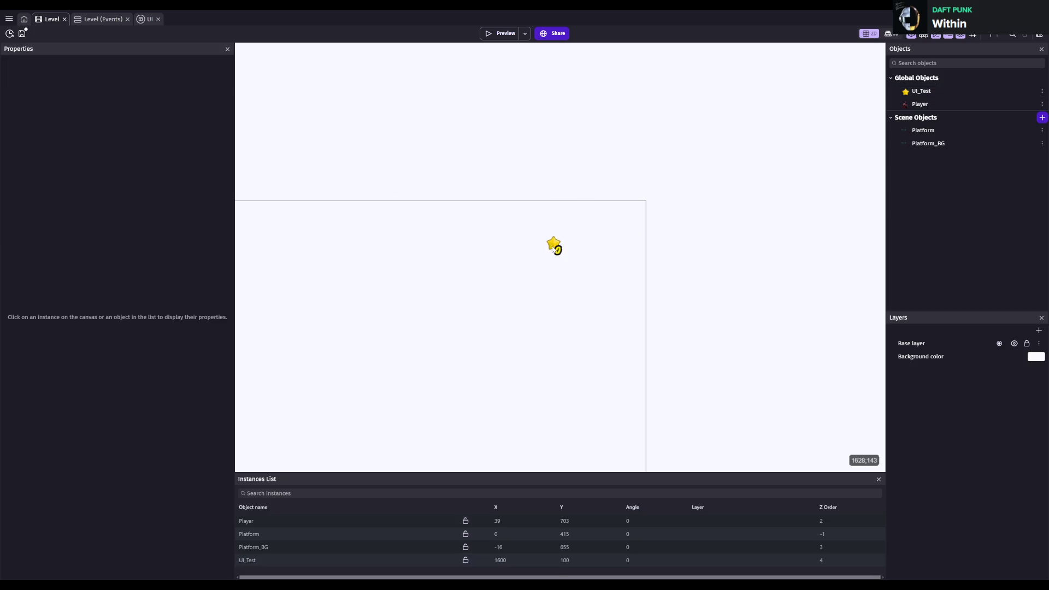
- Select the UI_Test object and its instance, then save the project
{"action": "left_click", "coordinate": [921, 91]}
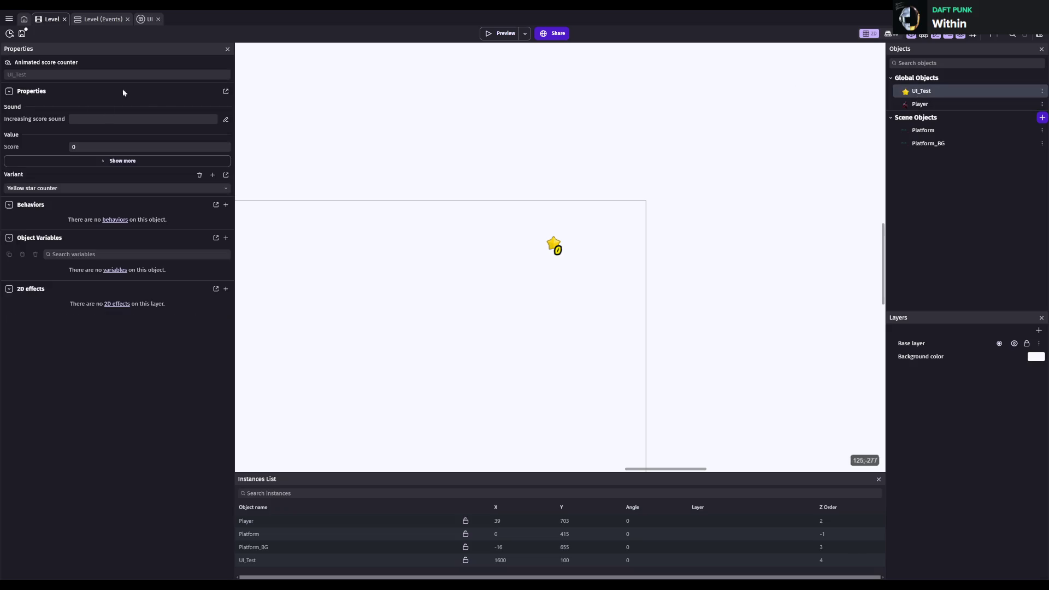
{"action": "left_click", "coordinate": [252, 560]}
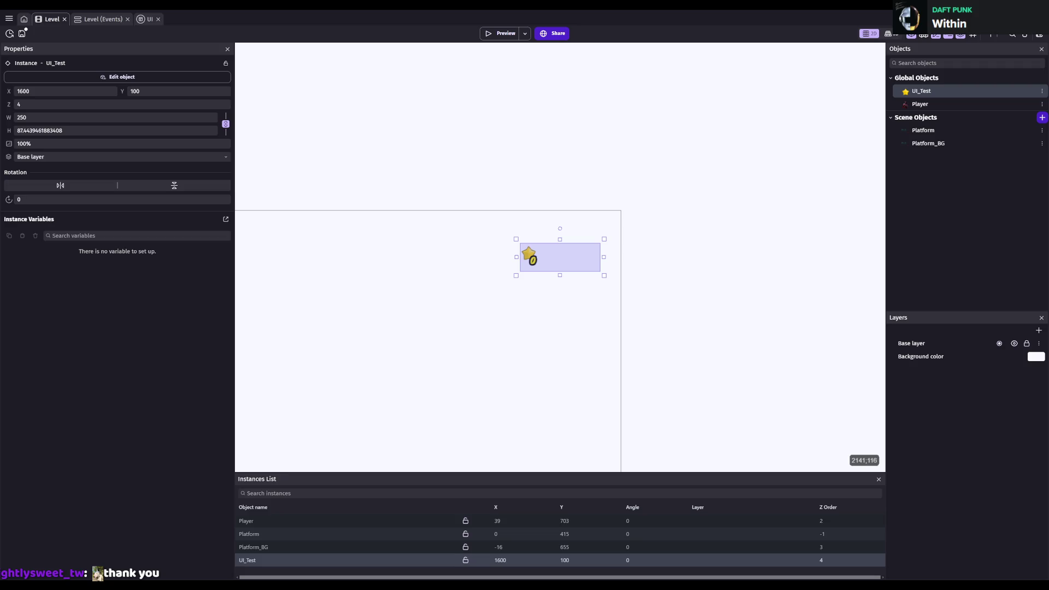
{"action": "key", "text": "ctrl+s"}
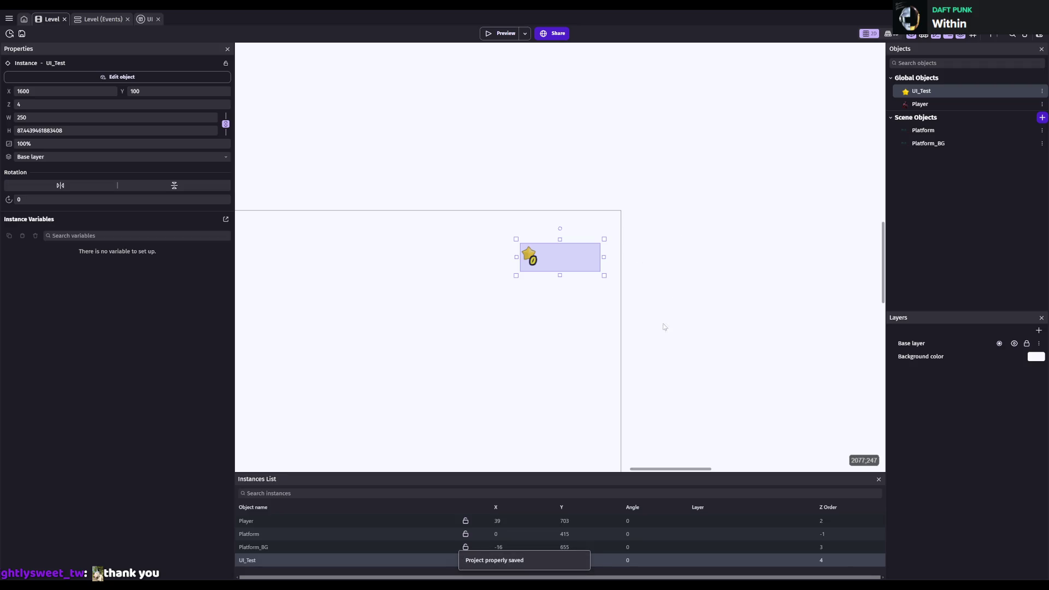
- Set the Platform_BG tilemap instance's X position to 0, check the Platform instance, and save
{"action": "left_click", "coordinate": [362, 549]}
{"action": "scroll", "coordinate": [626, 378], "scroll_direction": "up", "scroll_amount": 5}
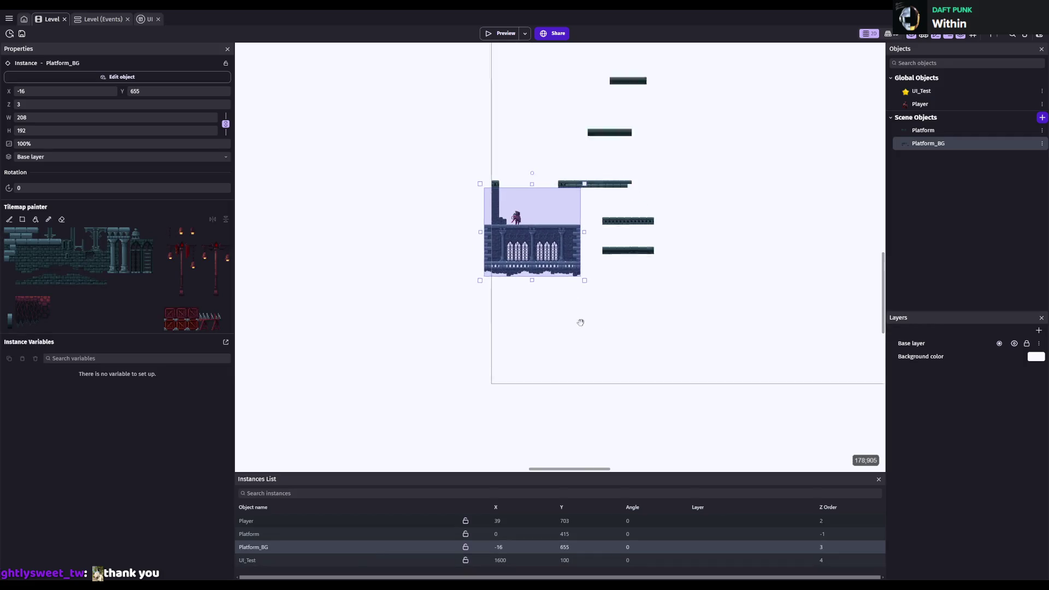
{"action": "scroll", "coordinate": [555, 345], "scroll_direction": "up", "scroll_amount": 2}
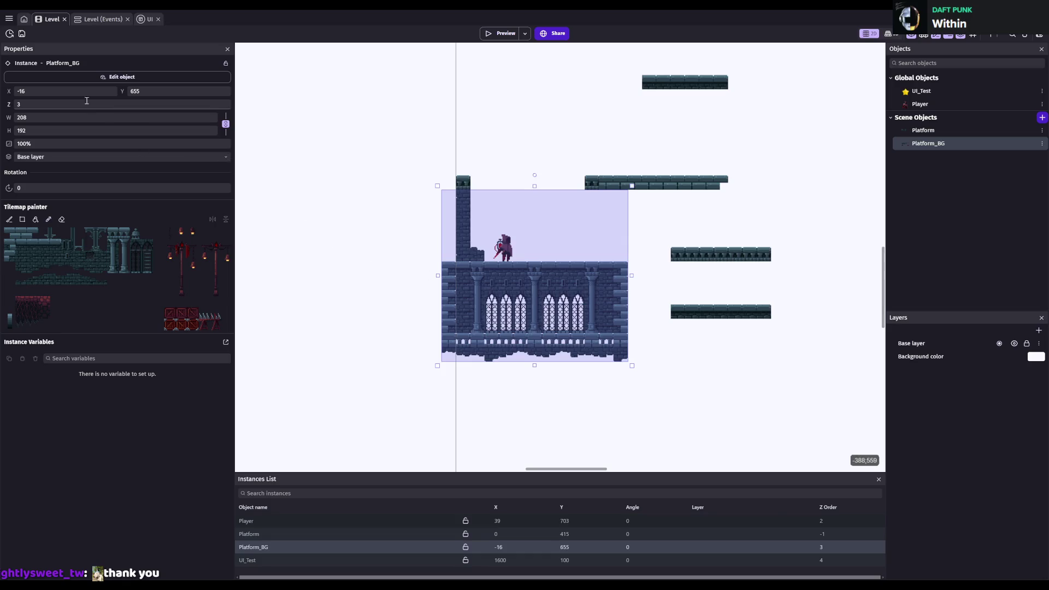
{"action": "left_click", "coordinate": [67, 90]}
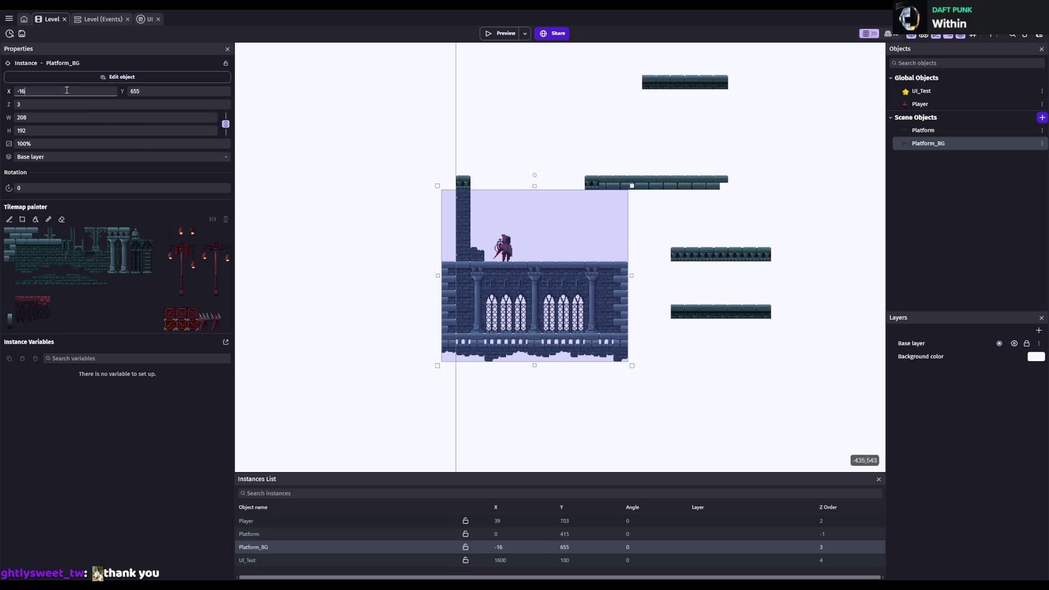
{"action": "type", "text": "0"}
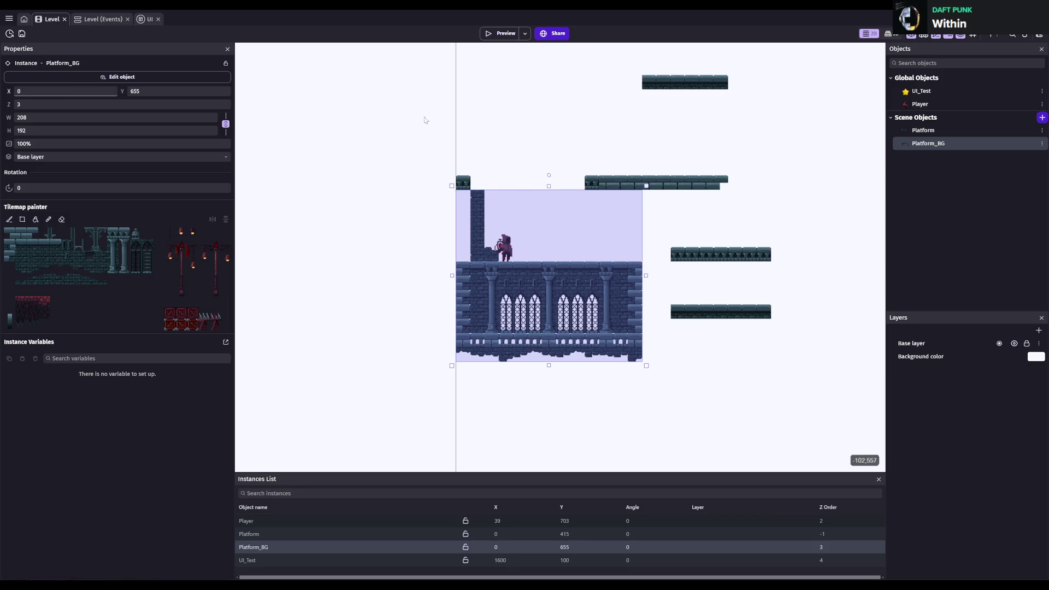
{"action": "left_click", "coordinate": [393, 234]}
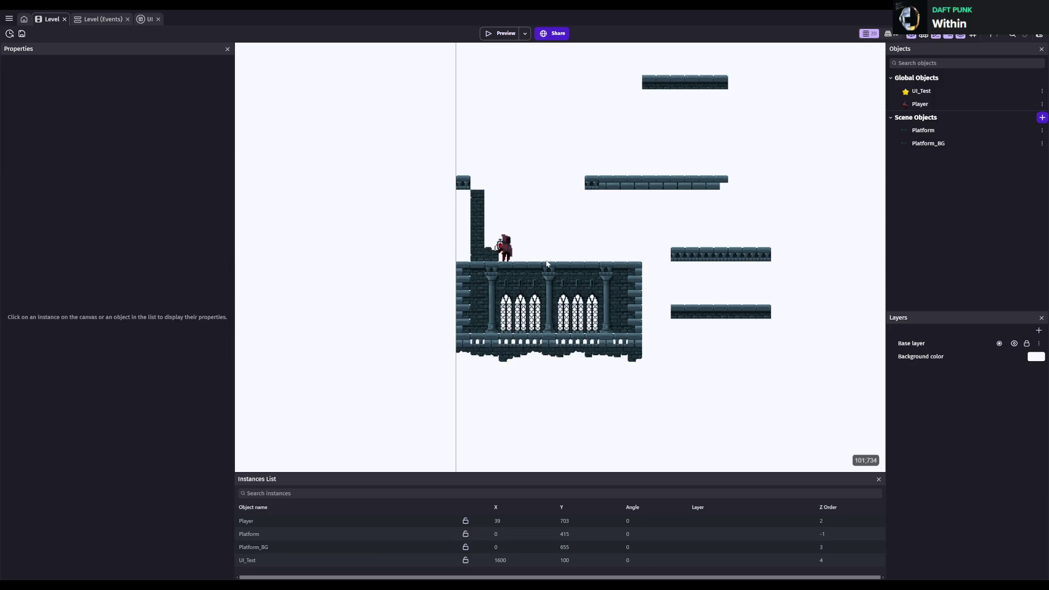
{"action": "left_click", "coordinate": [272, 534]}
{"action": "left_click", "coordinate": [536, 320]}
{"action": "left_click", "coordinate": [270, 535]}
{"action": "left_click", "coordinate": [581, 301]}
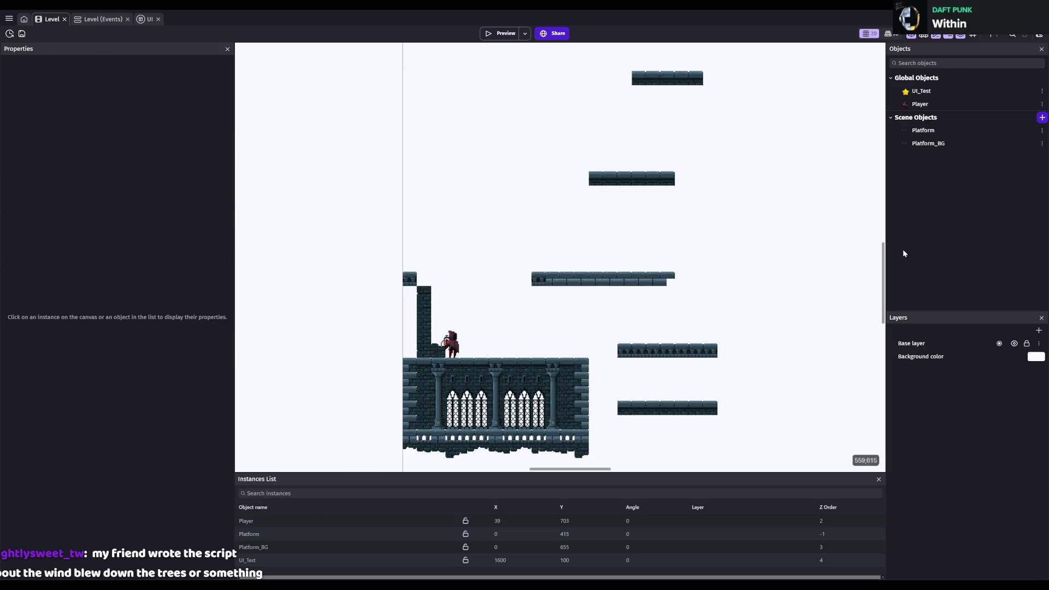
{"action": "key", "text": "ctrl+s"}
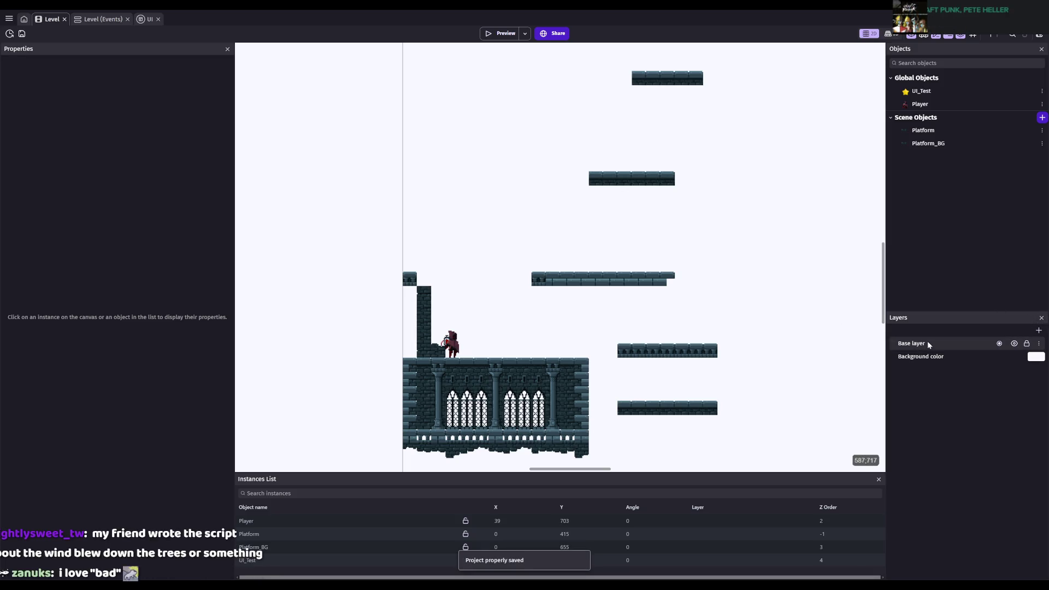
- Check the Base layer and the Platform_BG instance, then save again
{"action": "left_click", "coordinate": [927, 342]}
{"action": "left_click", "coordinate": [465, 336]}
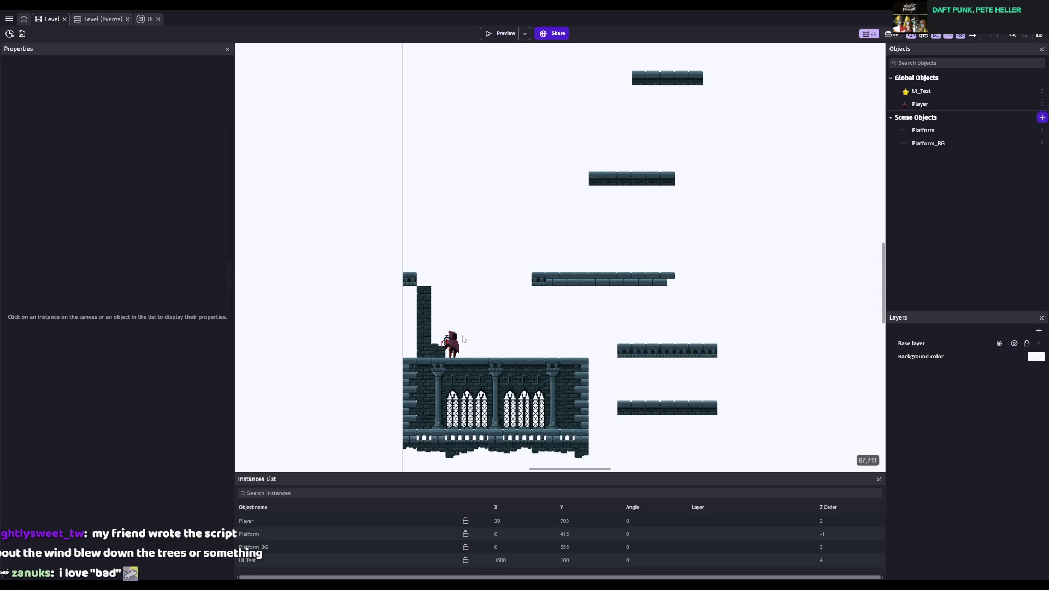
{"action": "scroll", "coordinate": [460, 334], "scroll_direction": "up", "scroll_amount": 1}
{"action": "scroll", "coordinate": [461, 334], "scroll_direction": "up", "scroll_amount": 2}
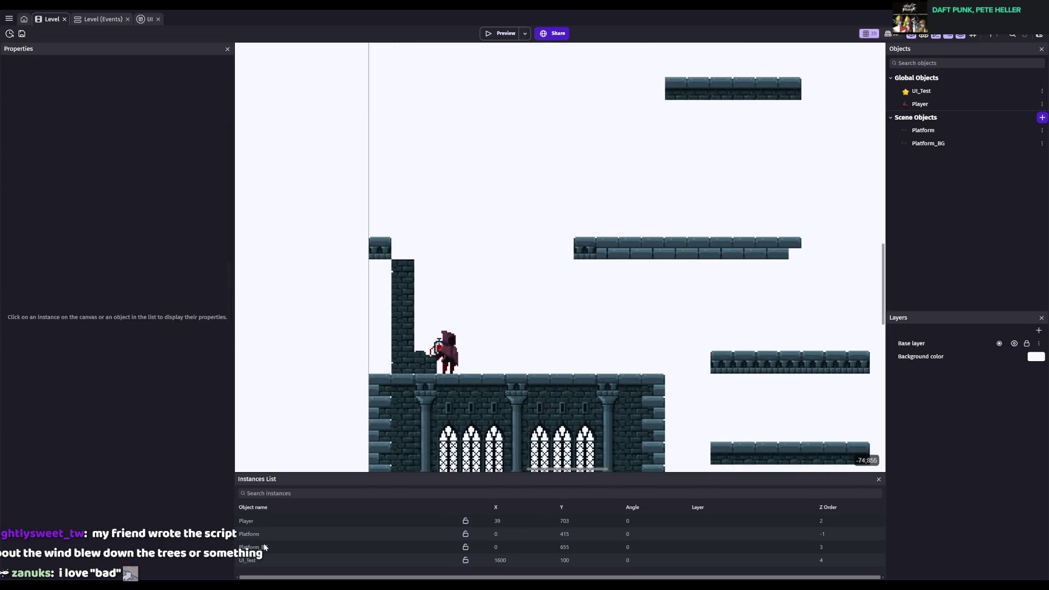
{"action": "left_click", "coordinate": [265, 548]}
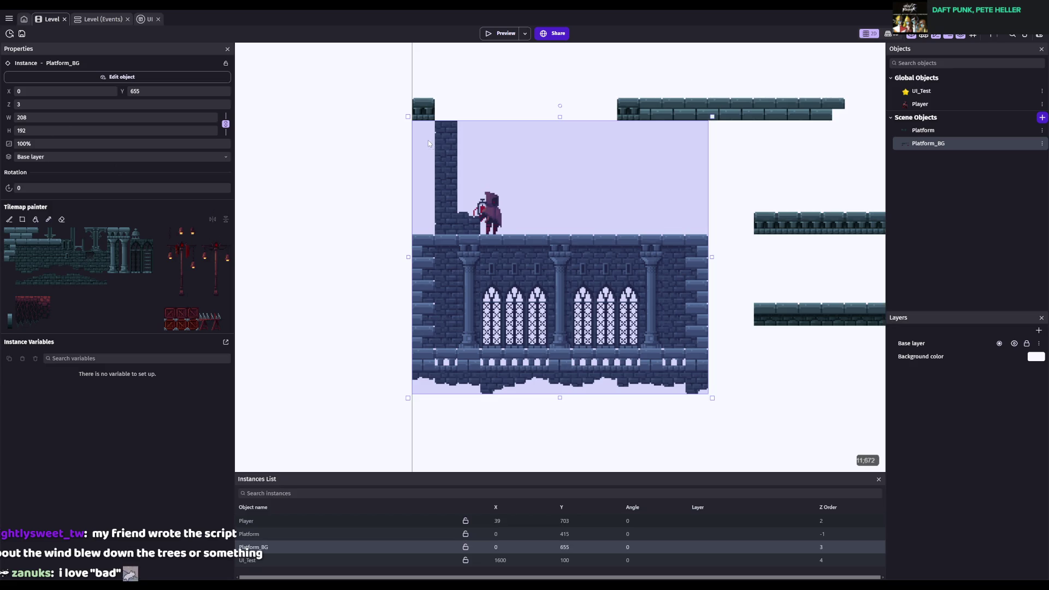
{"action": "left_click", "coordinate": [750, 192]}
{"action": "key", "text": "ctrl+s"}
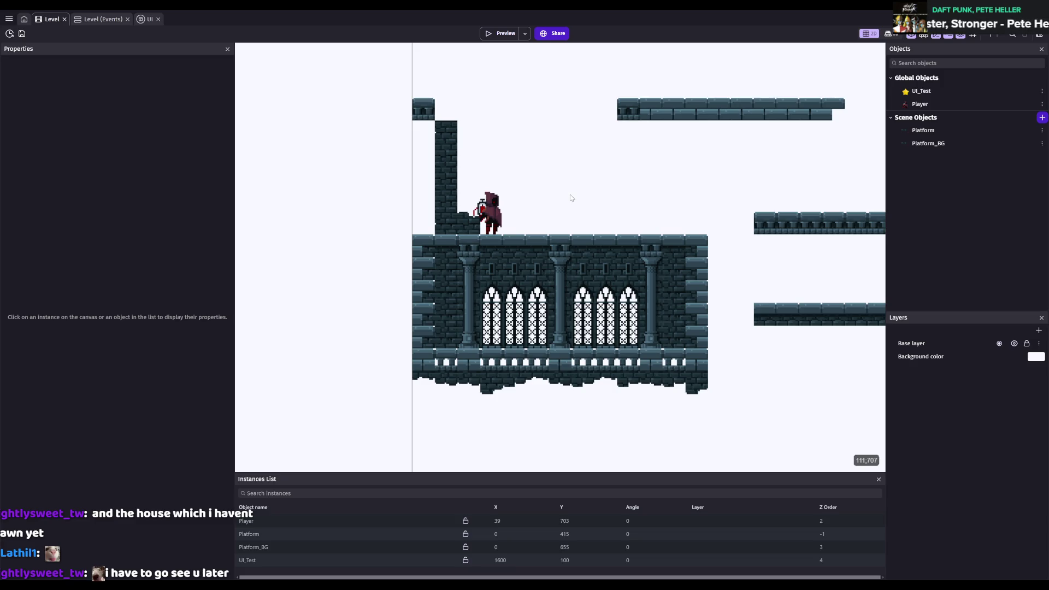
- Inspect the Platform and Platform_BG object properties and select the Platform instance
{"action": "left_click_drag", "start_coordinate": [785, 223], "coordinate": [605, 223]}
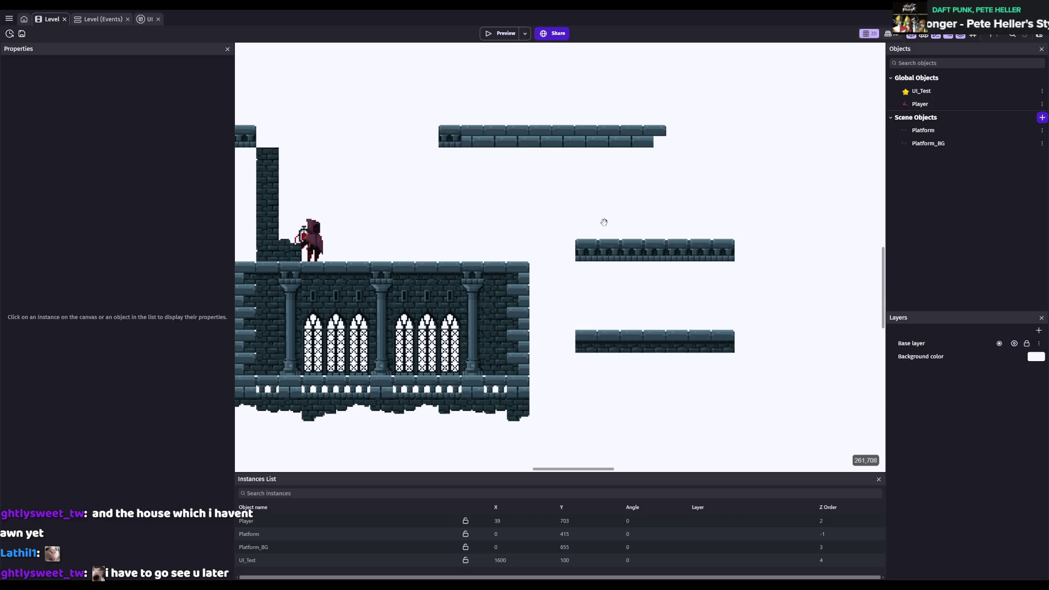
{"action": "left_click", "coordinate": [921, 131]}
{"action": "left_click", "coordinate": [928, 143]}
{"action": "left_click", "coordinate": [923, 130]}
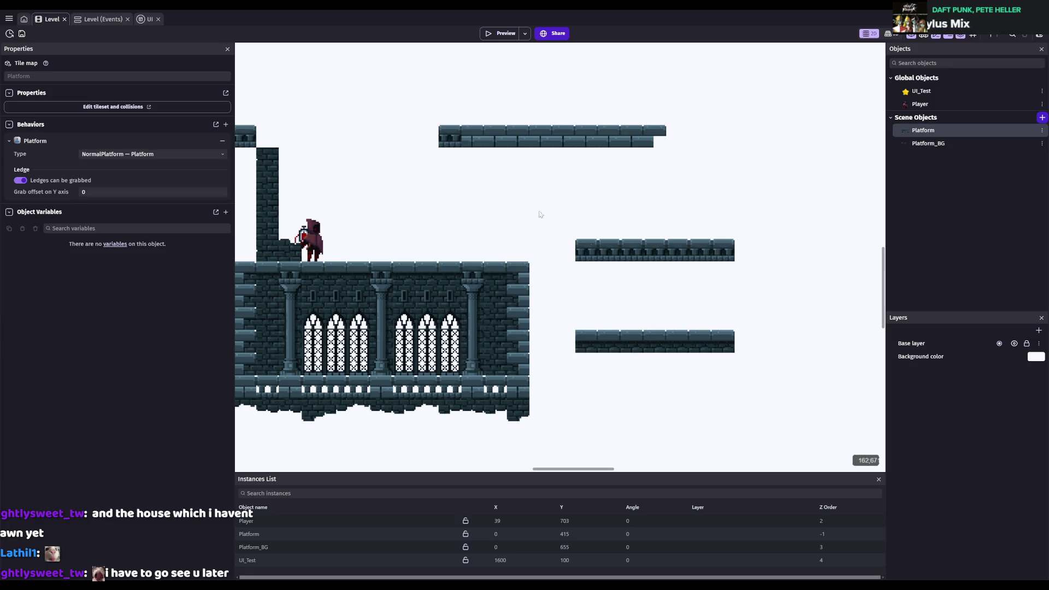
{"action": "scroll", "coordinate": [628, 283], "scroll_direction": "up", "scroll_amount": 1}
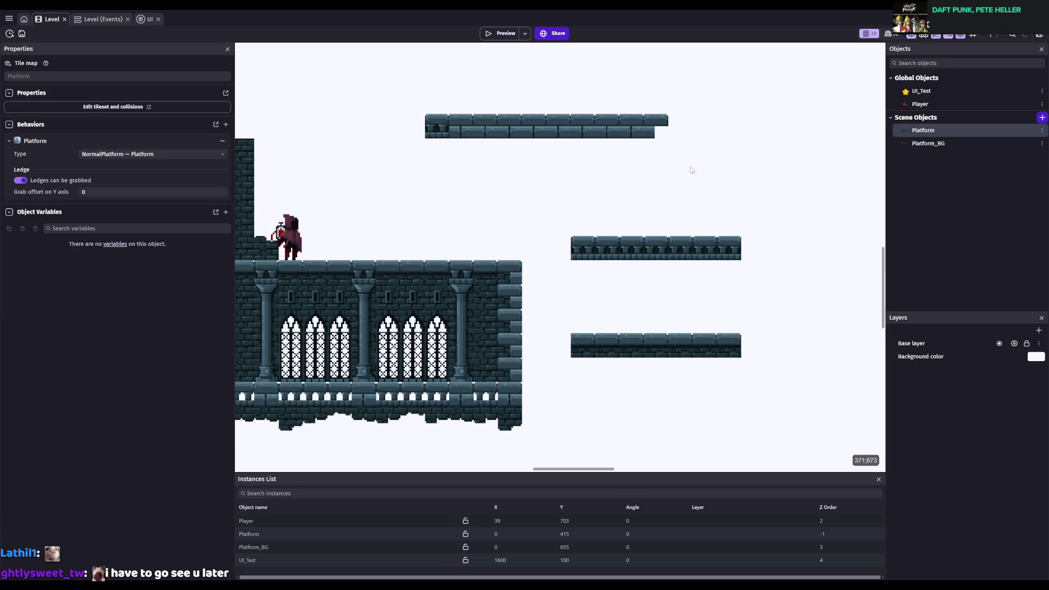
{"action": "left_click", "coordinate": [251, 536]}
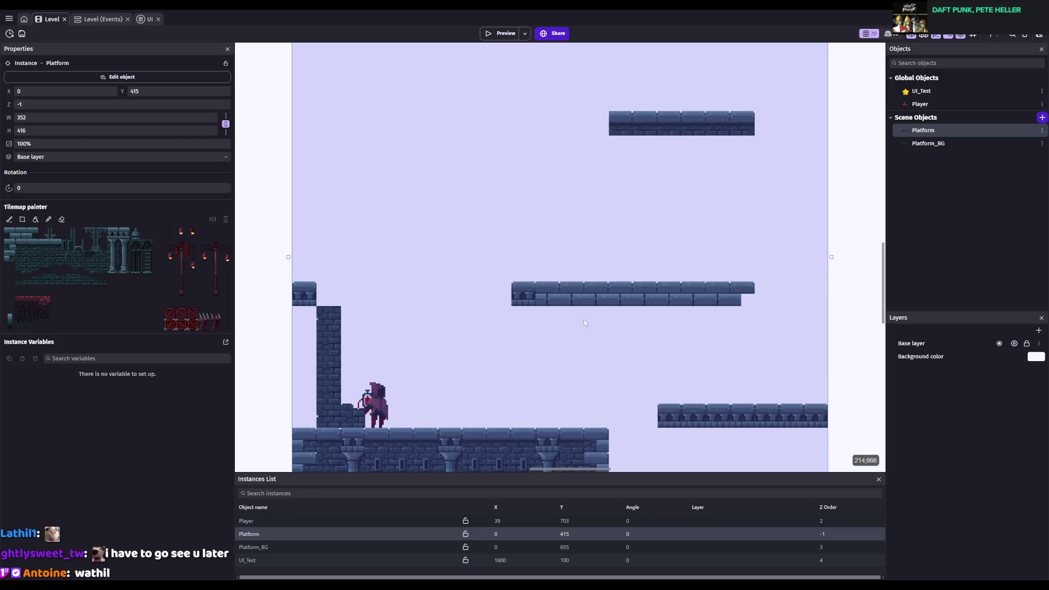
- Reselect the Platform tilemap instance and pick a tile to paint with
{"action": "scroll", "coordinate": [625, 335], "scroll_direction": "down", "scroll_amount": 2}
{"action": "scroll", "coordinate": [438, 260], "scroll_direction": "left", "scroll_amount": 5}
{"action": "scroll", "coordinate": [513, 250], "scroll_direction": "up", "scroll_amount": 1}
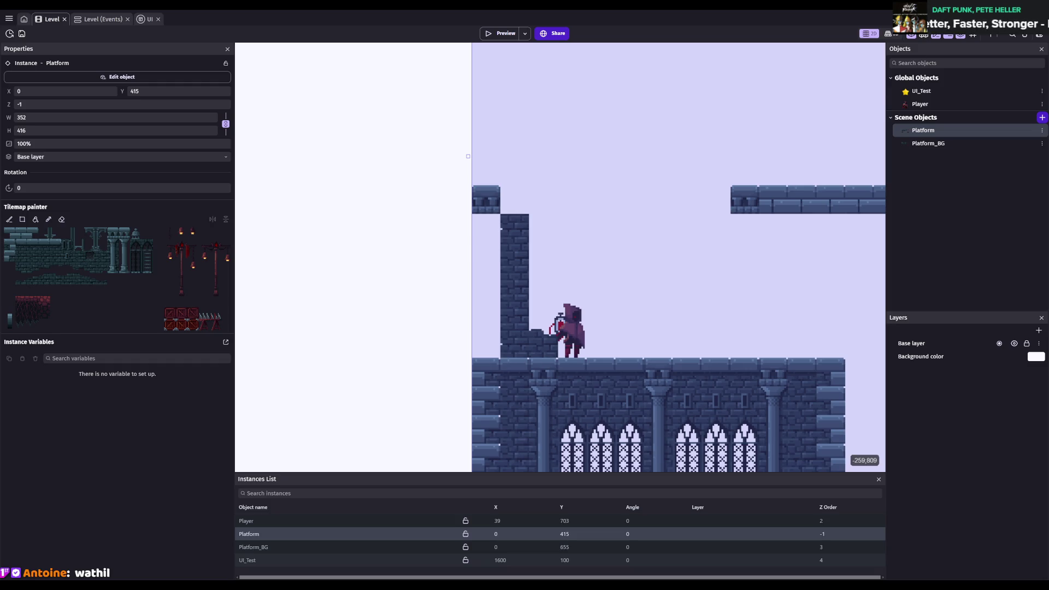
{"action": "left_click", "coordinate": [289, 310]}
{"action": "scroll", "coordinate": [289, 310], "scroll_direction": "down", "scroll_amount": 3}
{"action": "scroll", "coordinate": [288, 310], "scroll_direction": "right", "scroll_amount": 3}
{"action": "scroll", "coordinate": [444, 260], "scroll_direction": "up", "scroll_amount": 1}
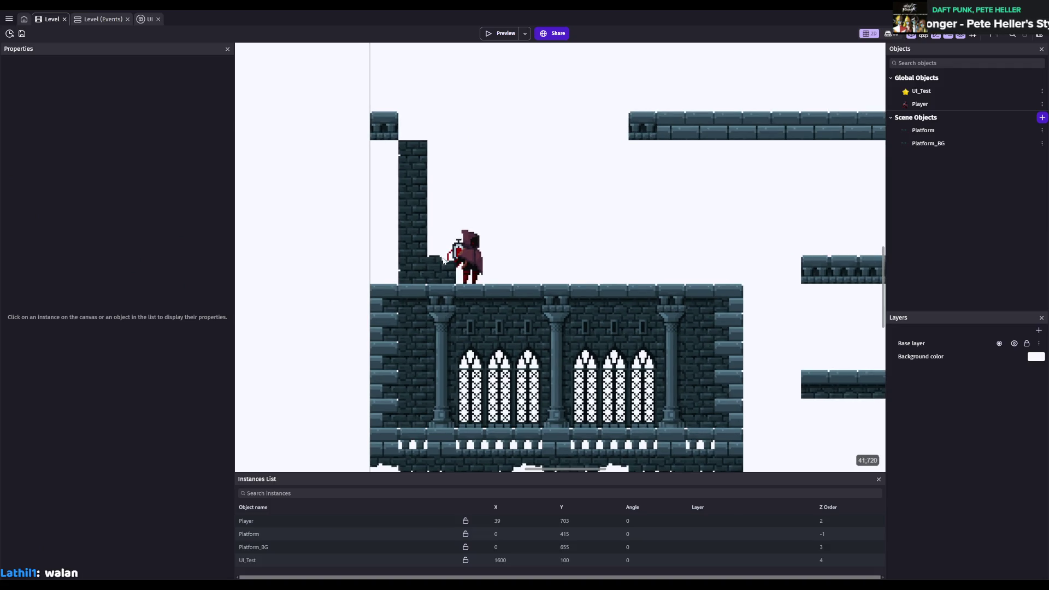
{"action": "scroll", "coordinate": [511, 211], "scroll_direction": "up", "scroll_amount": 1}
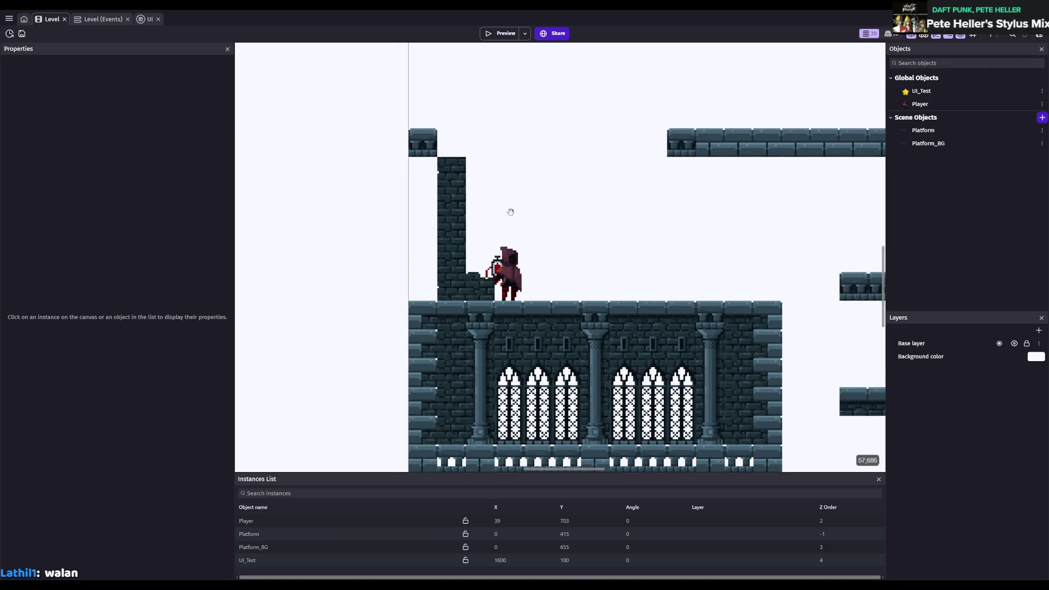
{"action": "left_click", "coordinate": [278, 534]}
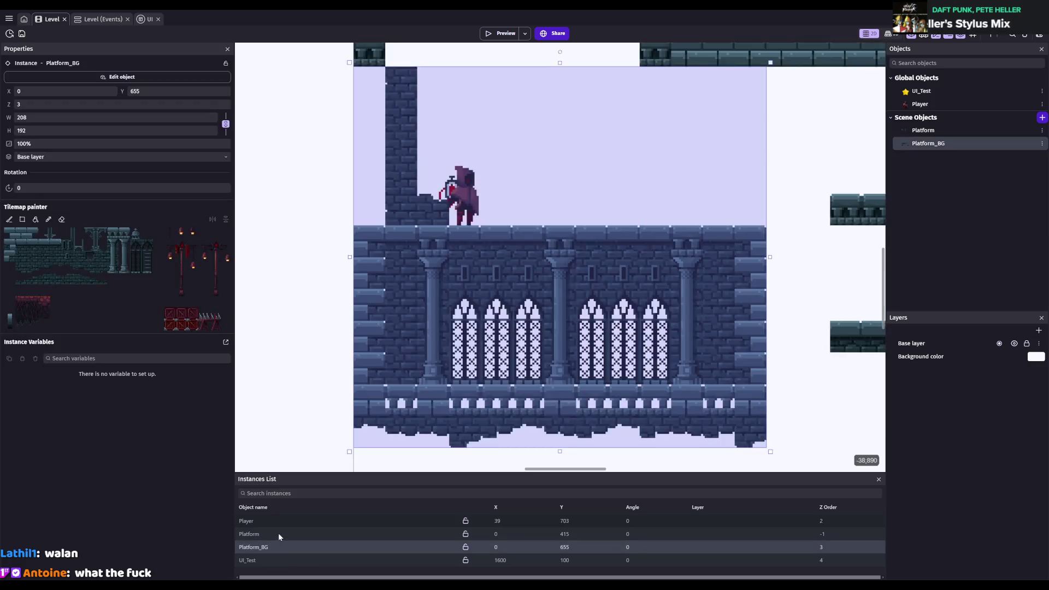
{"action": "scroll", "coordinate": [407, 297], "scroll_direction": "up", "scroll_amount": 2}
{"action": "left_click", "coordinate": [113, 234]}
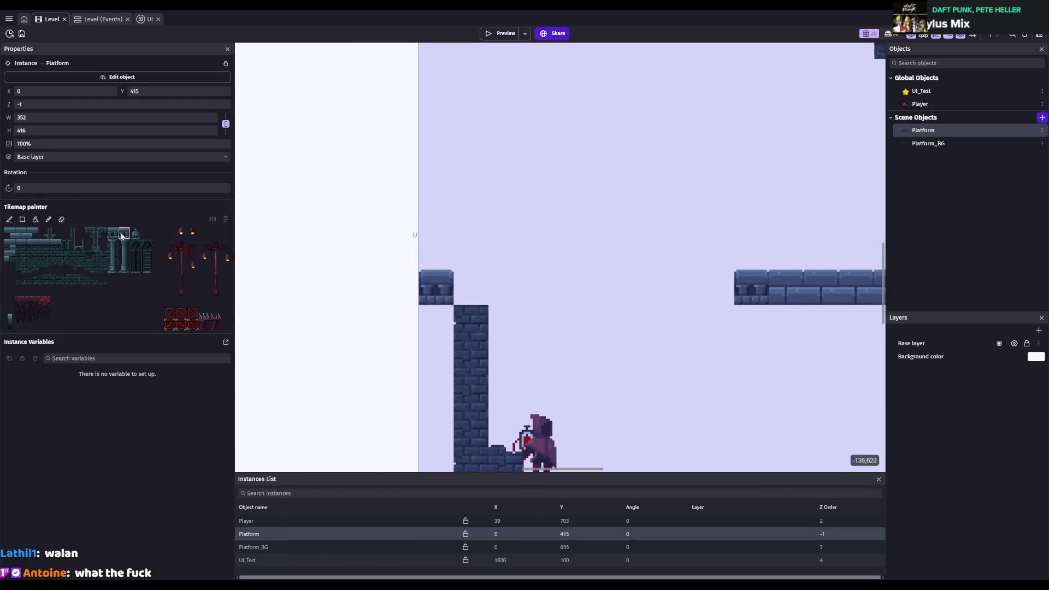
{"action": "scroll", "coordinate": [661, 255], "scroll_direction": "down", "scroll_amount": 3}
- Select Platform_BG and erase the tower tiles above the arched hall floor
{"action": "left_click", "coordinate": [976, 142]}
{"action": "scroll", "coordinate": [424, 377], "scroll_direction": "down", "scroll_amount": 2}
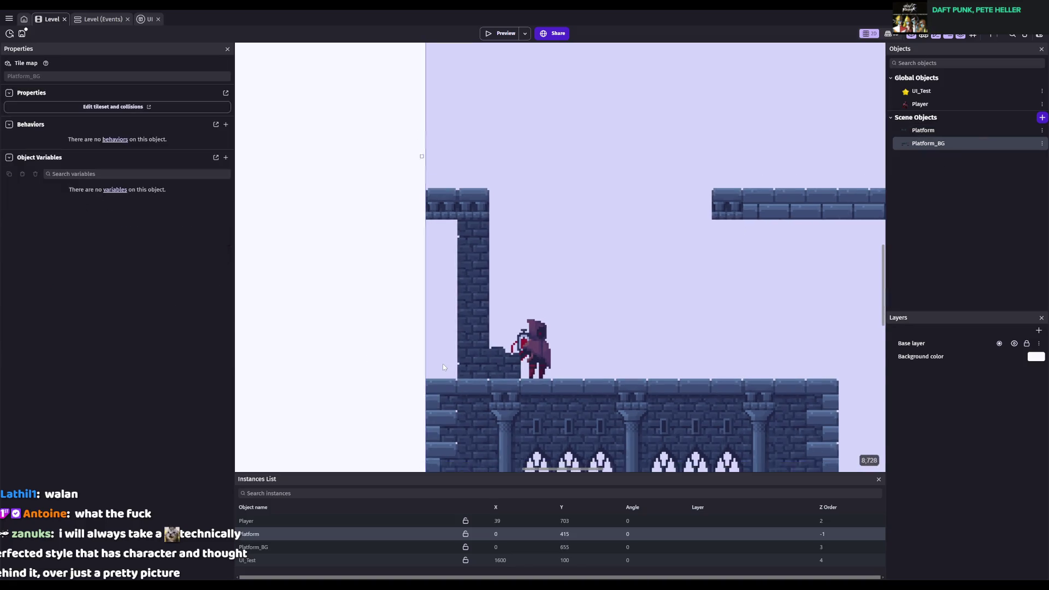
{"action": "left_click", "coordinate": [252, 549]}
{"action": "left_click", "coordinate": [62, 219]}
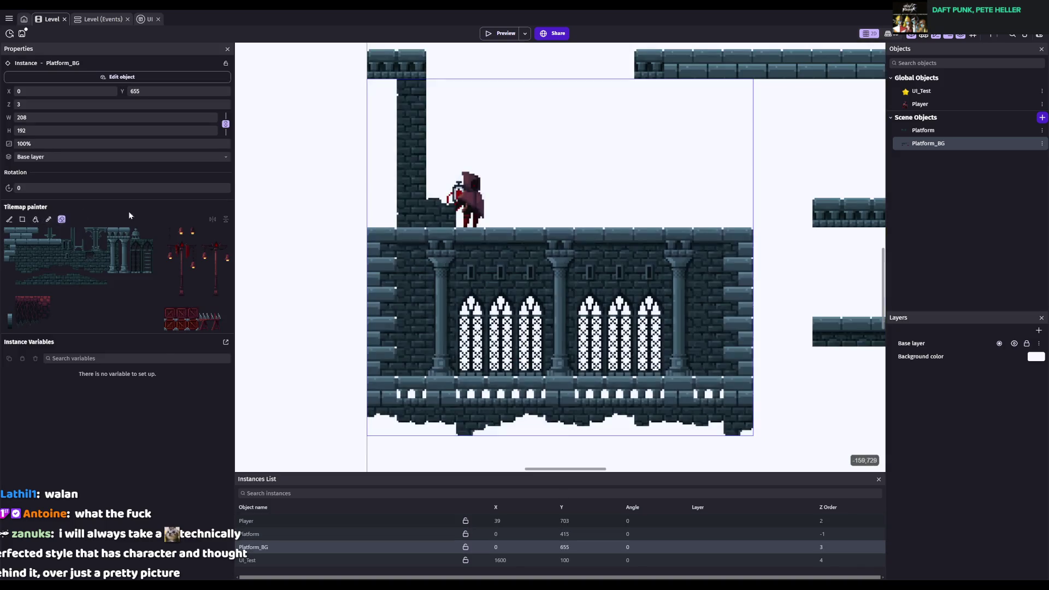
{"action": "mouse_move", "coordinate": [440, 213]}
{"action": "left_mouse_down"}
{"action": "mouse_move", "coordinate": [410, 117]}
{"action": "mouse_move", "coordinate": [413, 137]}
{"action": "left_mouse_up"}
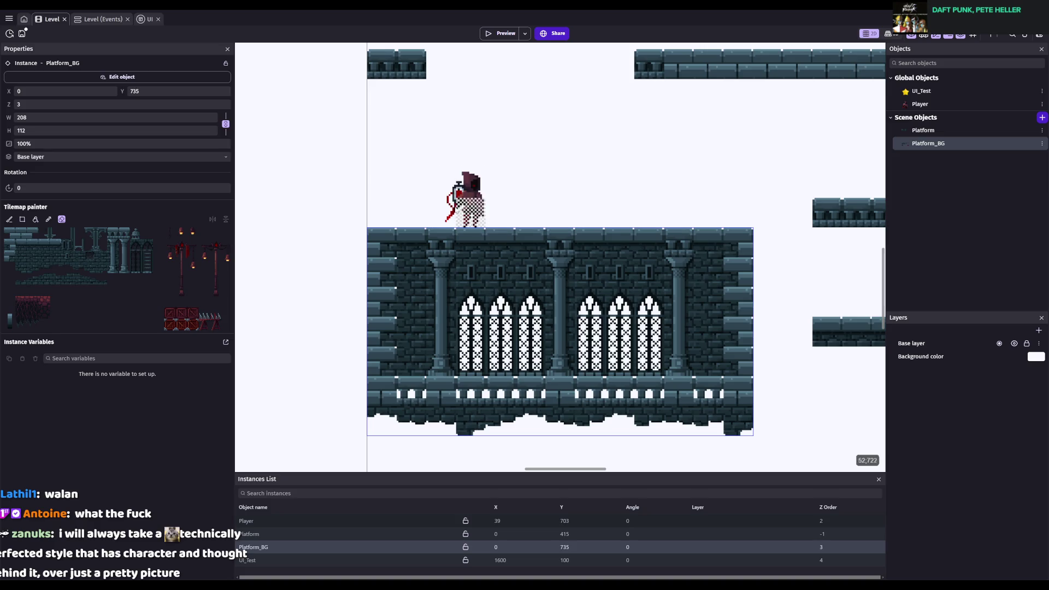
- On Platform, erase the leftmost tile column of both right-hand platforms
{"action": "left_click_drag", "start_coordinate": [739, 219], "coordinate": [410, 287]}
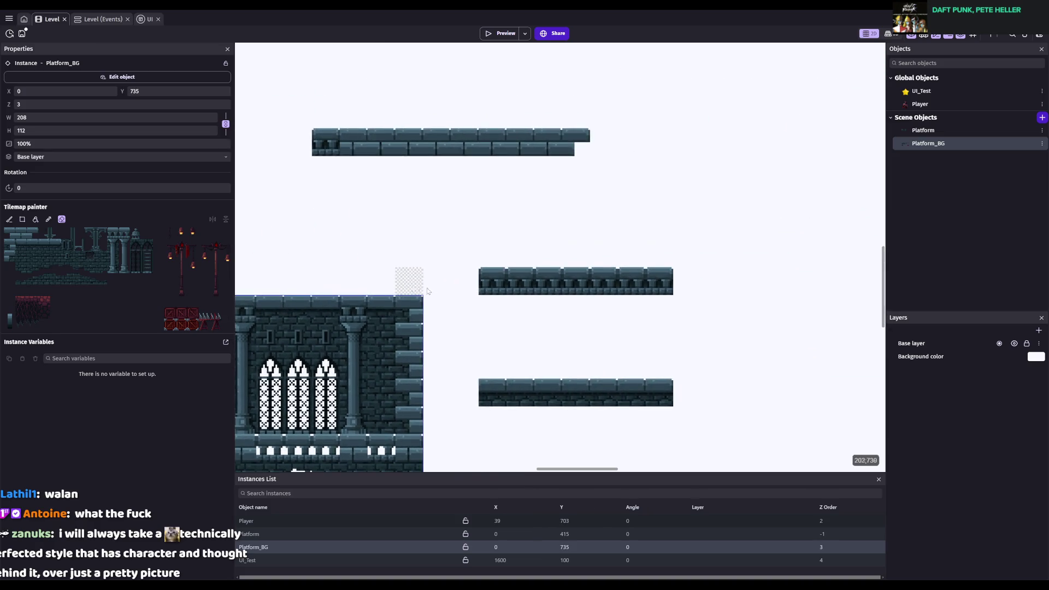
{"action": "left_click", "coordinate": [255, 535]}
{"action": "left_click", "coordinate": [62, 219]}
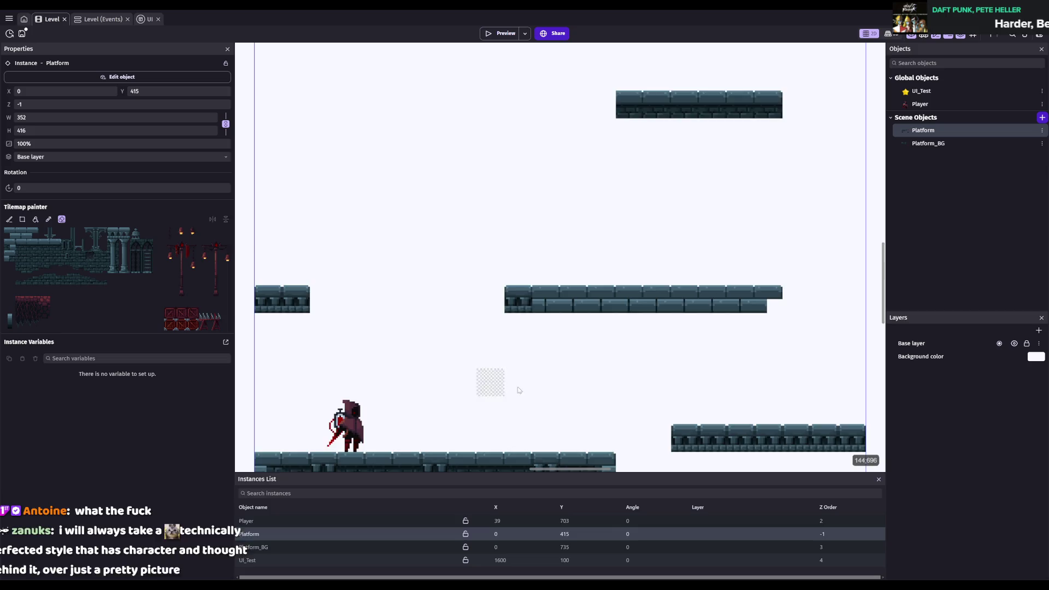
{"action": "left_click_drag", "start_coordinate": [487, 379], "coordinate": [447, 238]}
{"action": "left_click_drag", "start_coordinate": [665, 343], "coordinate": [566, 248]}
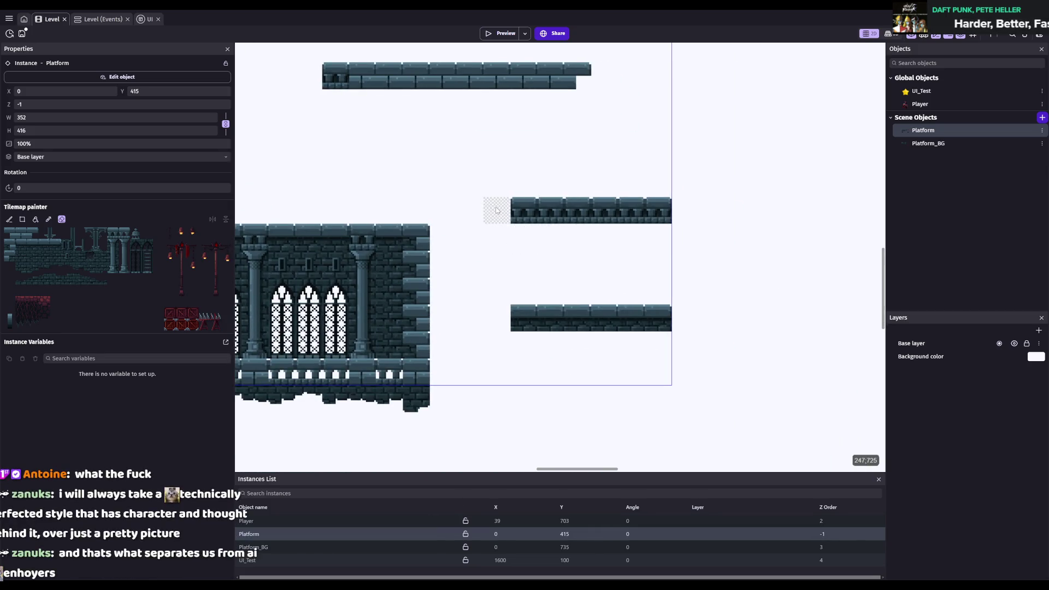
{"action": "left_click_drag", "start_coordinate": [524, 211], "coordinate": [524, 319]}
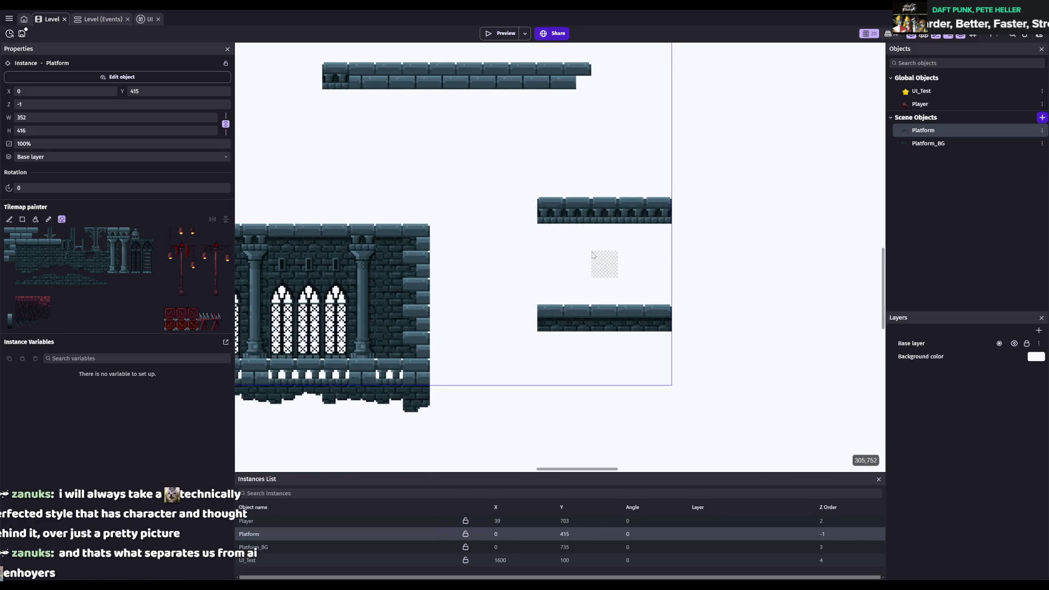
{"action": "scroll", "coordinate": [592, 251], "scroll_direction": "up", "scroll_amount": 2}
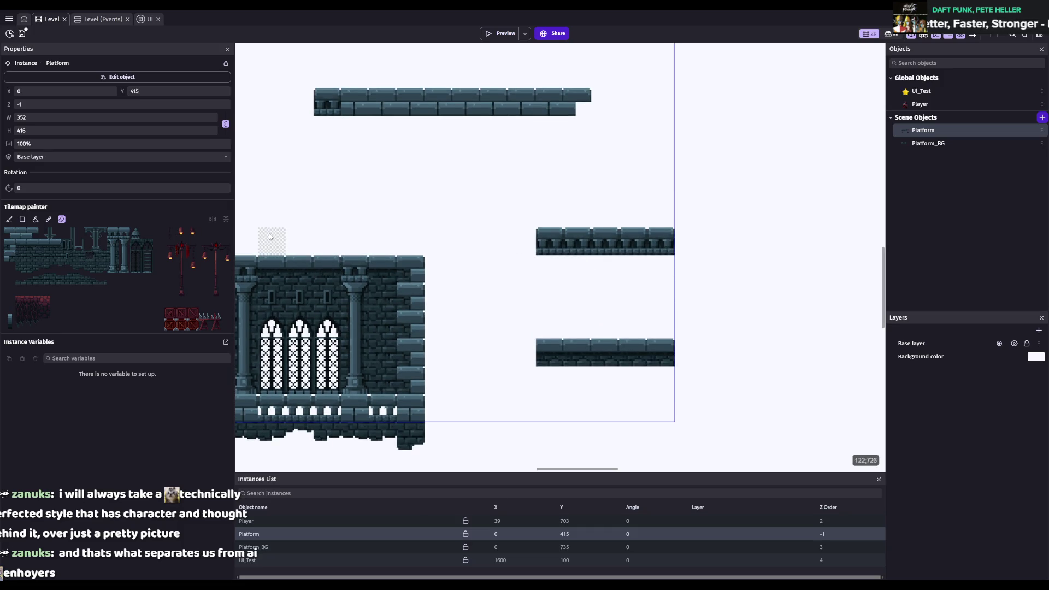
- Add an edge tile at the upper-right platform's left end and save the project
{"action": "left_click_drag", "start_coordinate": [408, 182], "coordinate": [588, 218]}
{"action": "left_click_drag", "start_coordinate": [512, 186], "coordinate": [644, 236]}
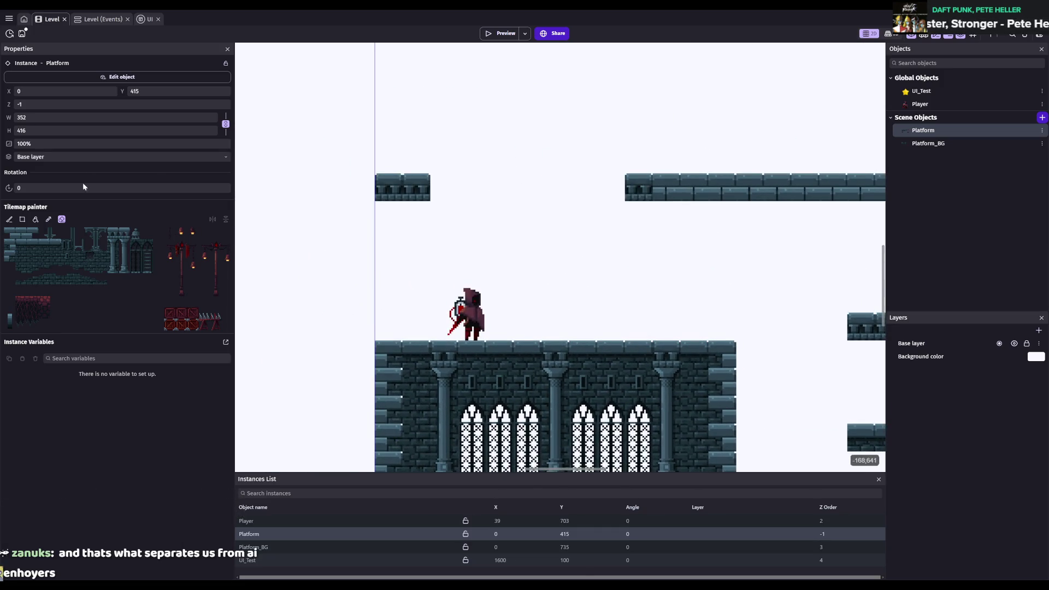
{"action": "left_click", "coordinate": [112, 232]}
{"action": "left_click", "coordinate": [629, 211]}
{"action": "left_click", "coordinate": [610, 187]}
{"action": "key", "text": "ctrl+s"}
- Save again, reselect the Platform_BG instance, and pick a tile for rectangle painting
{"action": "scroll", "coordinate": [645, 278], "scroll_direction": "down", "scroll_amount": 2}
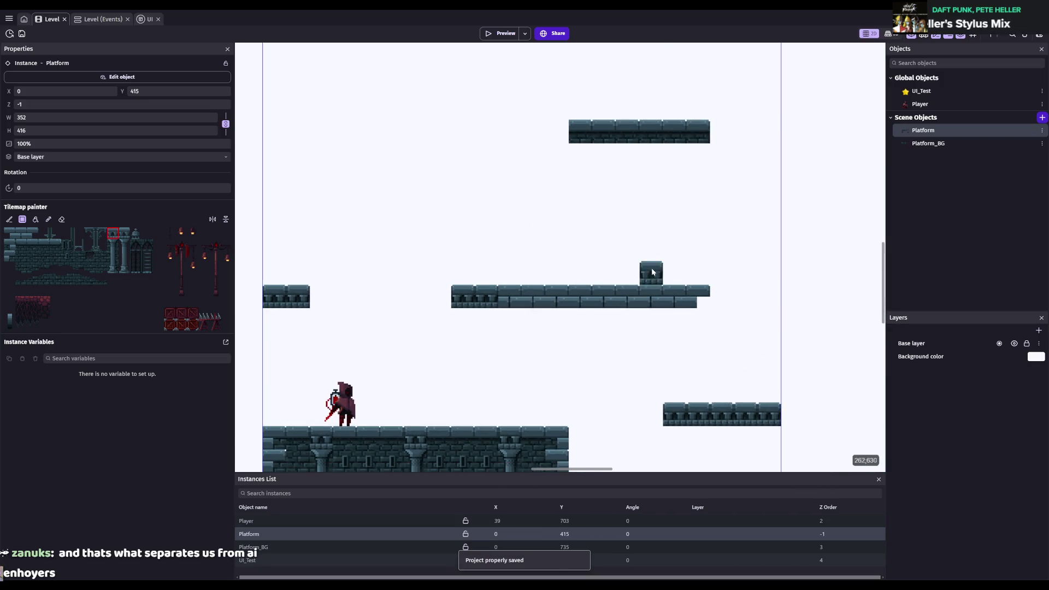
{"action": "scroll", "coordinate": [623, 279], "scroll_direction": "up", "scroll_amount": 1}
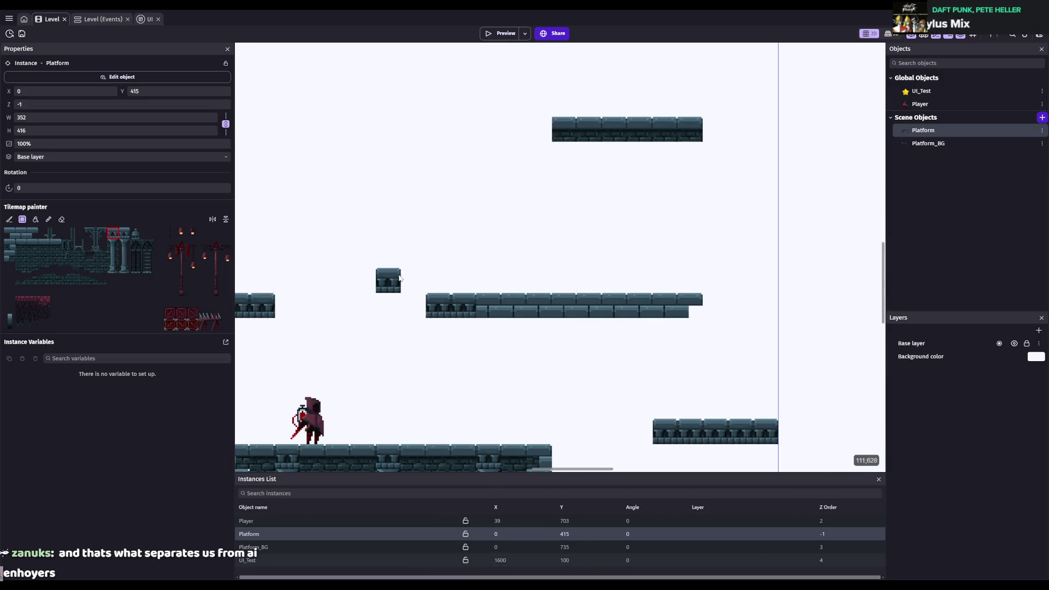
{"action": "left_click", "coordinate": [928, 143]}
{"action": "scroll", "coordinate": [550, 312], "scroll_direction": "up", "scroll_amount": 1}
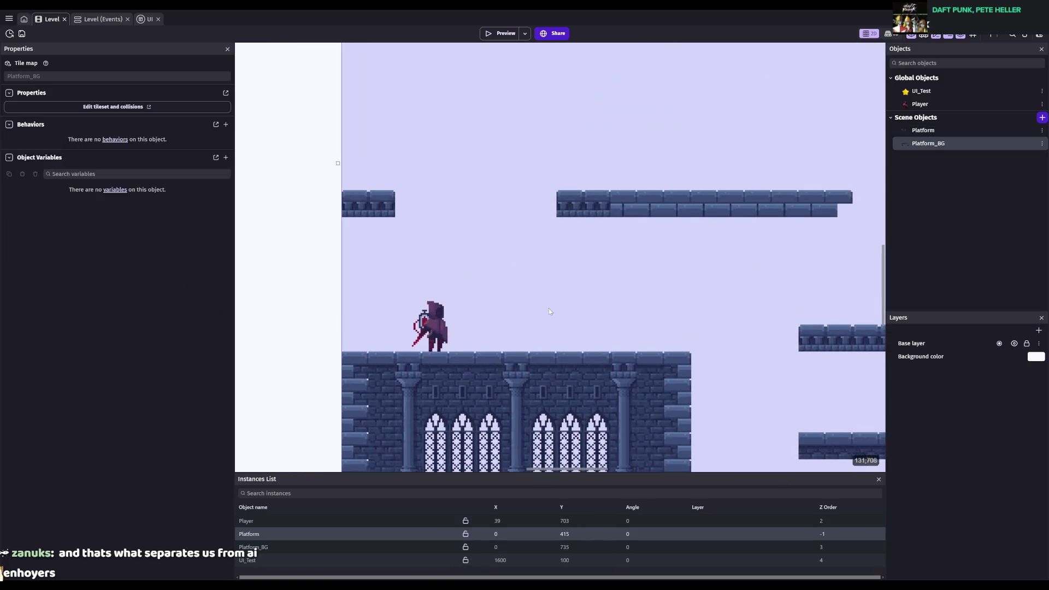
{"action": "key", "text": "ctrl+s"}
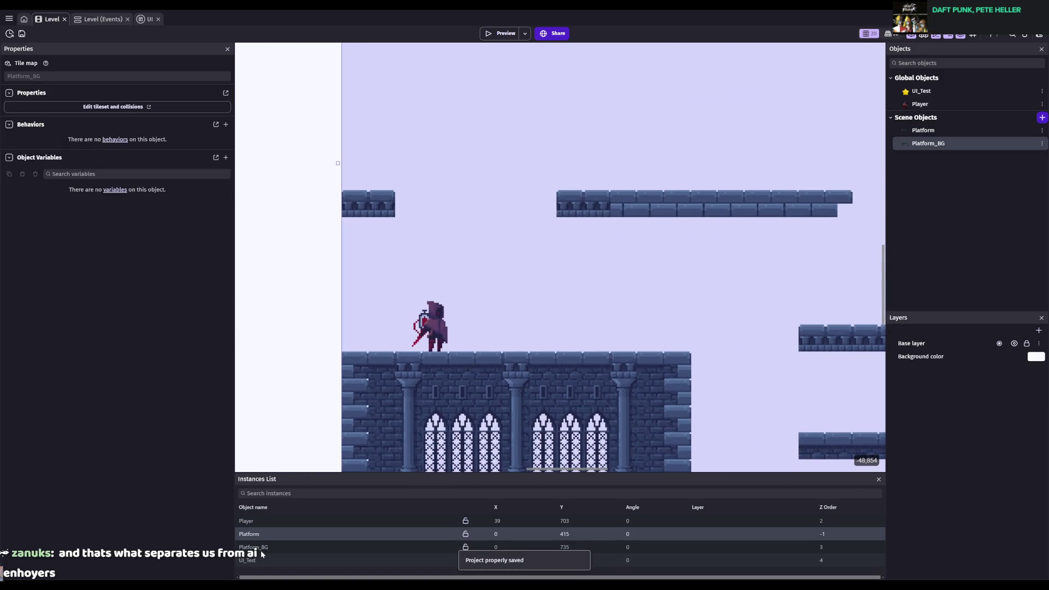
{"action": "double_click", "coordinate": [256, 548]}
{"action": "left_click", "coordinate": [29, 256]}
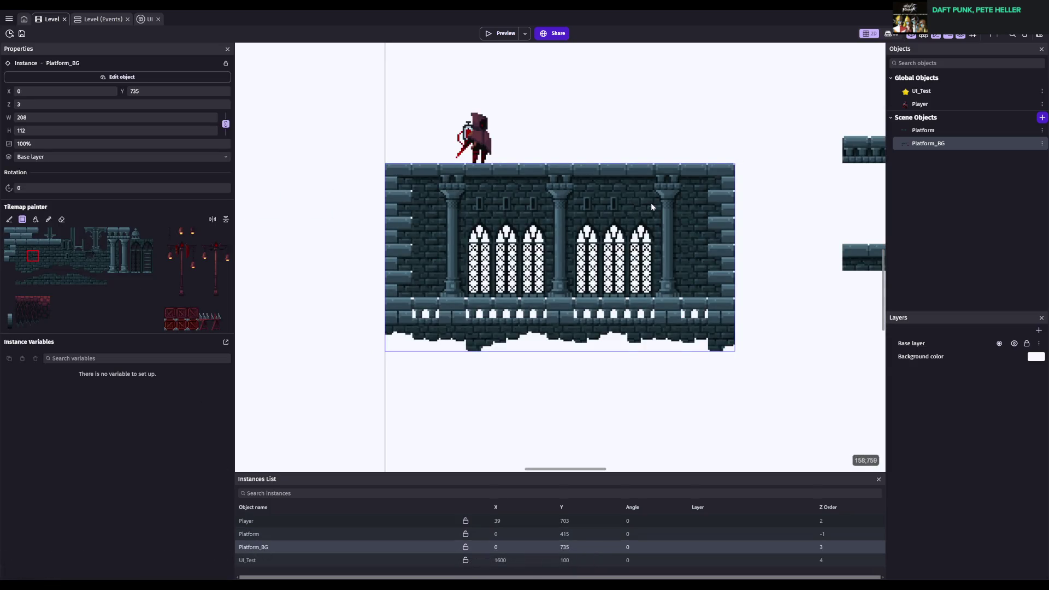
- Place column capitals and shaft pieces under both upper platforms on Platform_BG
{"action": "scroll", "coordinate": [651, 202], "scroll_direction": "up", "scroll_amount": 3}
{"action": "left_click", "coordinate": [90, 232]}
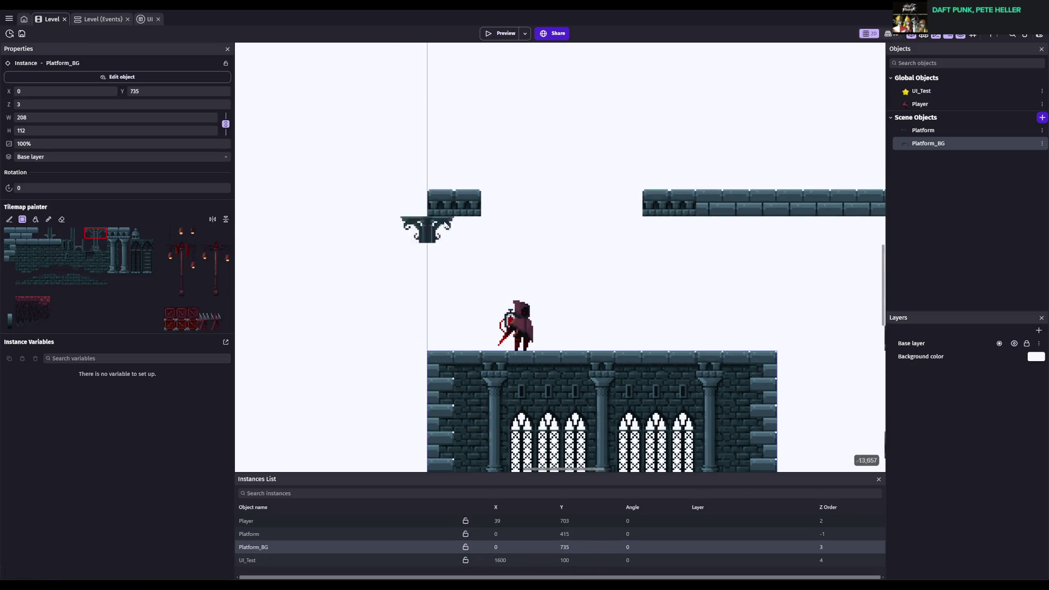
{"action": "left_click", "coordinate": [454, 230]}
{"action": "left_click", "coordinate": [669, 229]}
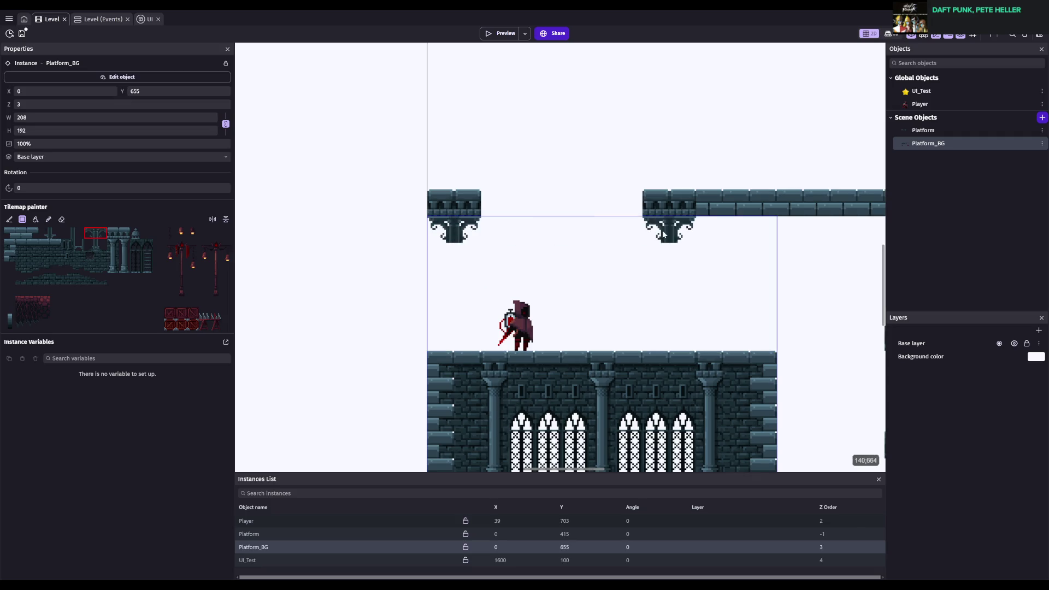
{"action": "left_click", "coordinate": [78, 233]}
{"action": "left_click_drag", "start_coordinate": [43, 236], "coordinate": [55, 236]}
{"action": "left_click", "coordinate": [474, 257]}
{"action": "left_click", "coordinate": [689, 257]}
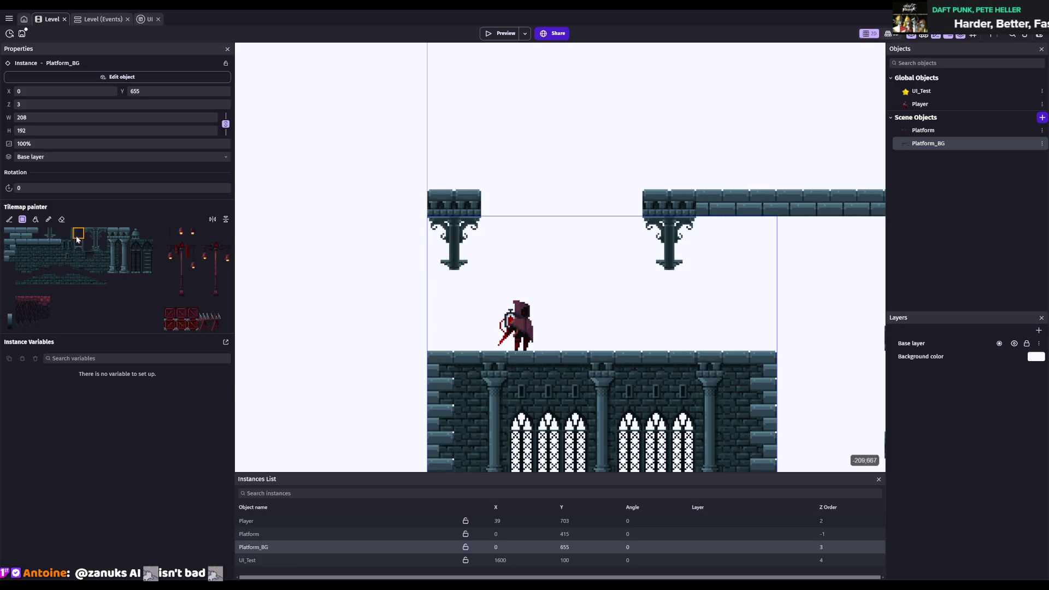
{"action": "left_click_drag", "start_coordinate": [73, 238], "coordinate": [79, 237]}
{"action": "left_click", "coordinate": [455, 282]}
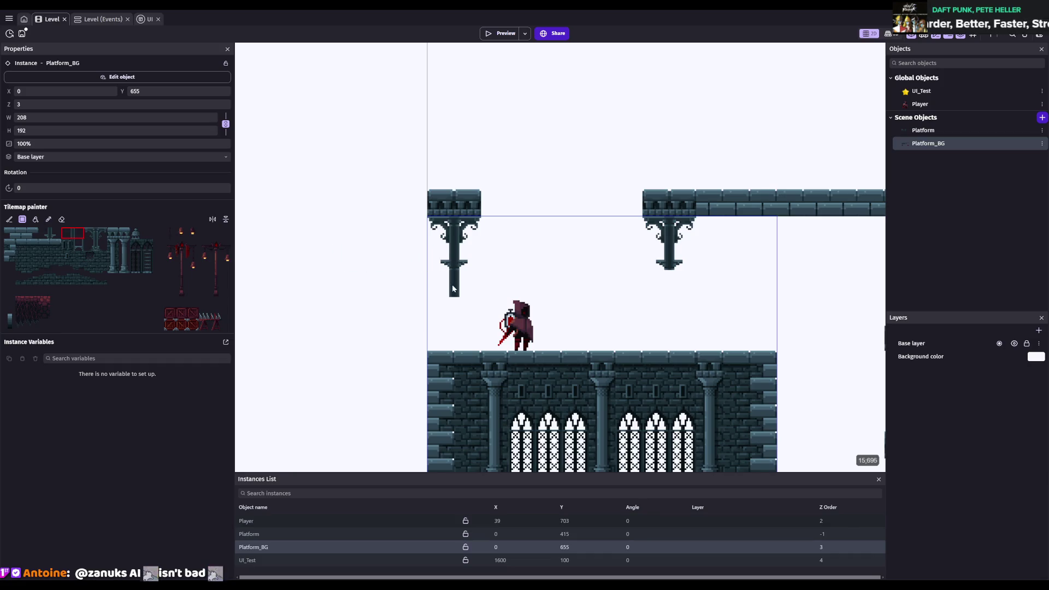
- Paint the right column's shaft down toward the floor and add its base tiles
{"action": "key", "text": "Escape"}
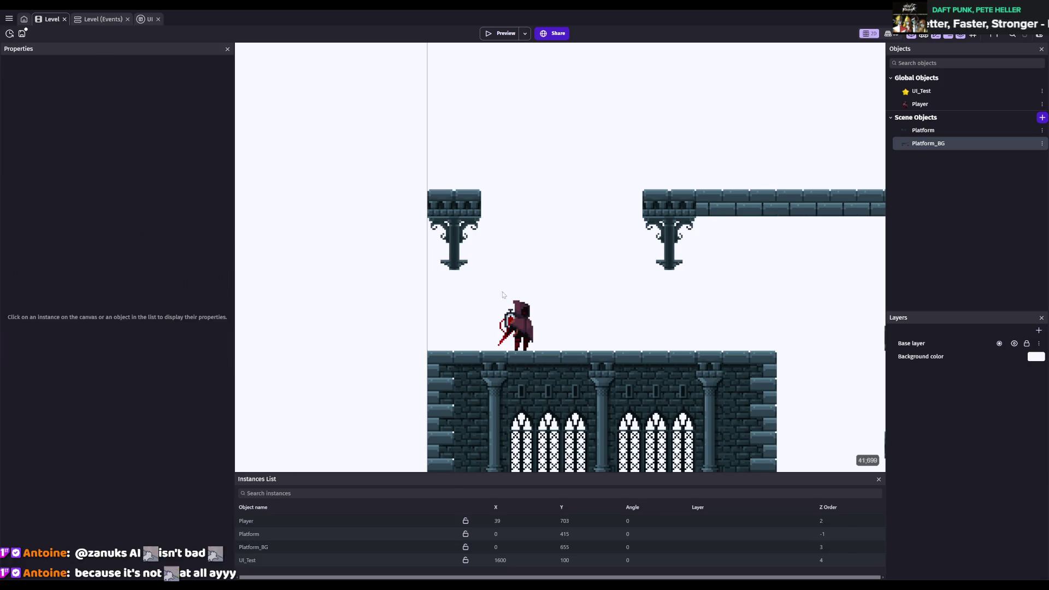
{"action": "left_click", "coordinate": [262, 547]}
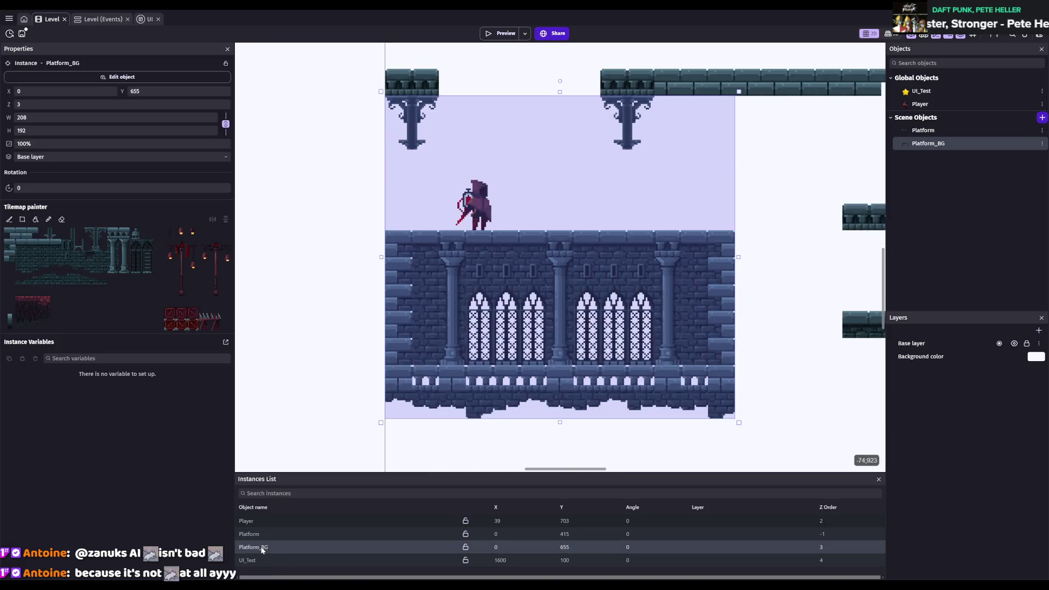
{"action": "left_click_drag", "start_coordinate": [76, 237], "coordinate": [65, 235]}
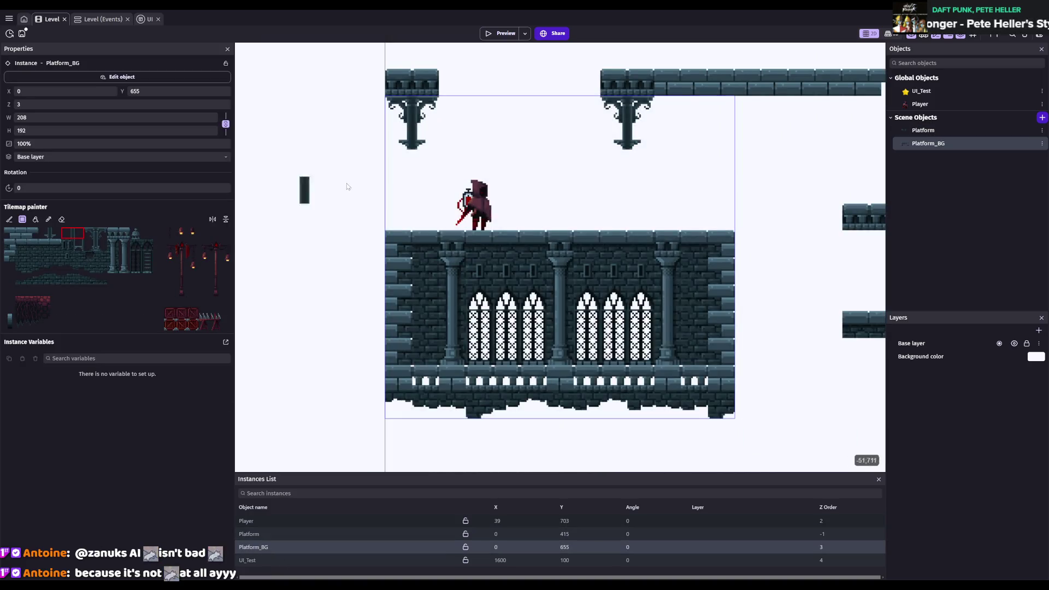
{"action": "left_click_drag", "start_coordinate": [627, 159], "coordinate": [626, 198]}
{"action": "left_click_drag", "start_coordinate": [90, 244], "coordinate": [102, 244]}
{"action": "left_click", "coordinate": [627, 217]}
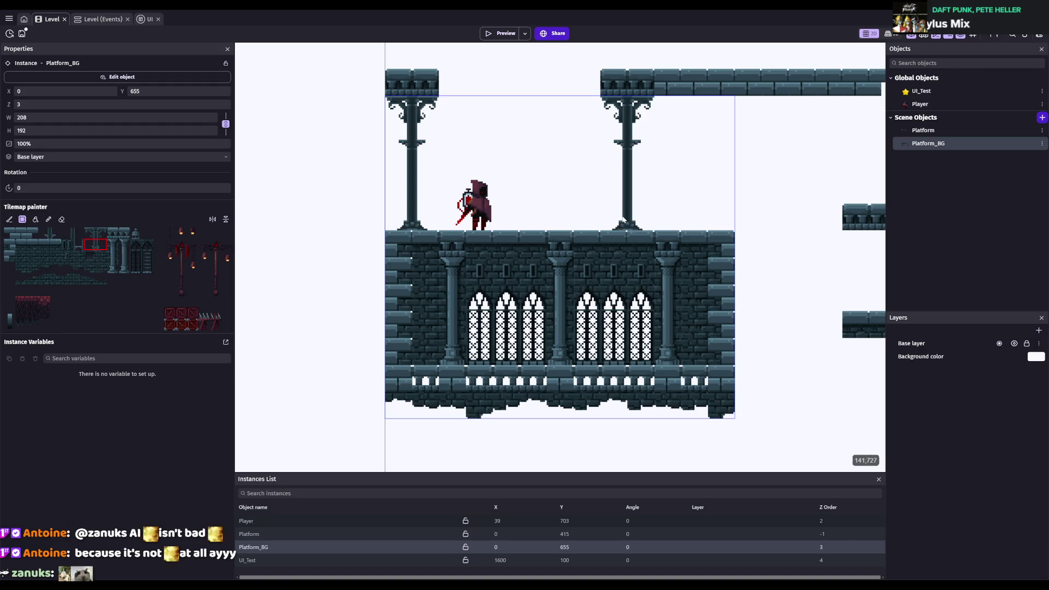
- Paint a top beam bridging the two columns and save the project
{"action": "scroll", "coordinate": [628, 218], "scroll_direction": "up", "scroll_amount": 3}
{"action": "left_click", "coordinate": [124, 233]}
{"action": "left_click_drag", "start_coordinate": [440, 178], "coordinate": [579, 177]}
{"action": "key", "text": "ctrl+s"}
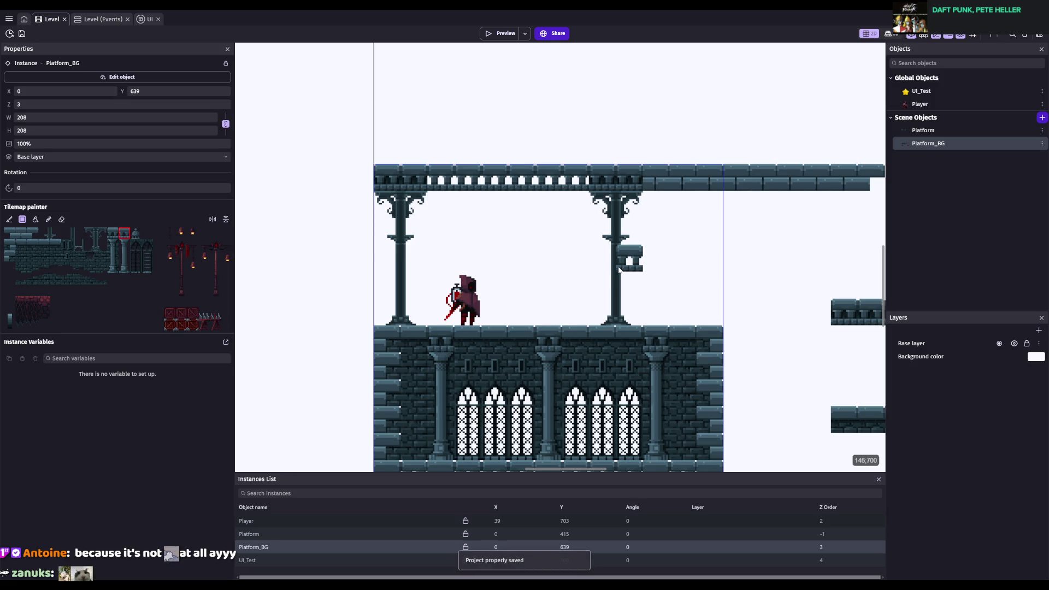
- Start adding a new behavior in Platform_BG's object settings
{"action": "double_click", "coordinate": [959, 140]}
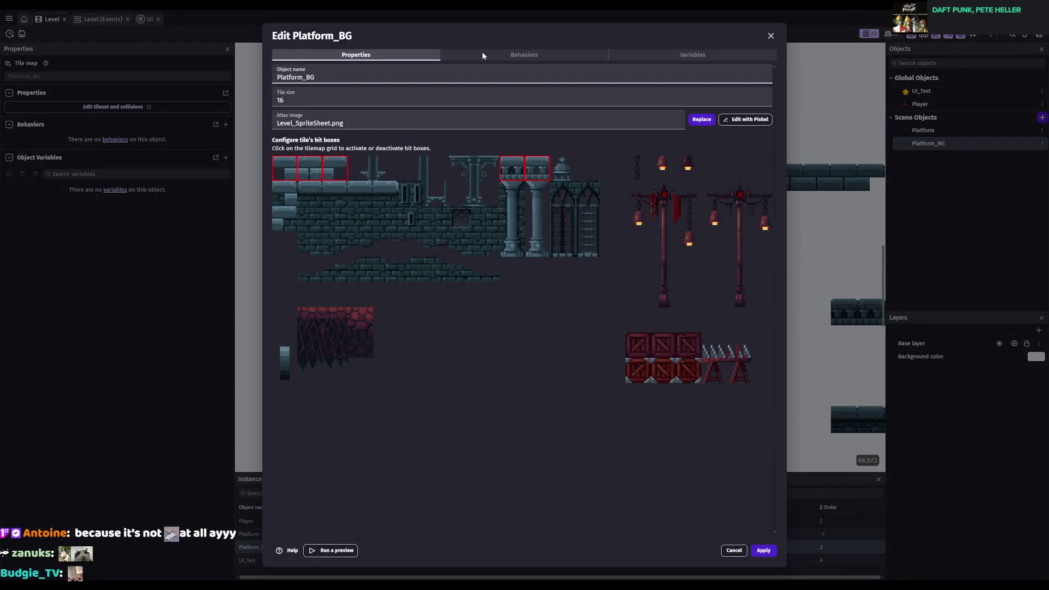
{"action": "left_click", "coordinate": [483, 53]}
{"action": "left_click", "coordinate": [524, 307]}
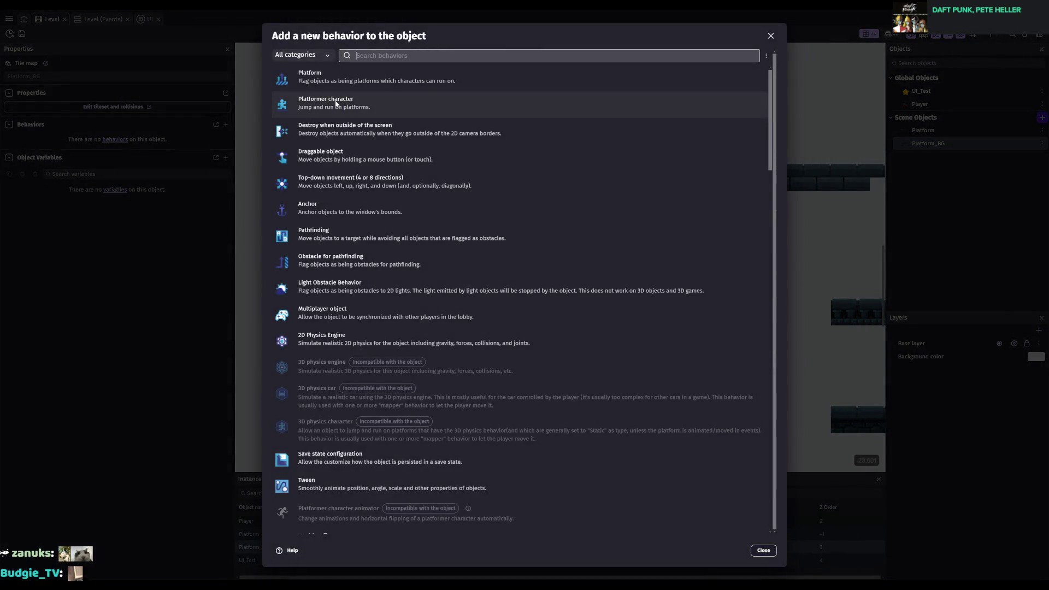